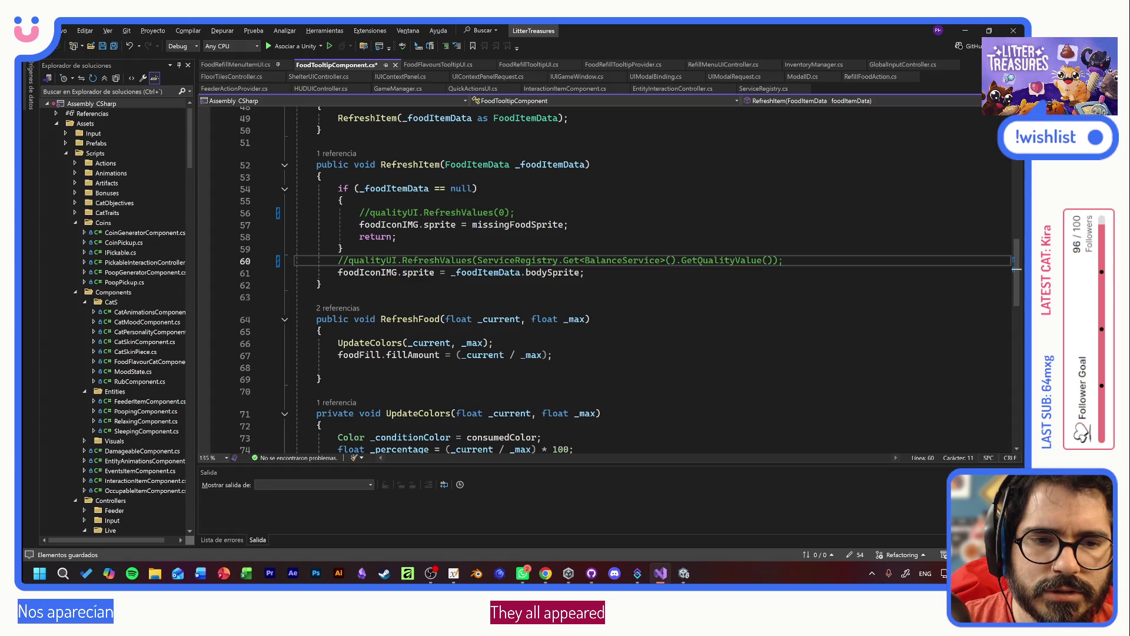
# - Save the FoodTooltipComponent.cs edits in Visual Studio and return to Unity so it recompiles
pyautogui.scroll(-8, 607, 277)
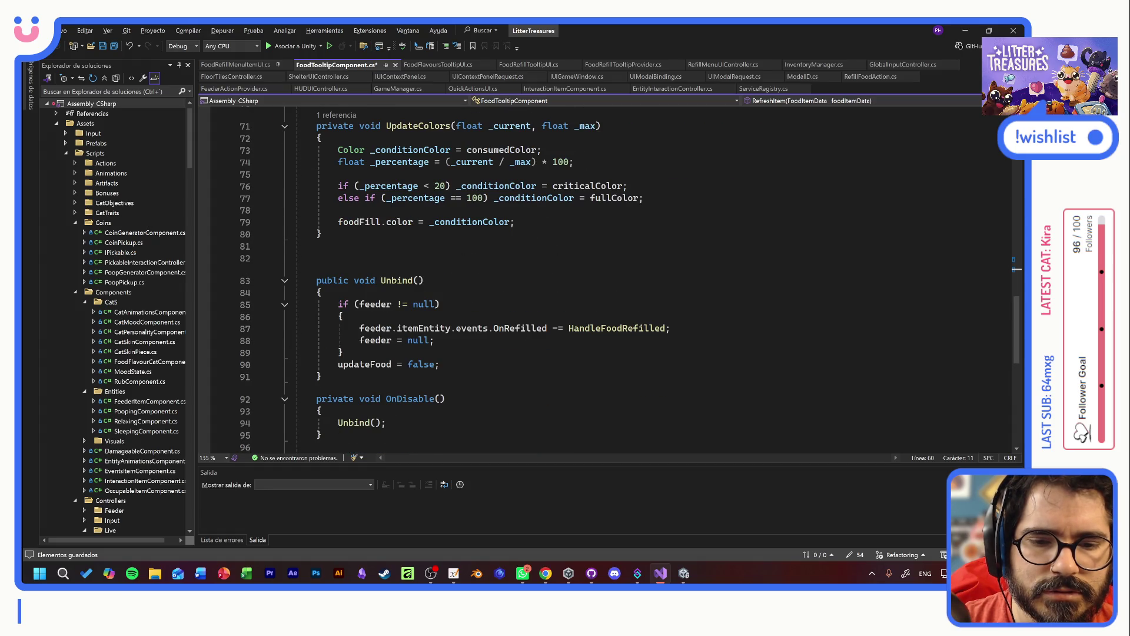
pyautogui.hotkey('ctrl', 's')
pyautogui.hotkey('alt', 'Tab')
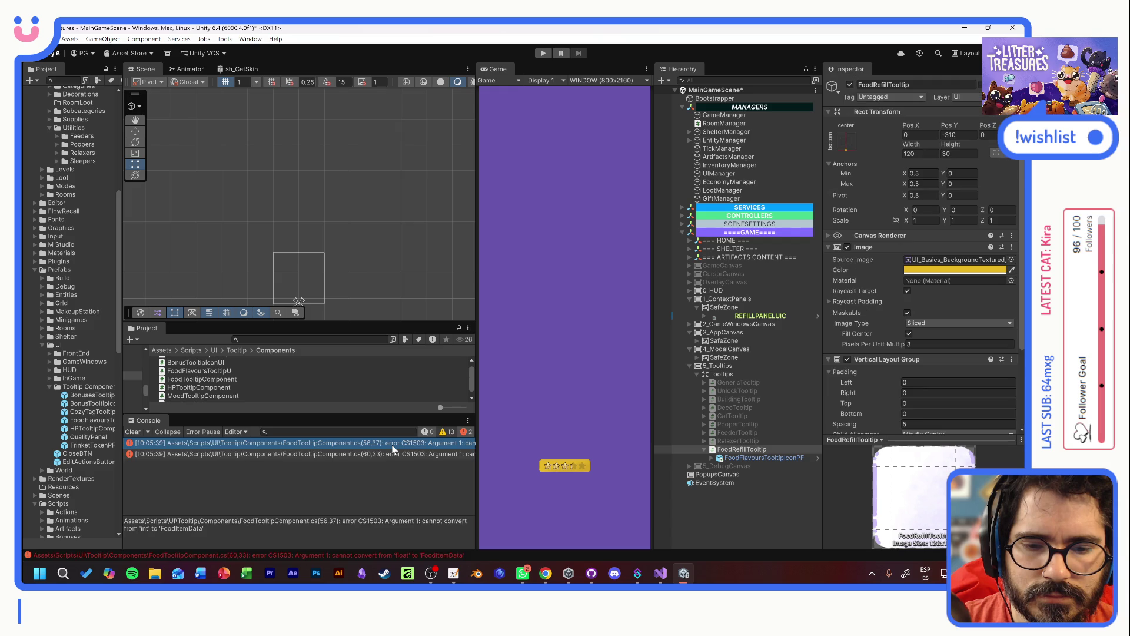
# - Assign FoodFlavoursTooltipIconPF to the Food Refill Tooltip's Flavours field and open that prefab in Prefab Mode
pyautogui.scroll(-5, 863, 321)
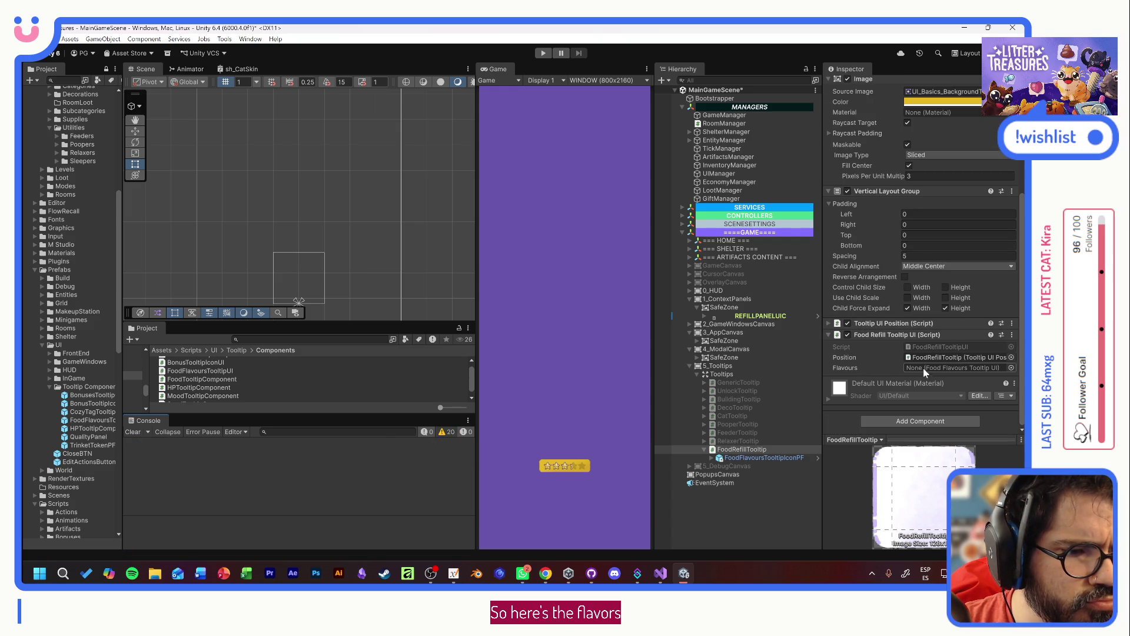
pyautogui.moveTo(764, 457); pyautogui.dragTo(936, 370)
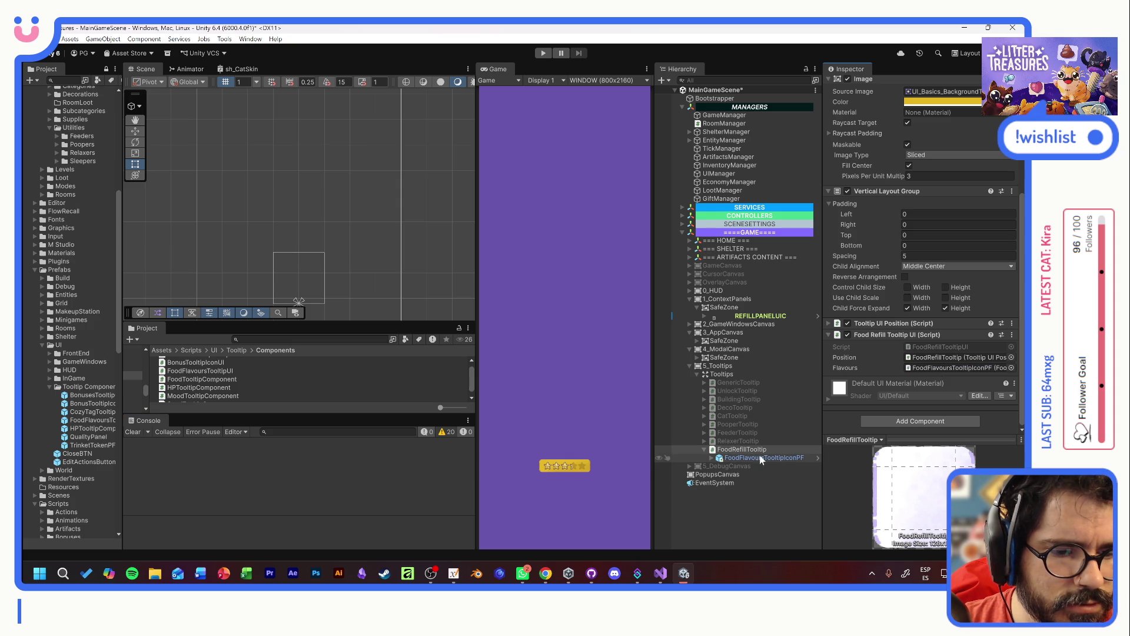
pyautogui.click(819, 457)
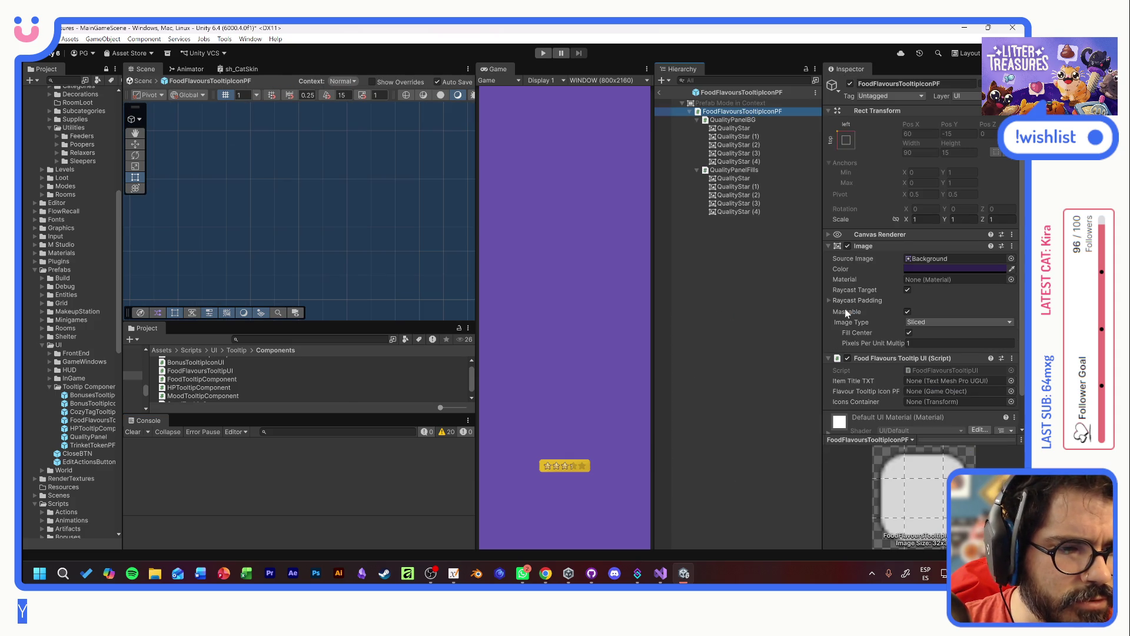
# - Frame the FoodFlavoursTooltipIconPF prefab, zoom out, and exit Prefab Mode to select GenericTooltip in MainGameScene
pyautogui.doubleClick(698, 113)
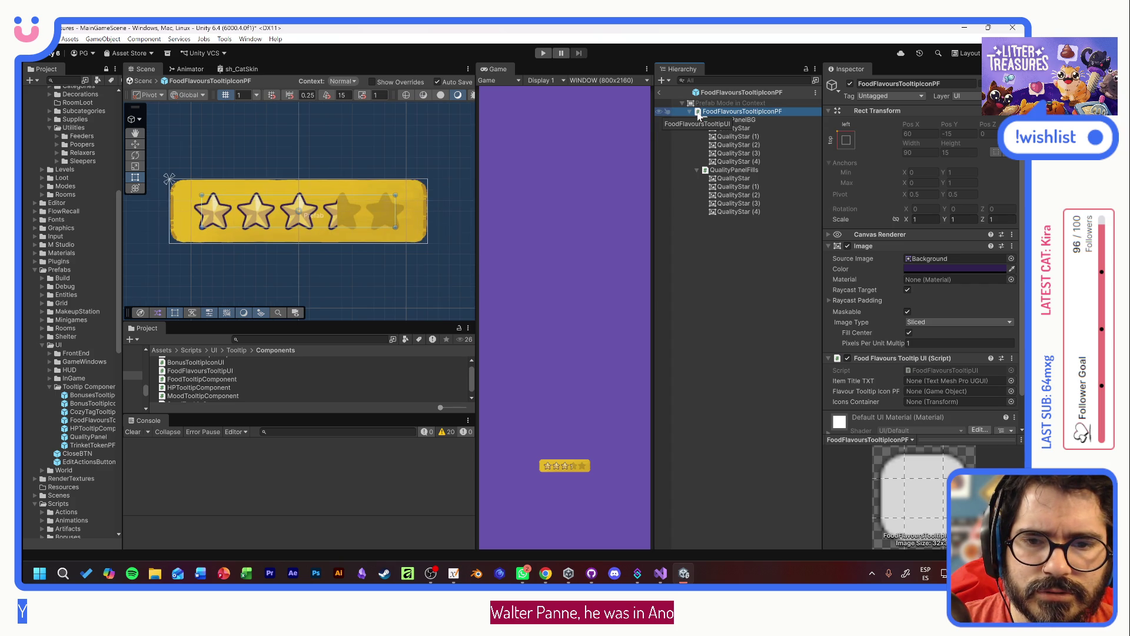
pyautogui.scroll(-3, 379, 232)
pyautogui.scroll(-2, 391, 235)
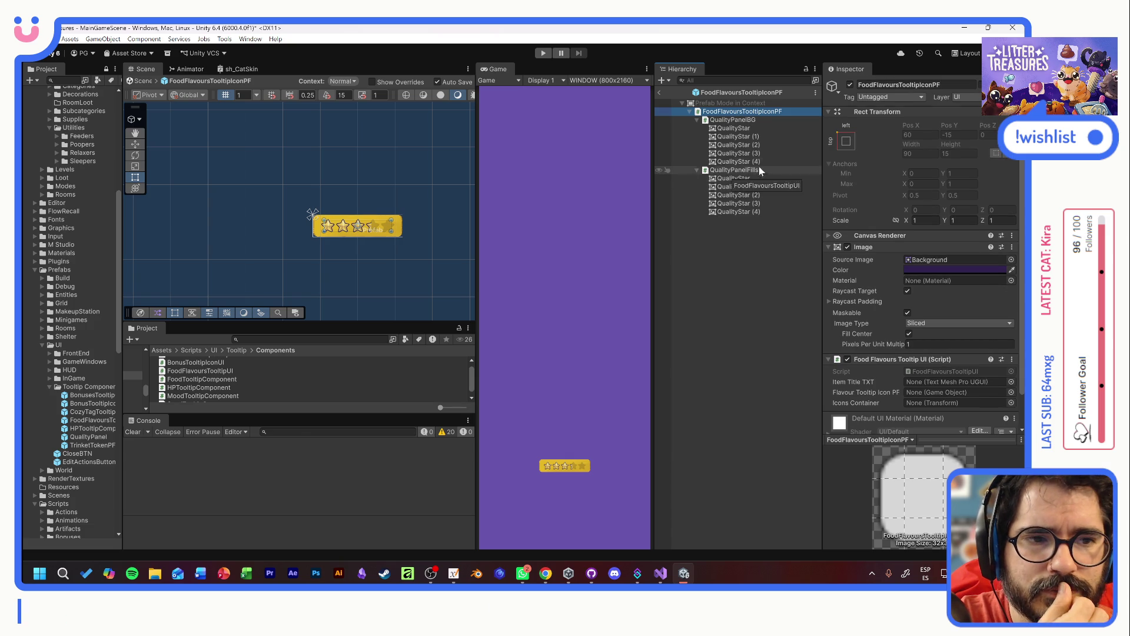
pyautogui.click(660, 92)
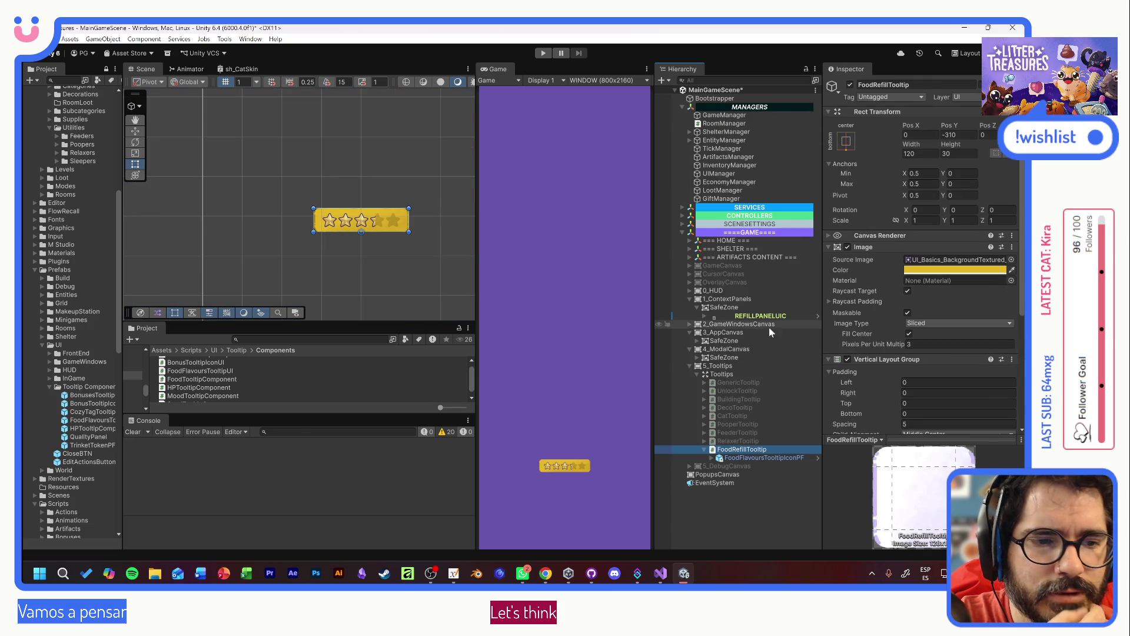
pyautogui.click(742, 384)
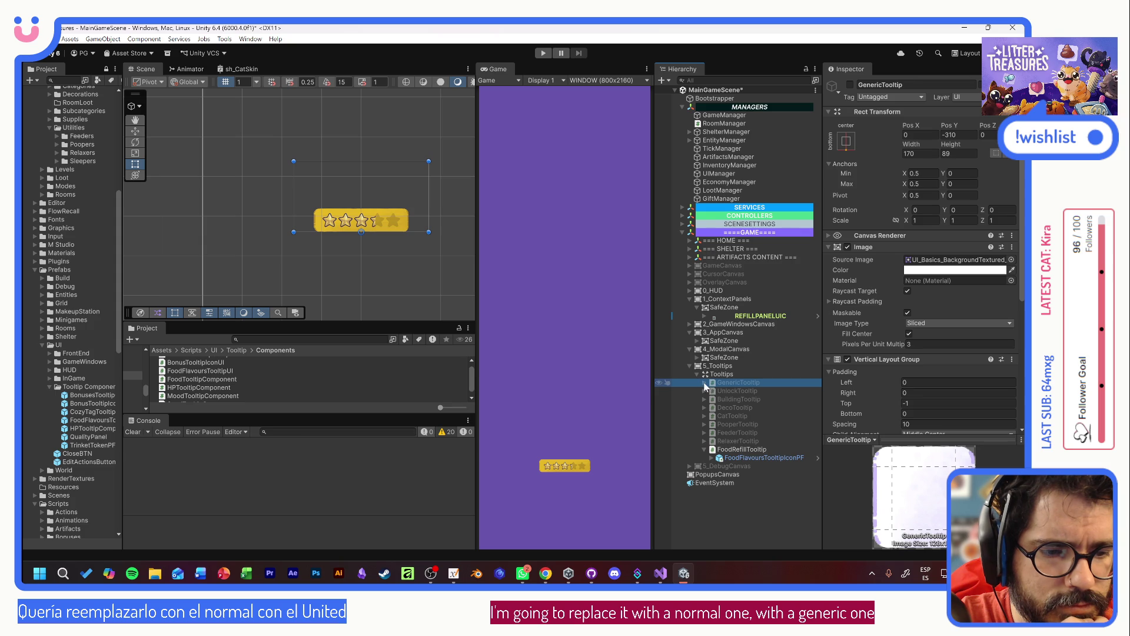
# - Select GenericTooltip's TitlePanel and ContentPanel to copy them
pyautogui.click(705, 383)
pyautogui.click(713, 391)
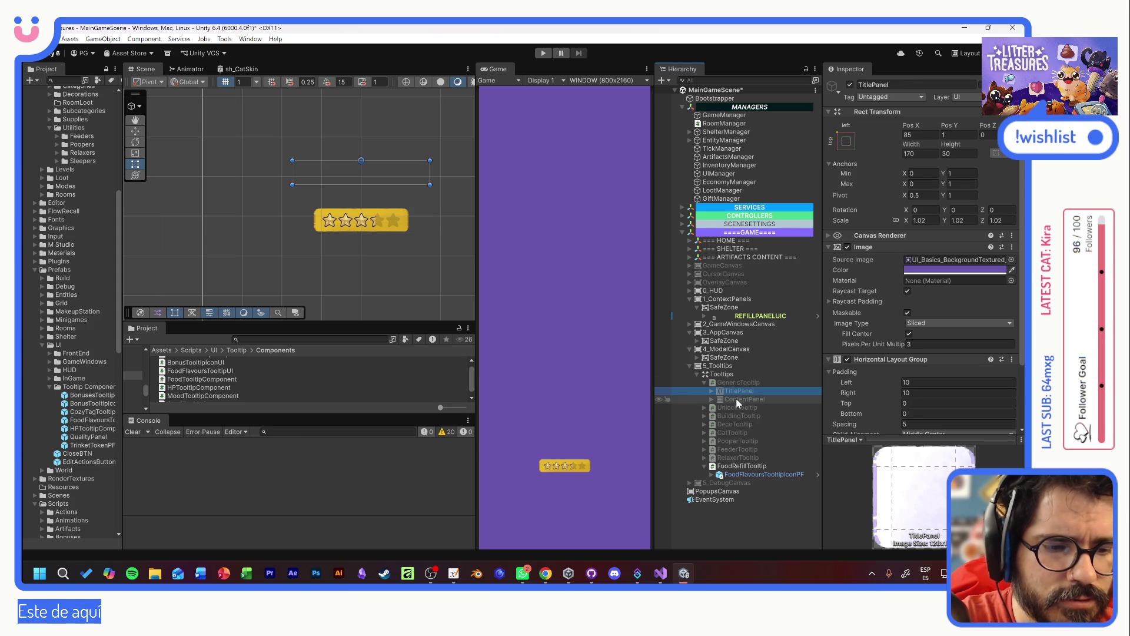
pyautogui.keyDown('ctrl'); pyautogui.click(737, 401); pyautogui.keyUp('ctrl')
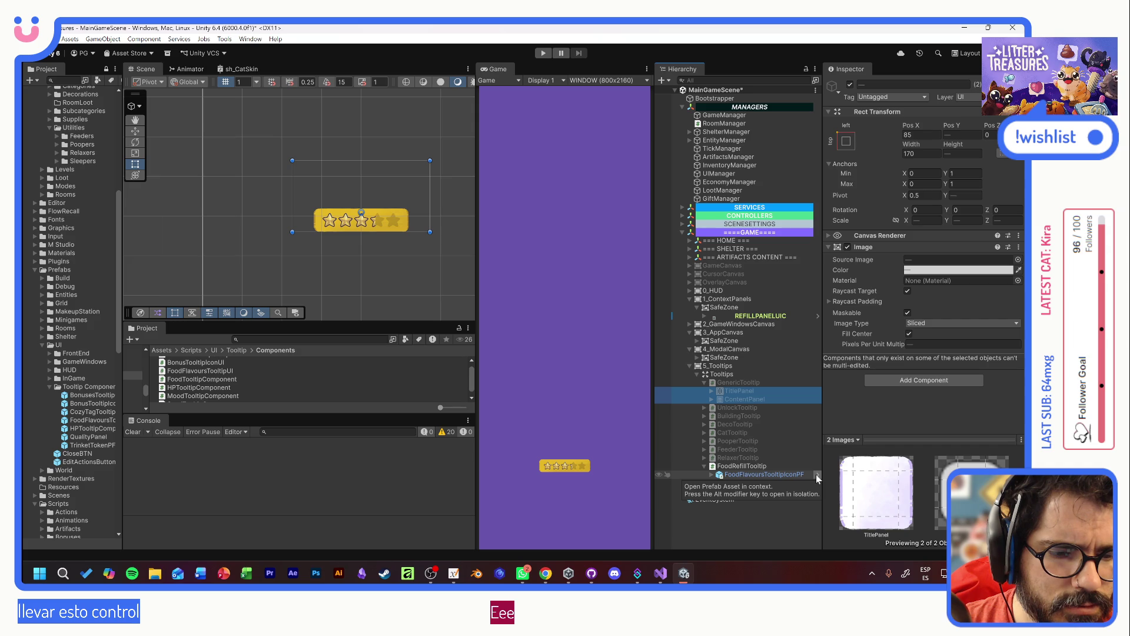
# - Reopen FoodFlavoursTooltipIconPF in Prefab Mode and delete QualityPanelBG through QualityStar (4)
pyautogui.click(747, 472)
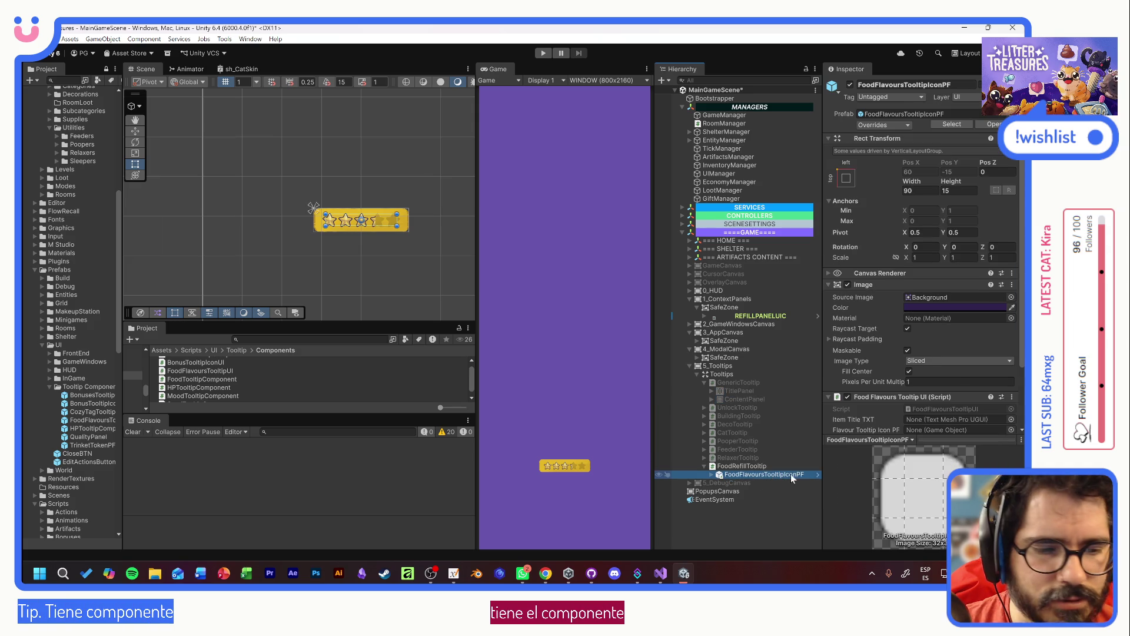
pyautogui.click(817, 475)
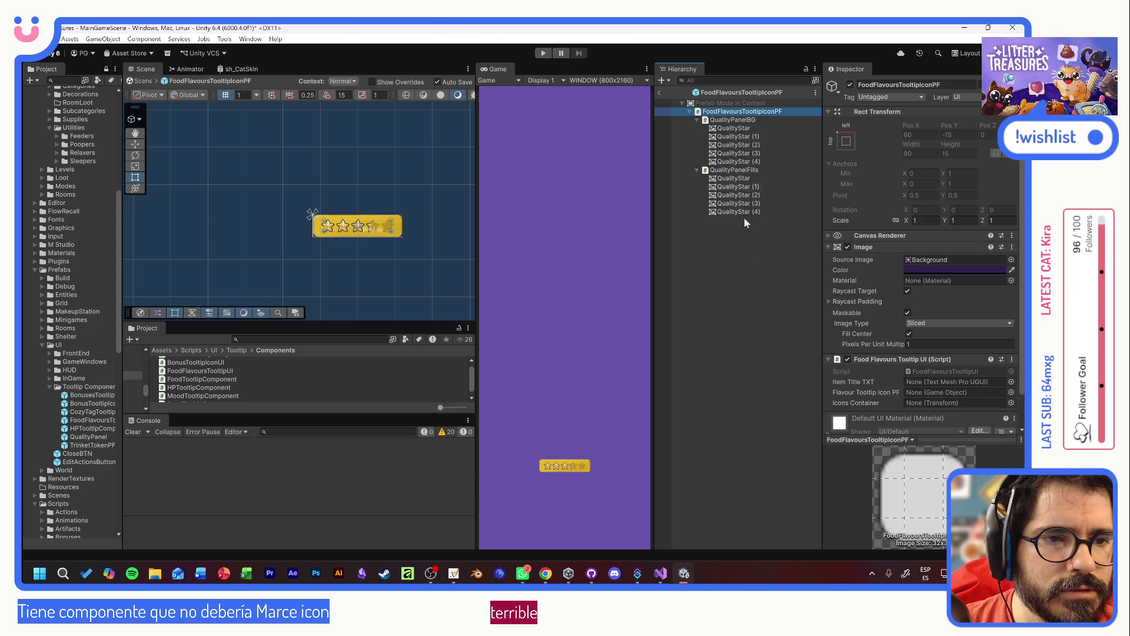
pyautogui.click(743, 122)
pyautogui.keyDown('shift'); pyautogui.click(749, 212); pyautogui.keyUp('shift')
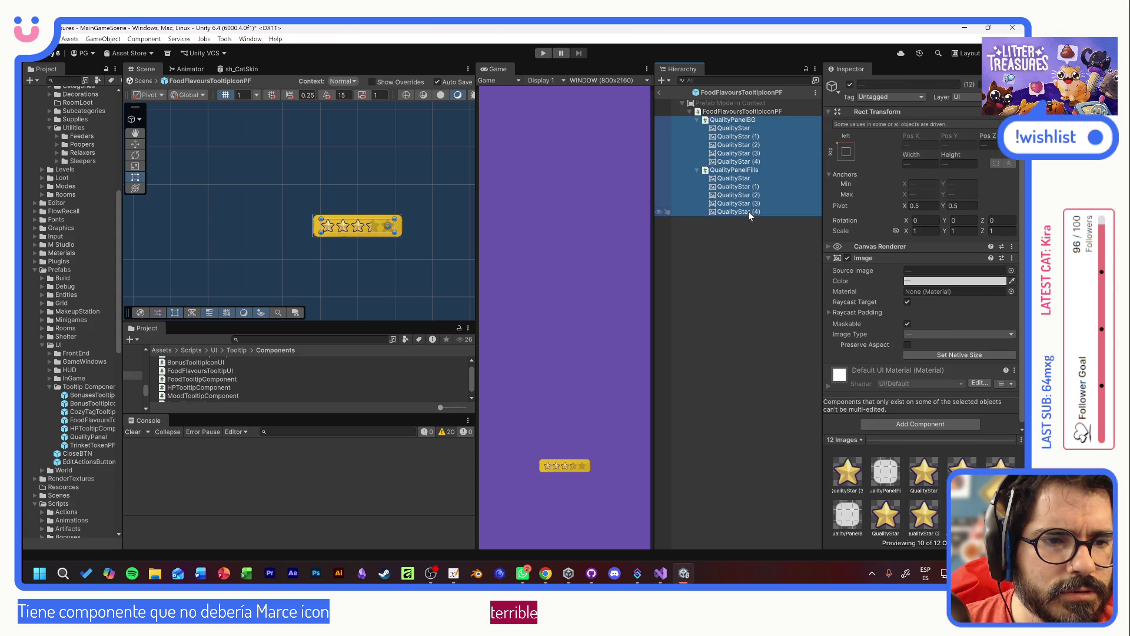
pyautogui.press('Delete')
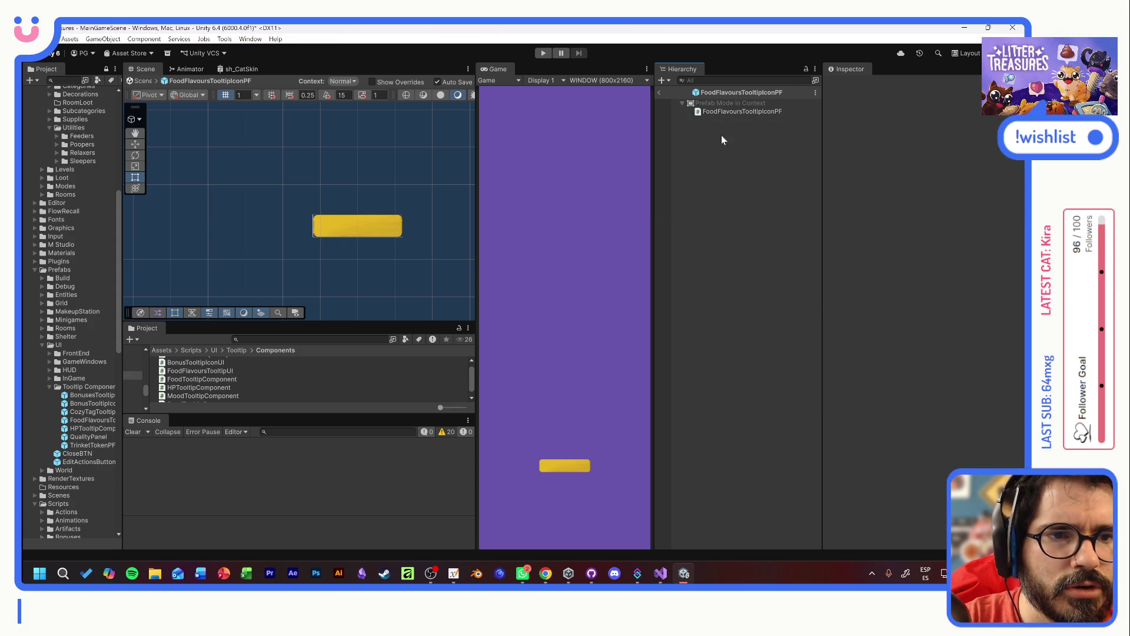
# - Paste TitlePanel and ContentPanel under the prefab root and remove ContentPanel's Vertical Layout Group
pyautogui.click(737, 112)
pyautogui.hotkey('ctrl', 'v')
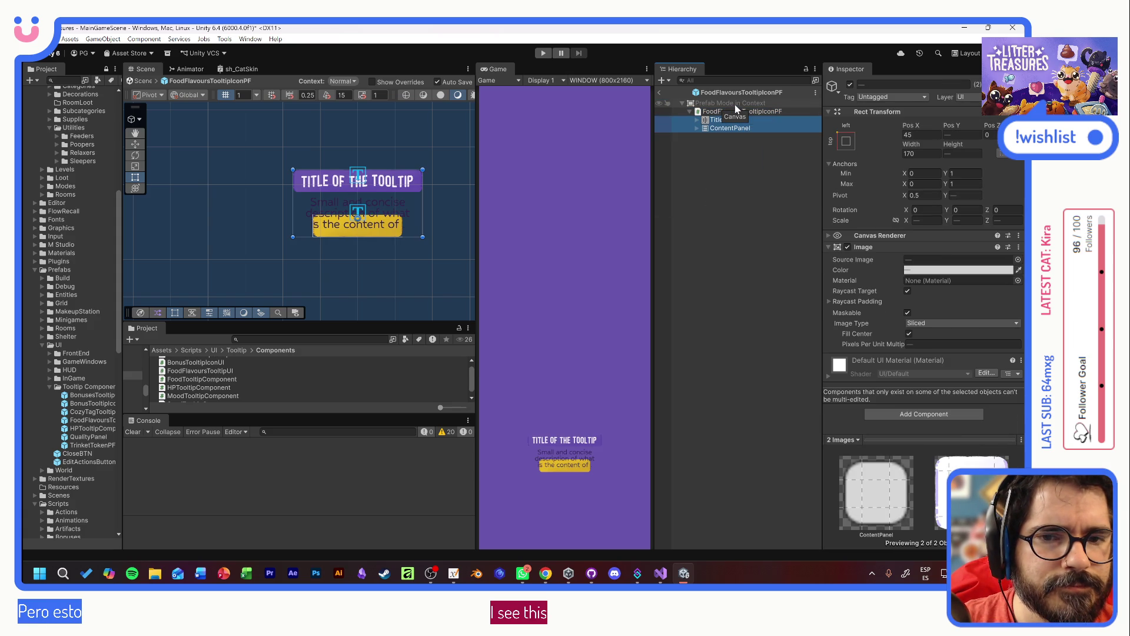
pyautogui.click(733, 127)
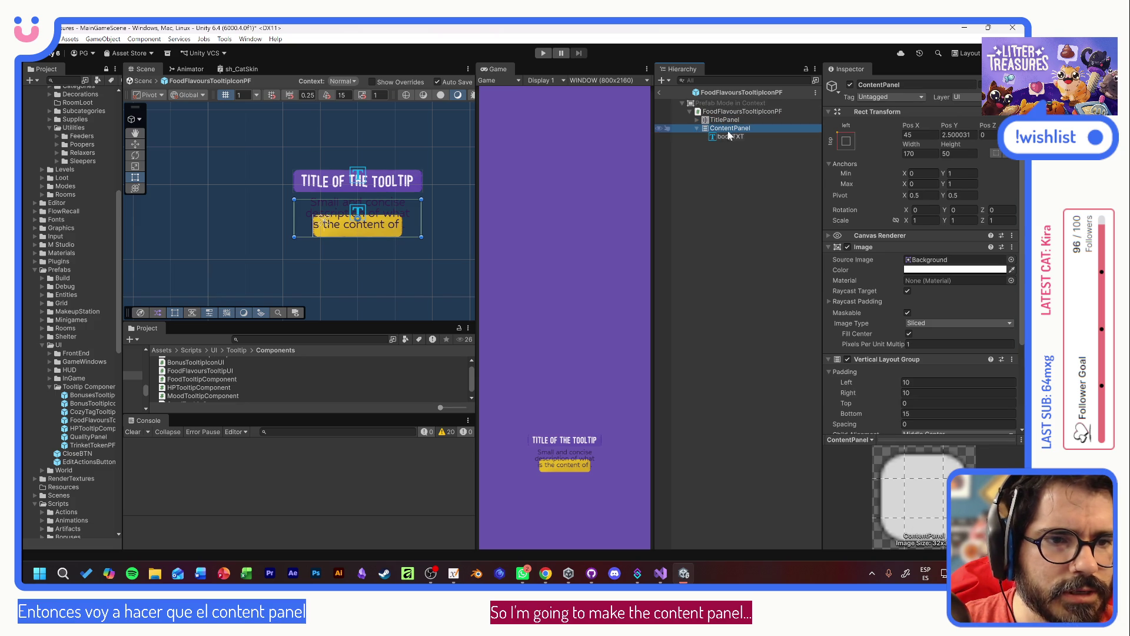
pyautogui.rightClick(892, 361)
pyautogui.click(919, 383)
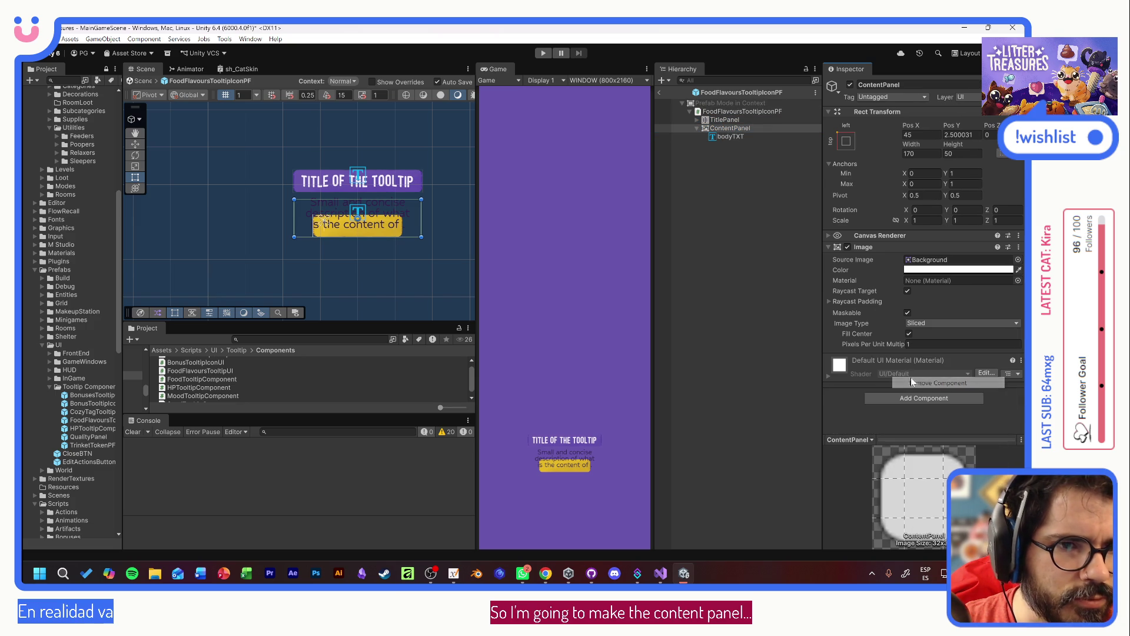
# - Inspect TitlePanel's Horizontal Layout Group options without changes, then reselect ContentPanel
pyautogui.click(735, 118)
pyautogui.click(697, 120)
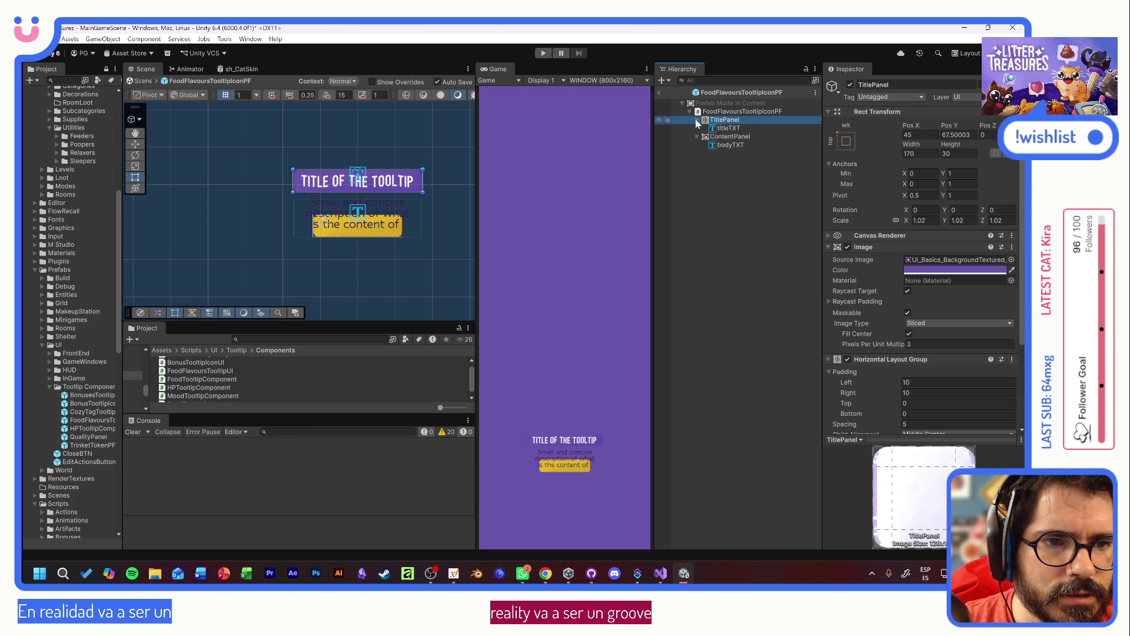
pyautogui.rightClick(888, 360)
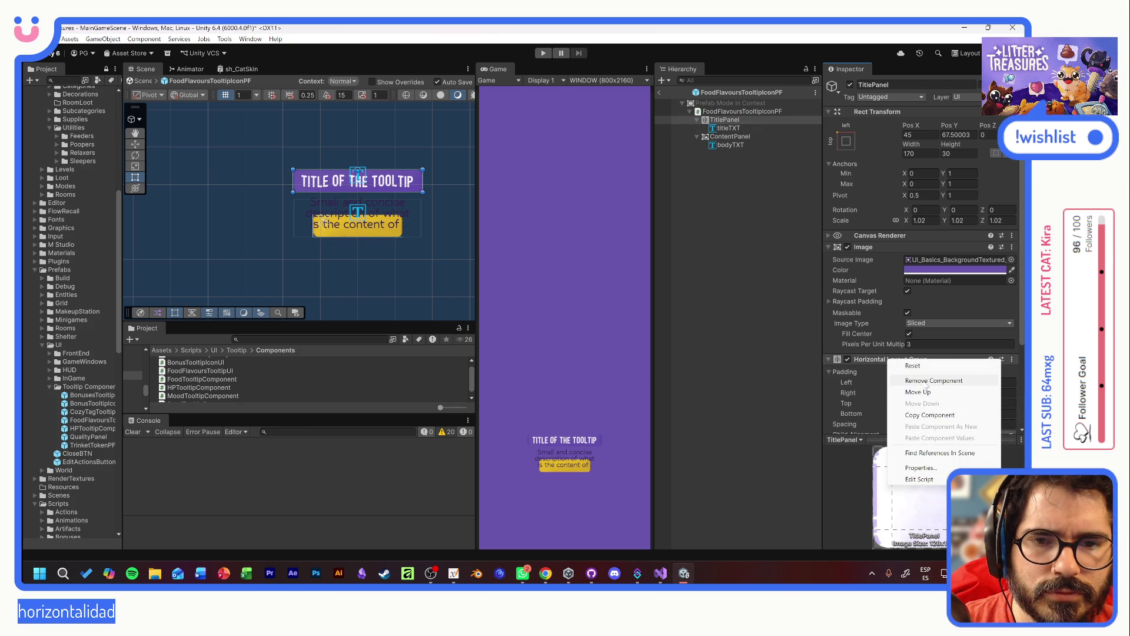
pyautogui.click(733, 137)
pyautogui.click(740, 137)
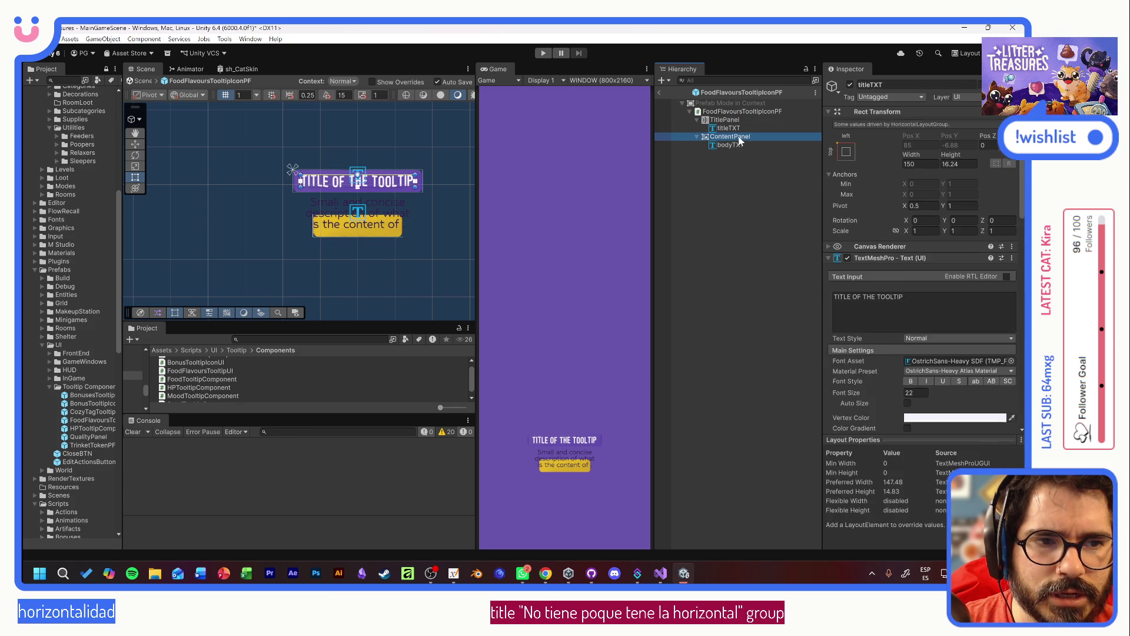
# - Add a Horizontal Layout Group to ContentPanel and reduce its height to 23.58
pyautogui.click(909, 399)
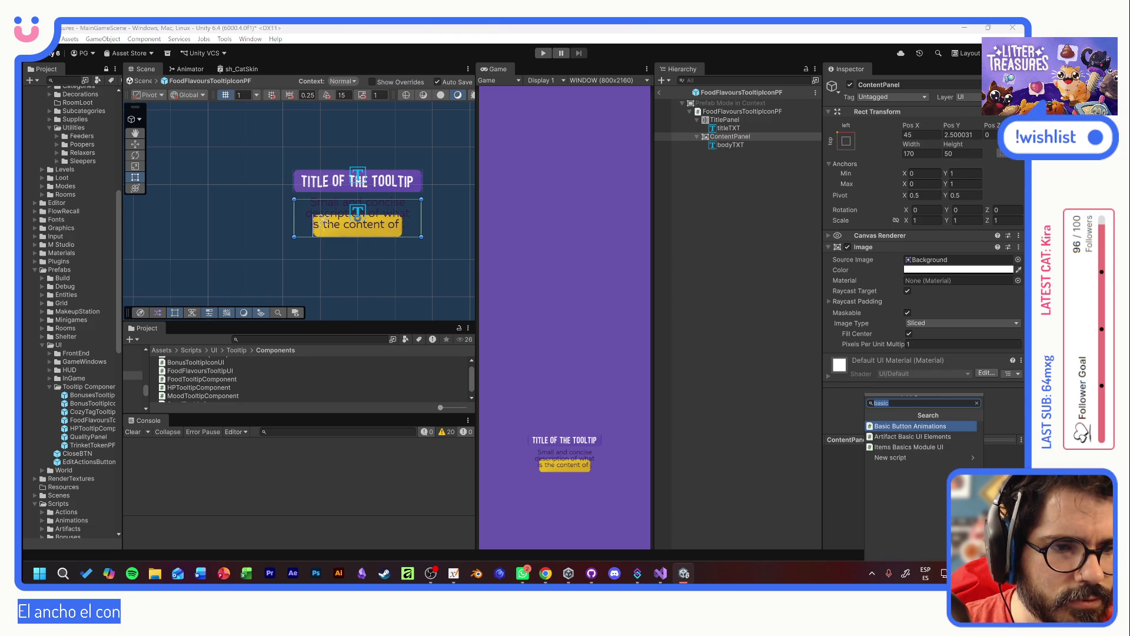
pyautogui.write('hor')
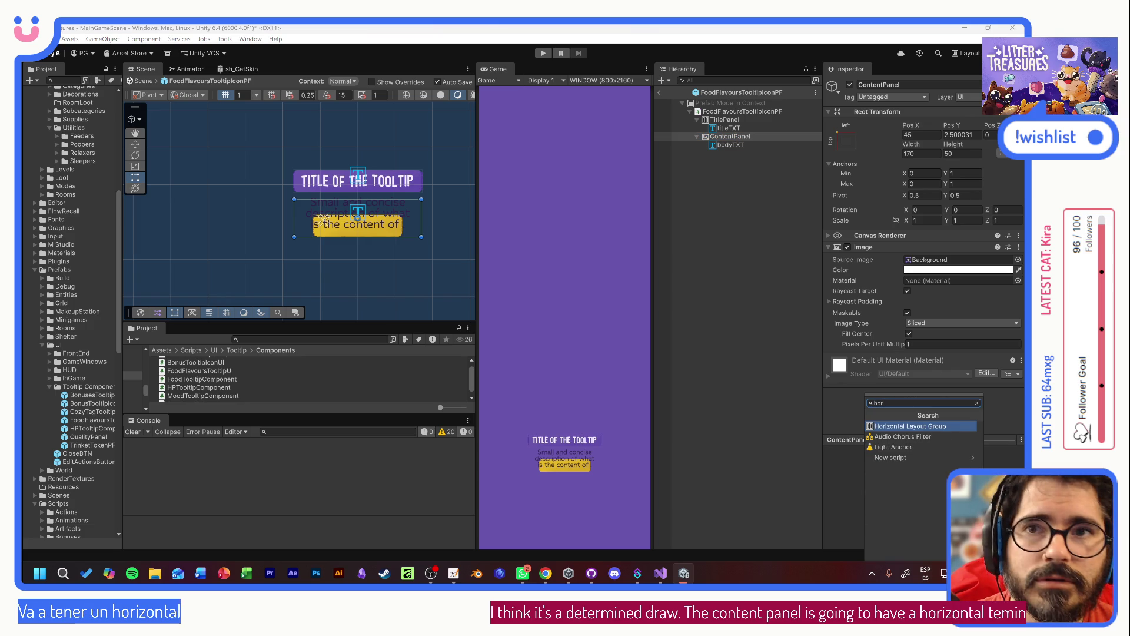
pyautogui.click(922, 428)
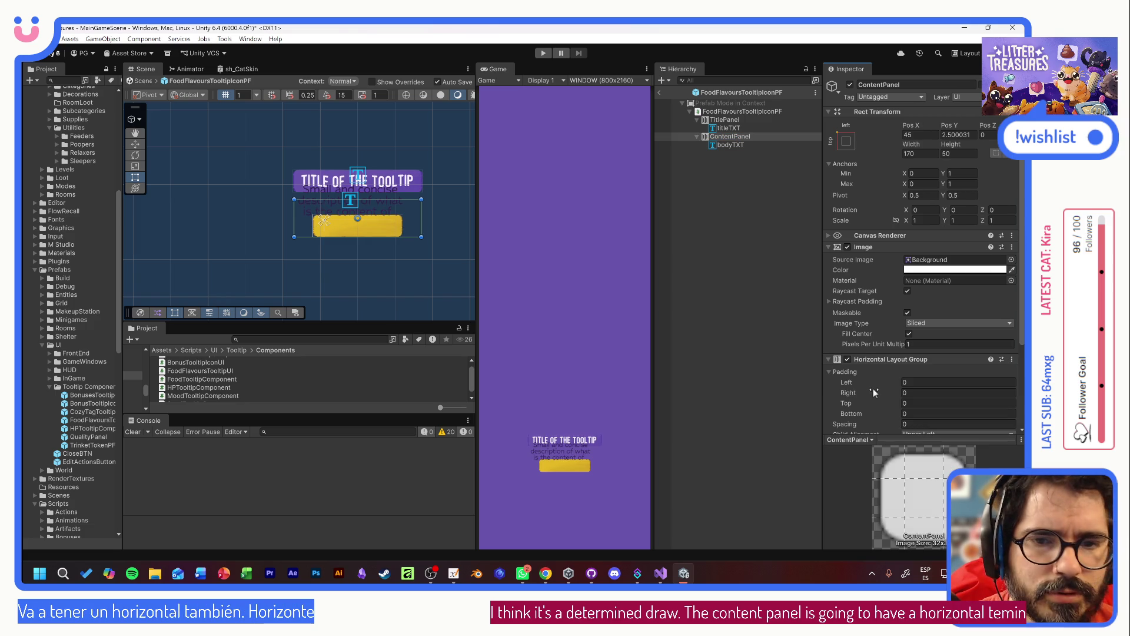
pyautogui.moveTo(956, 146)
pyautogui.mouseDown()
pyautogui.moveTo(495, 112)
pyautogui.moveTo(708, 153)
pyautogui.mouseUp()
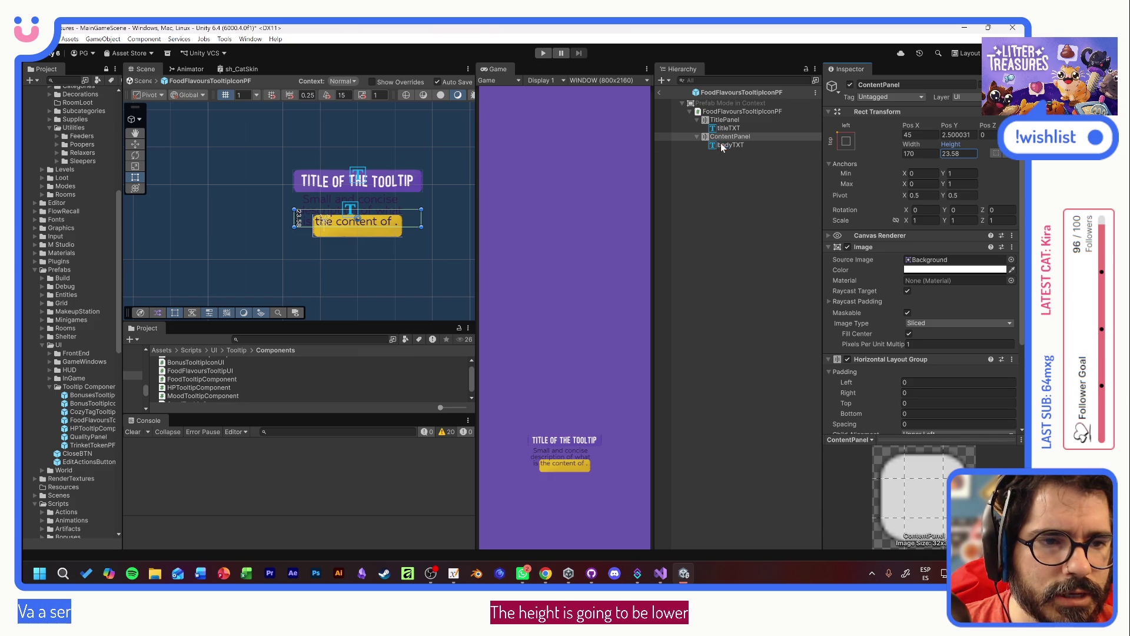
# - Delete bodyTXT and add a new UI Image inside ContentPanel
pyautogui.click(729, 145)
pyautogui.press('Delete')
pyautogui.click(729, 136)
pyautogui.rightClick(729, 136)
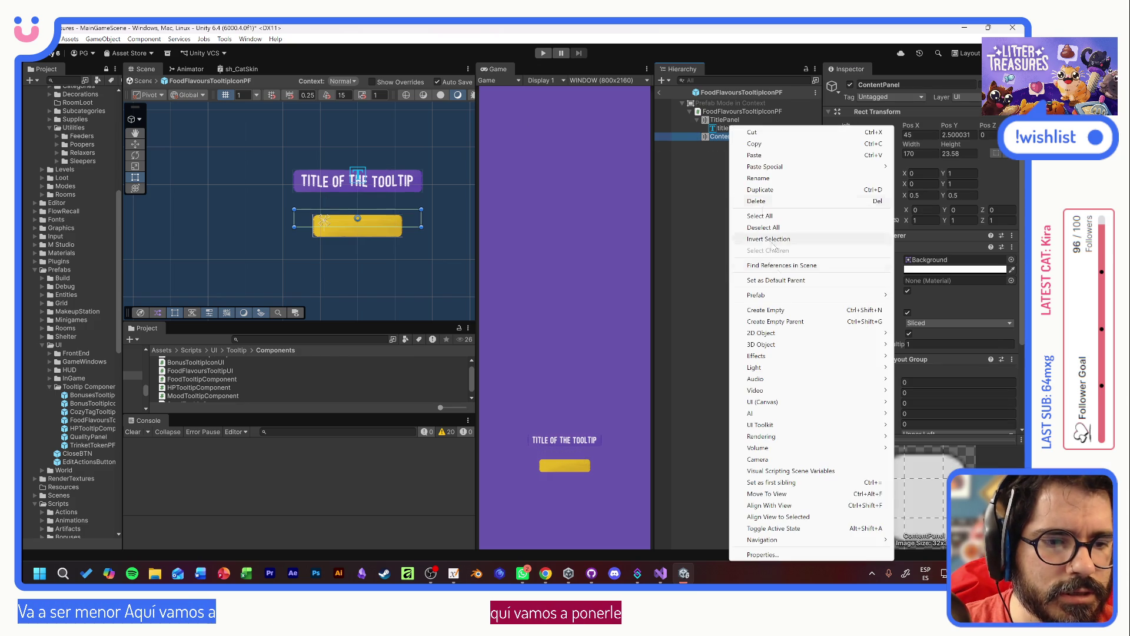
pyautogui.moveTo(766, 402)
pyautogui.click(924, 402)
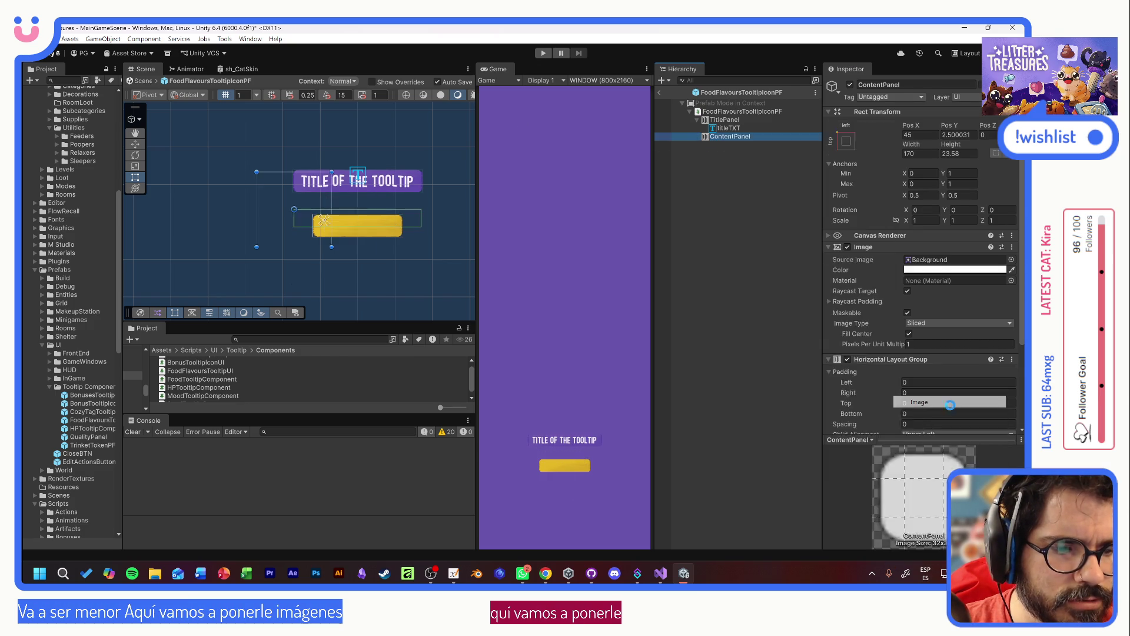
pyautogui.click(922, 163)
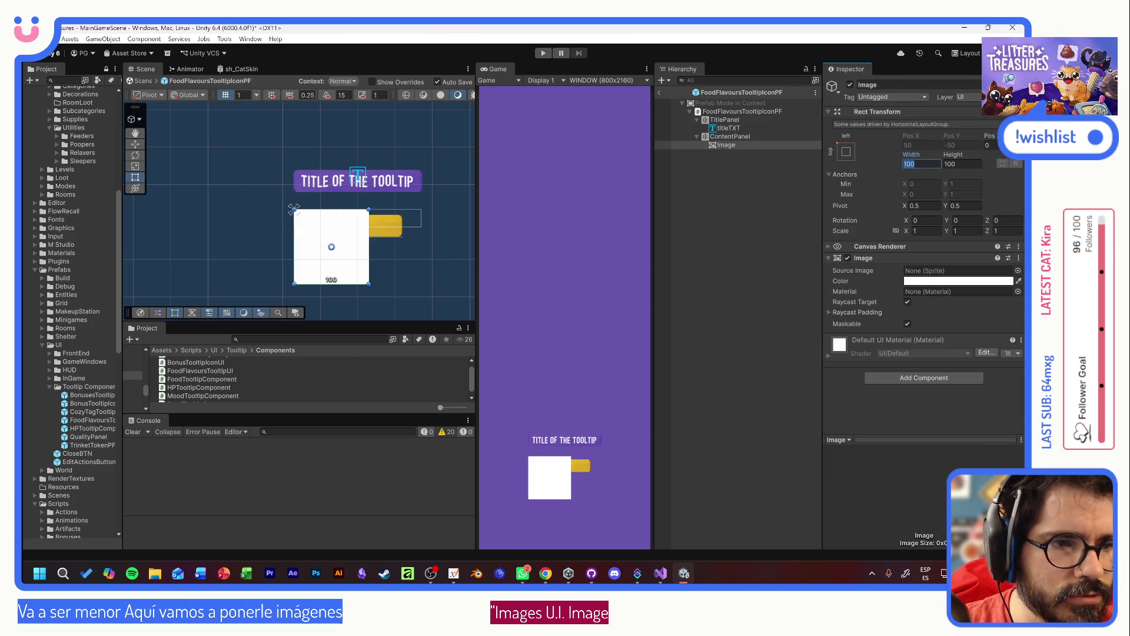
# - Size the new Image 30 wide by 40 high and duplicate it into five images
pyautogui.write('40')
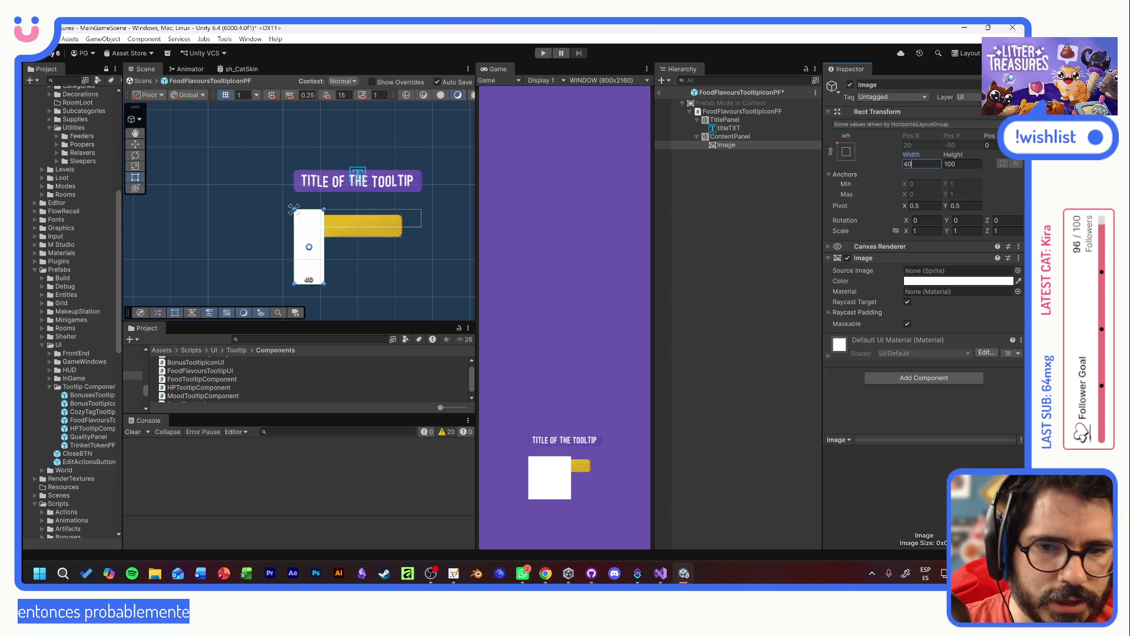
pyautogui.press('Tab')
pyautogui.write('40')
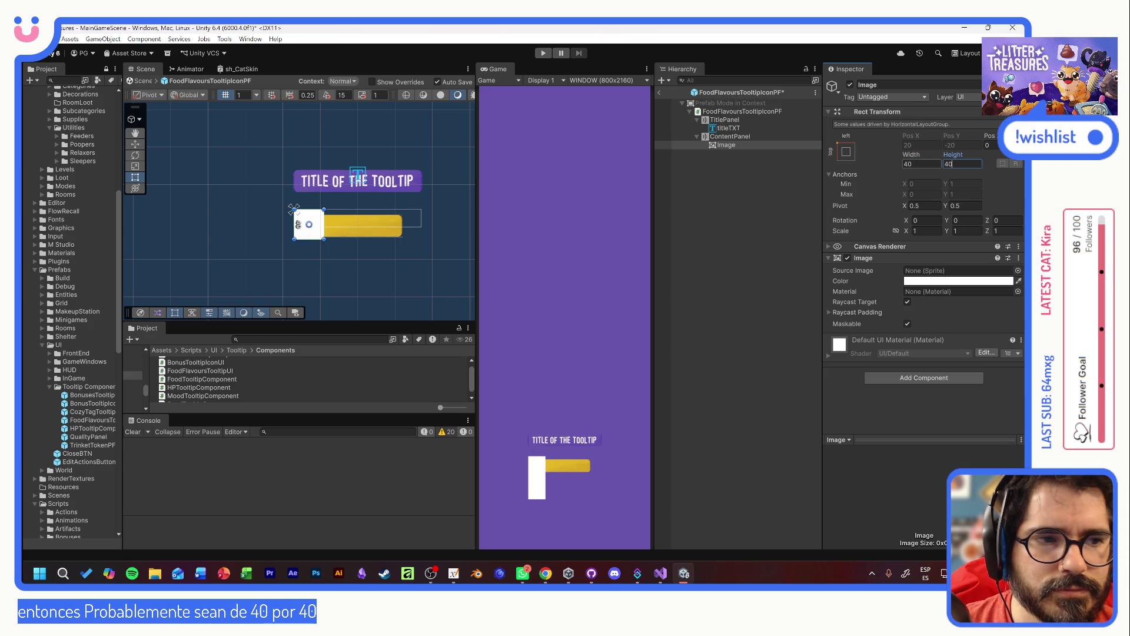
pyautogui.hotkey('shift', 'Tab')
pyautogui.write('30')
pyautogui.press('Tab')
pyautogui.write('30')
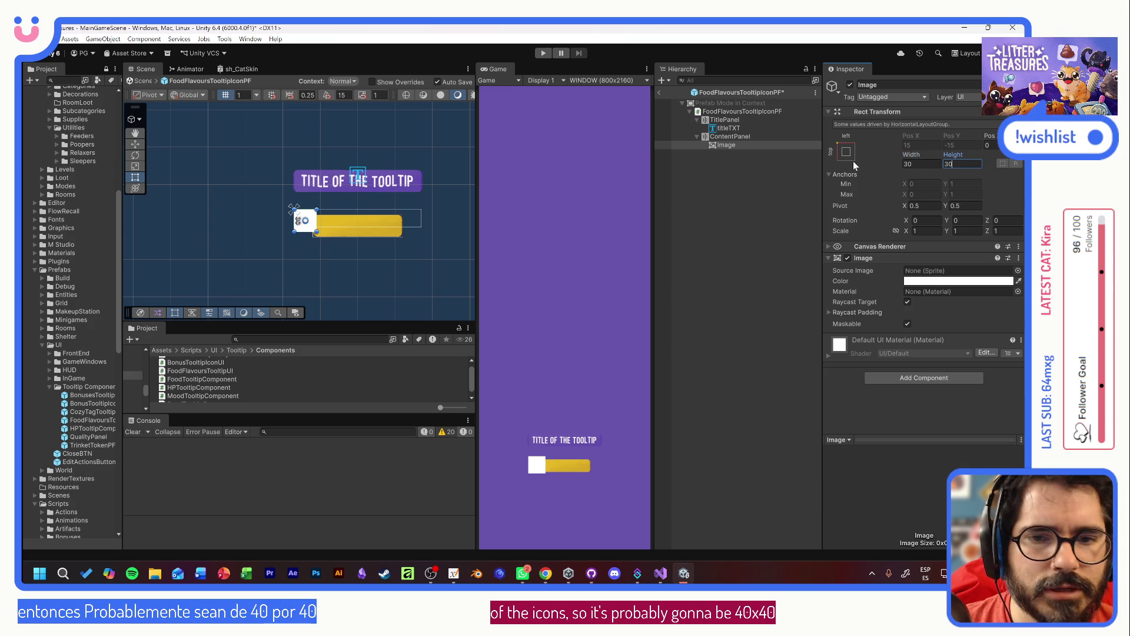
pyautogui.click(733, 135)
pyautogui.click(735, 146)
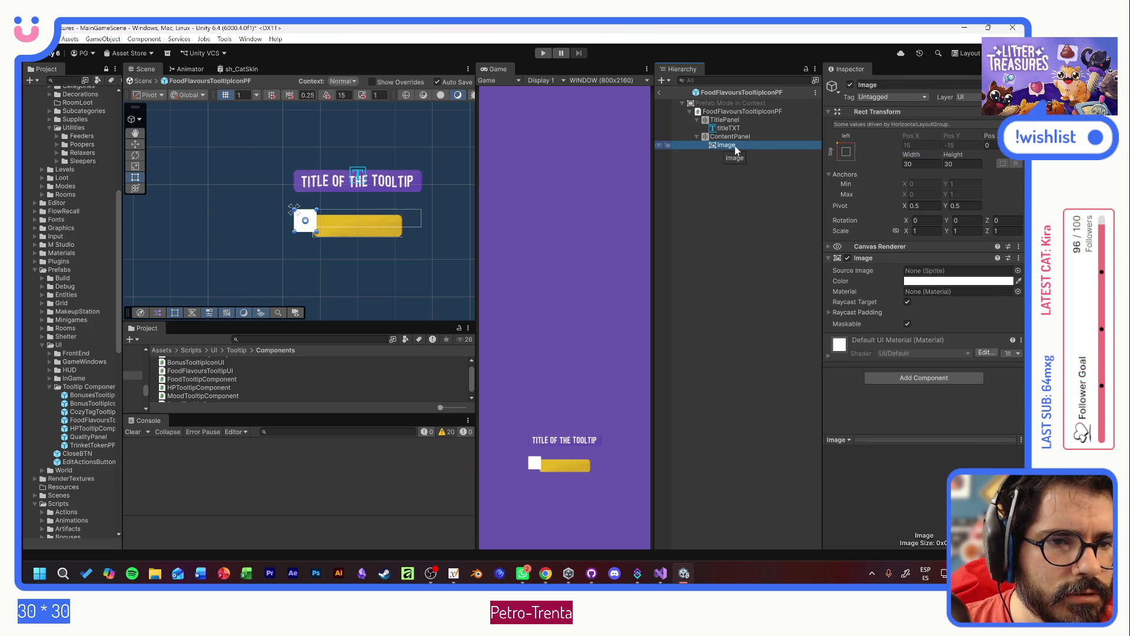
pyautogui.hotkey('ctrl', 'd')
pyautogui.hotkey('ctrl', 'd')
pyautogui.hotkey('ctrl', 'd')
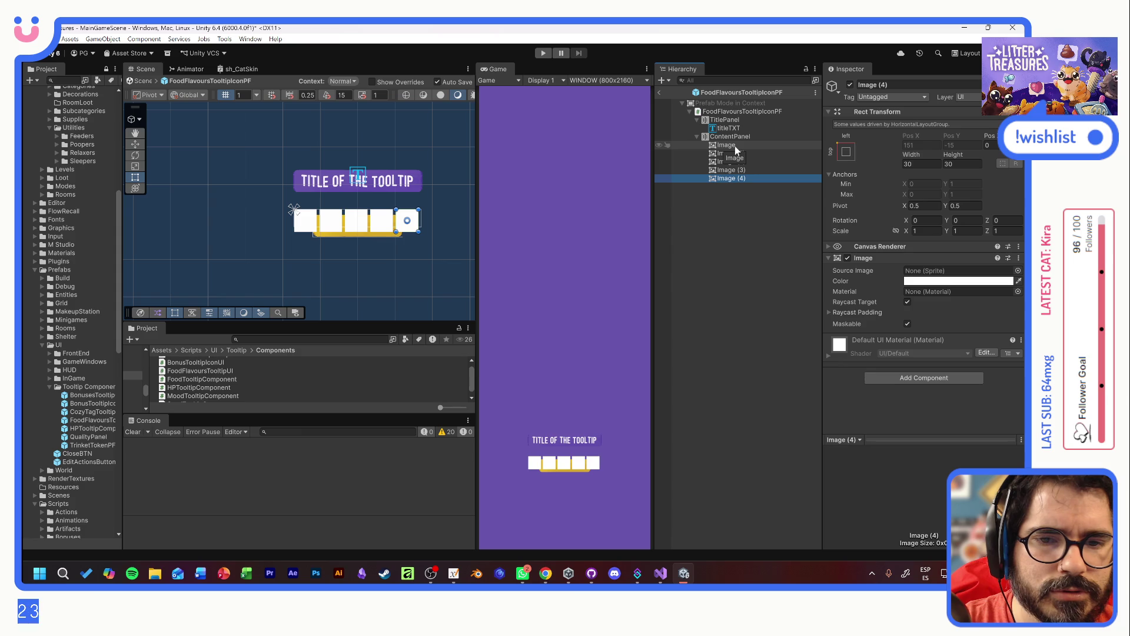
# - Set ContentPanel's child alignment to Middle Center and its height to 25
pyautogui.click(733, 136)
pyautogui.scroll(-5, 893, 340)
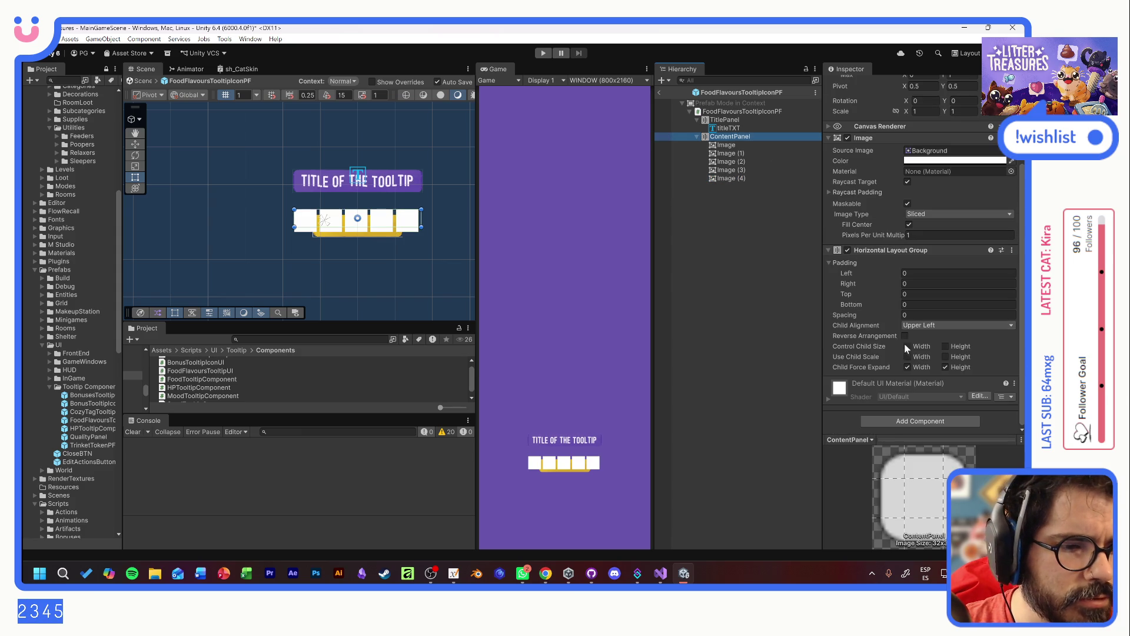
pyautogui.click(939, 326)
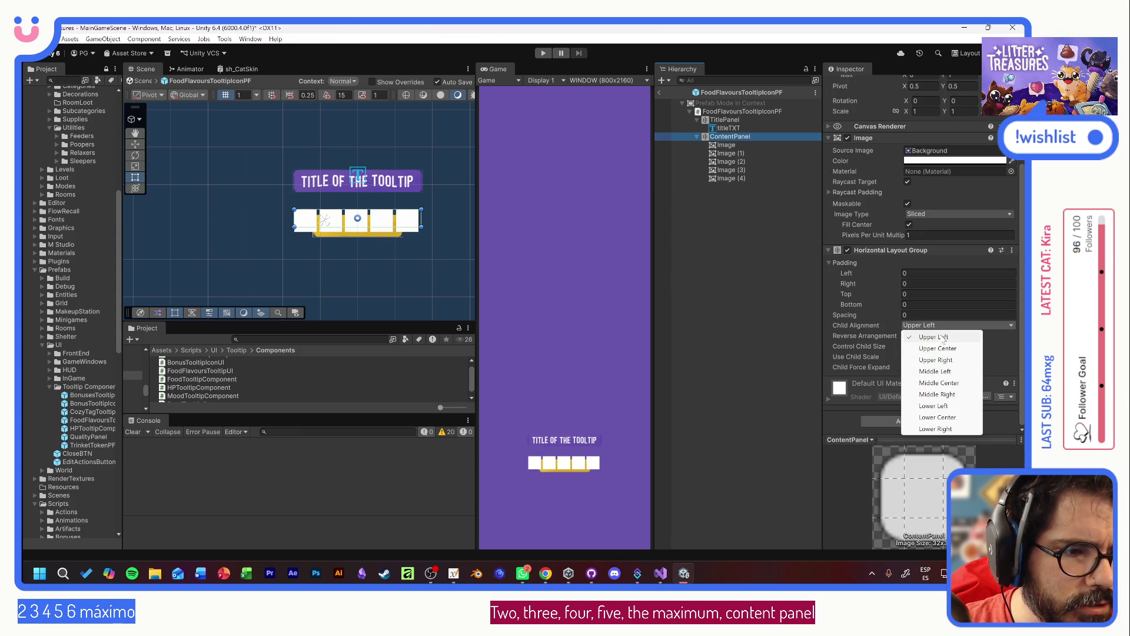
pyautogui.click(939, 383)
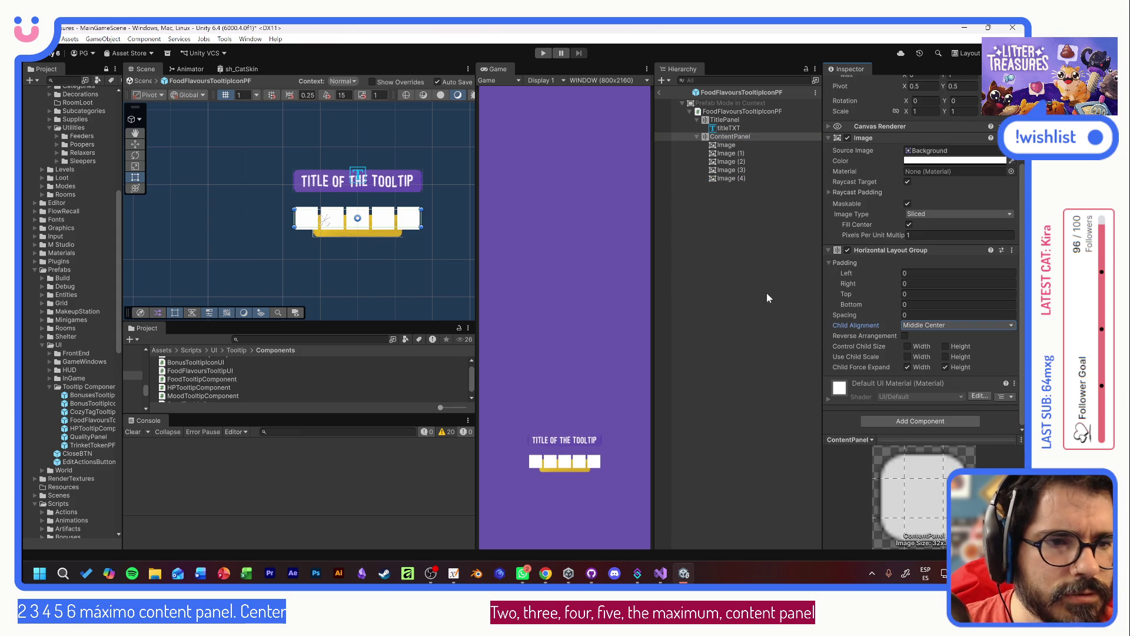
pyautogui.scroll(5, 892, 210)
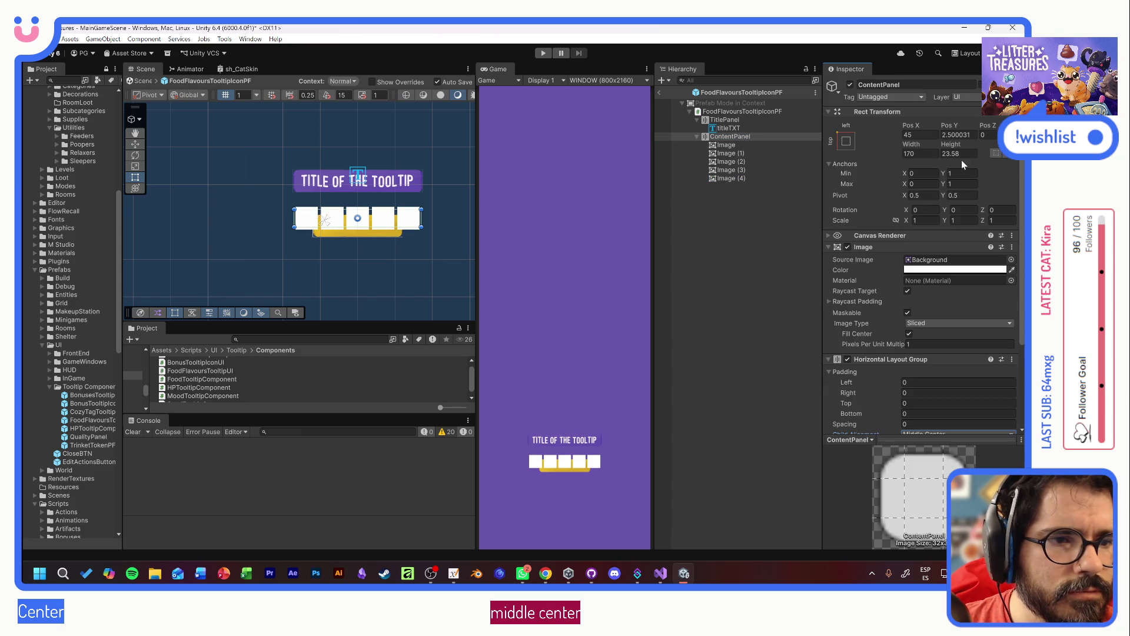
pyautogui.click(959, 154)
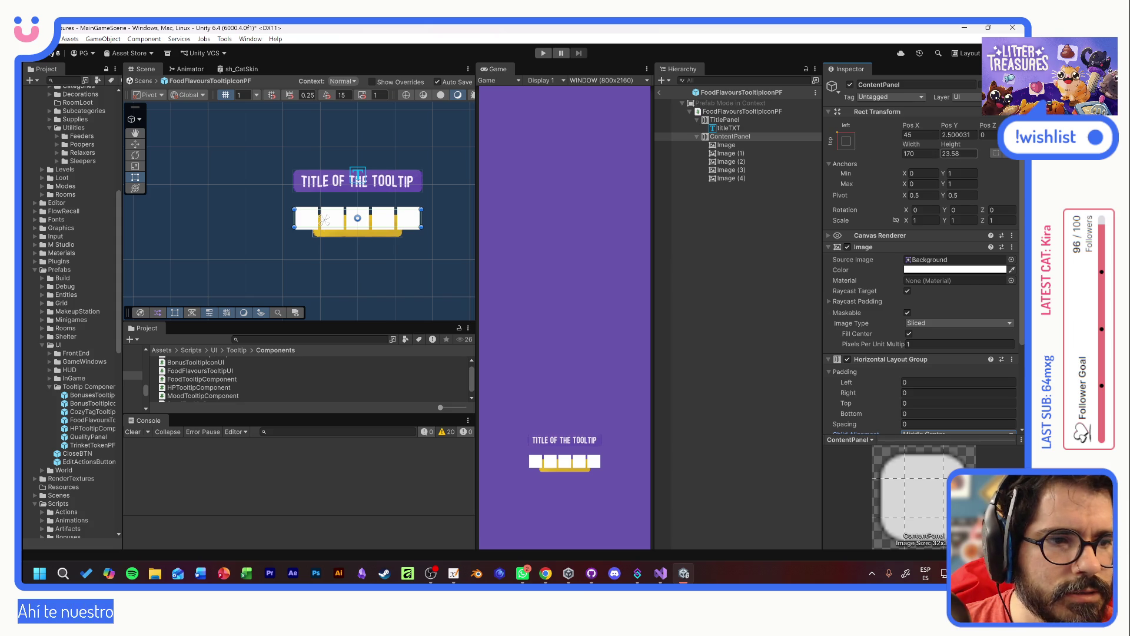
pyautogui.write('25')
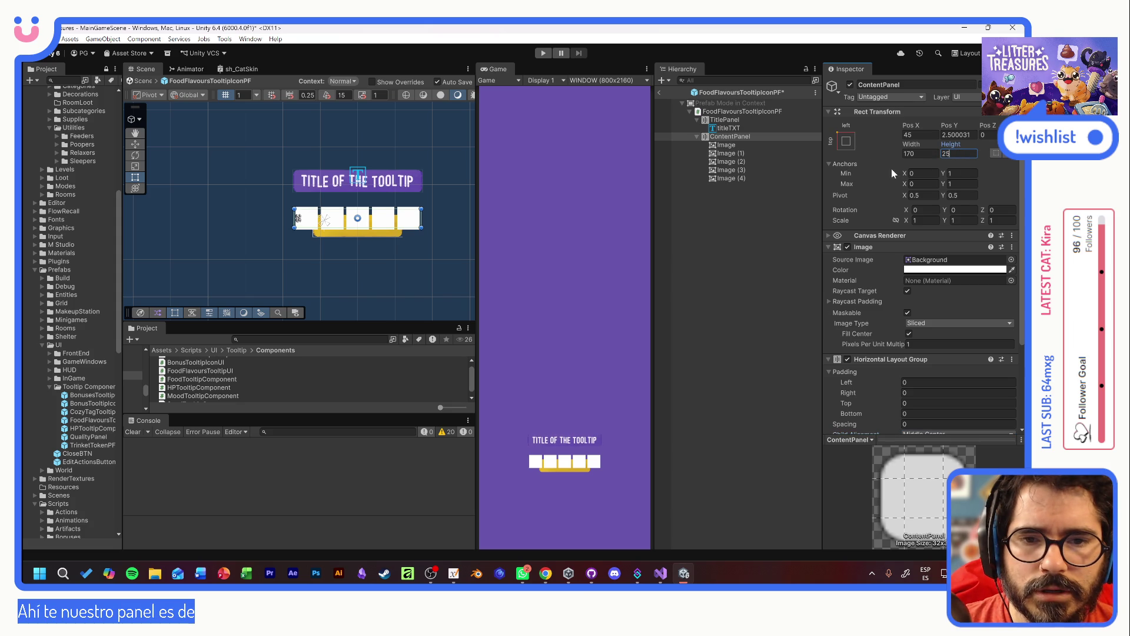
pyautogui.scroll(-3, 412, 195)
# - Resize all five images to 25×25
pyautogui.click(727, 145)
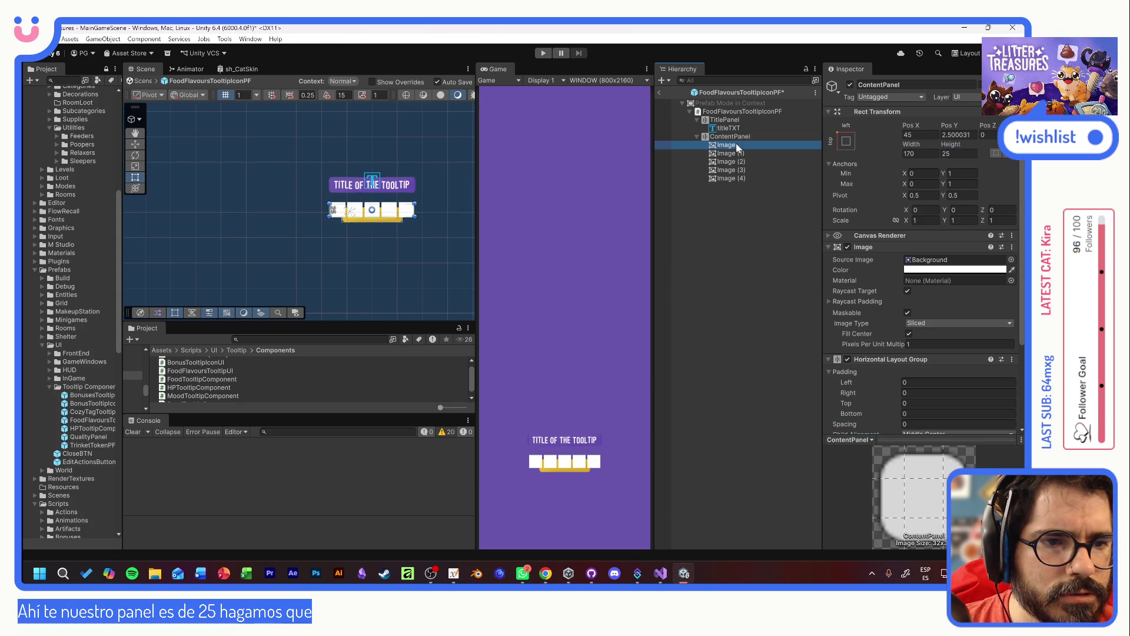
pyautogui.keyDown('shift'); pyautogui.click(730, 179); pyautogui.keyUp('shift')
pyautogui.click(920, 164)
pyautogui.write('25')
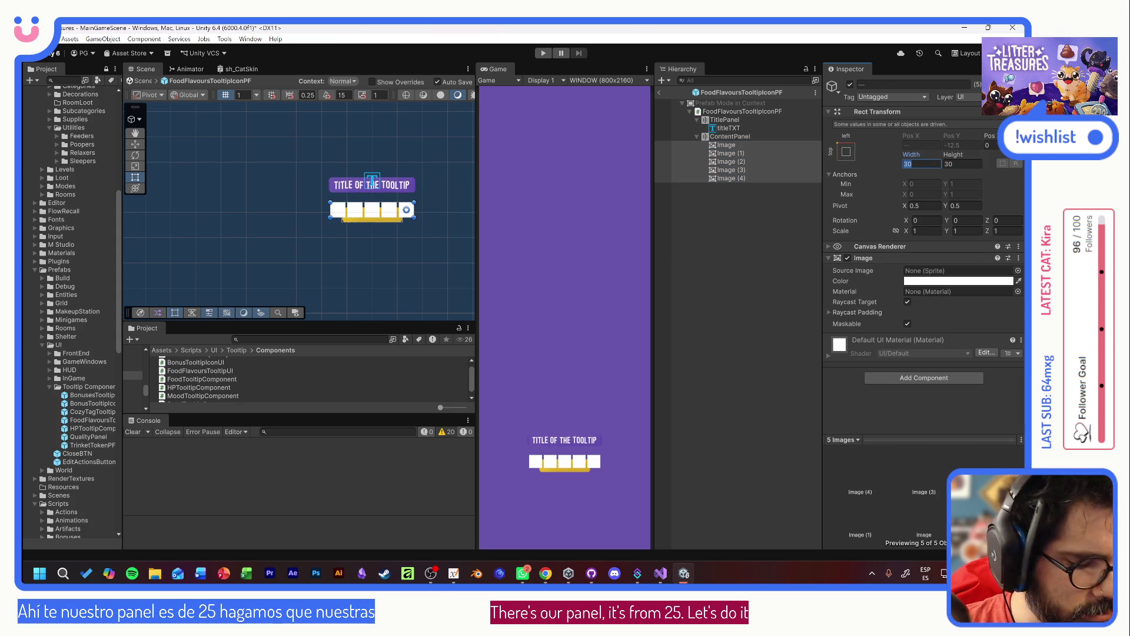
pyautogui.press('Tab')
pyautogui.write('25')
pyautogui.click(730, 137)
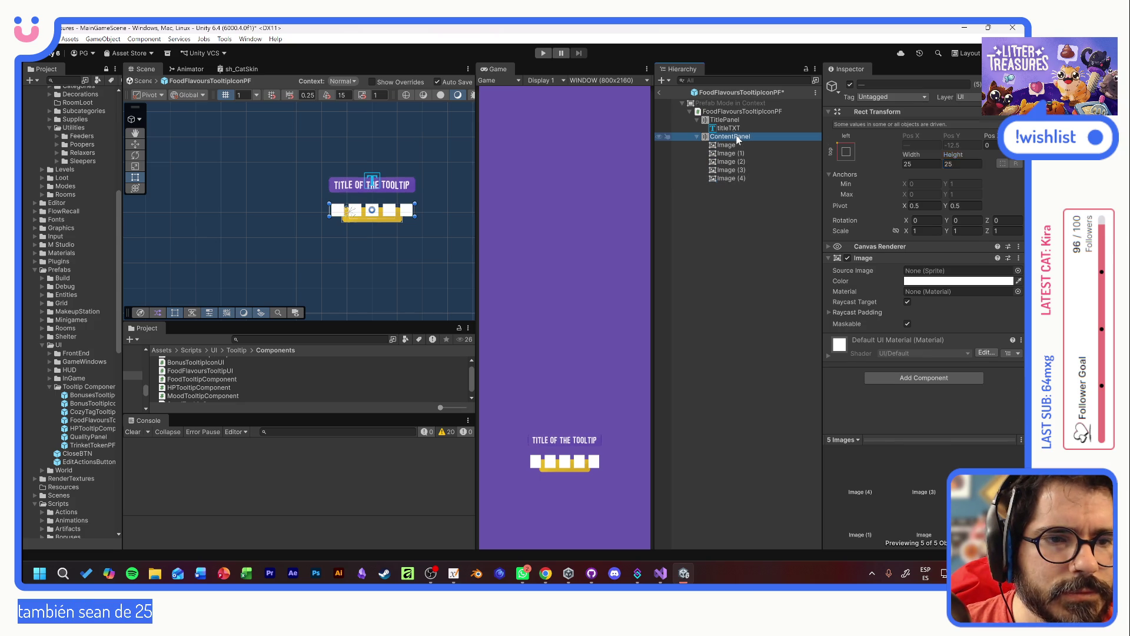
# - Set ContentPanel's width to 150, down from 170, and move on to its Pos Y
pyautogui.moveTo(907, 149)
pyautogui.mouseDown()
pyautogui.moveTo(814, 140)
pyautogui.moveTo(864, 143)
pyautogui.mouseUp()
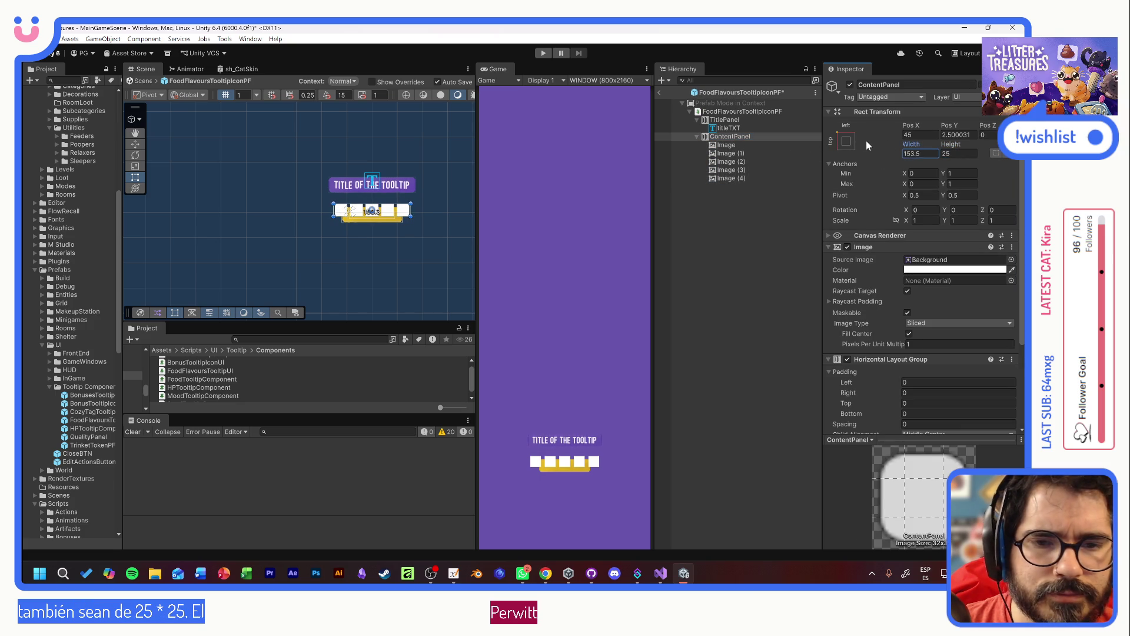
pyautogui.write('150')
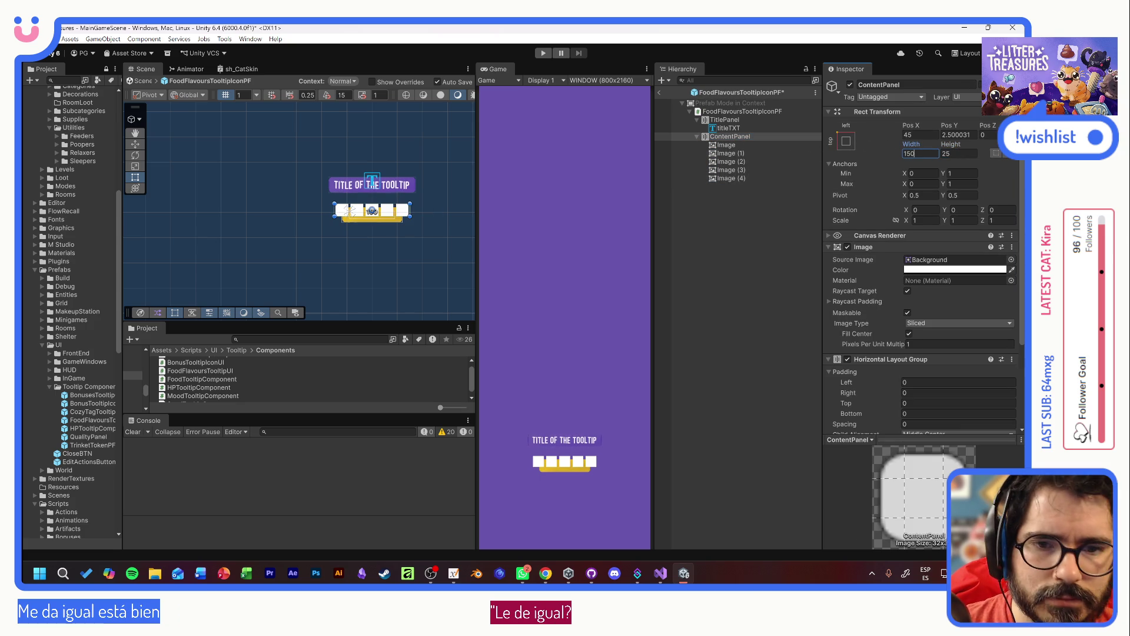
pyautogui.click(697, 136)
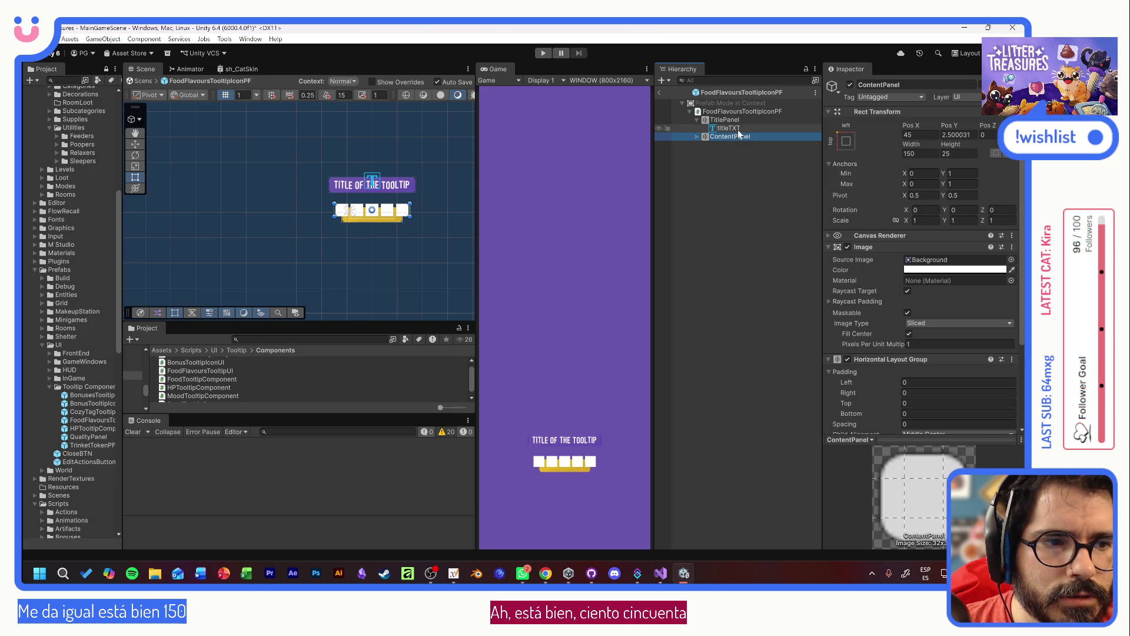
pyautogui.click(958, 135)
# - Set ContentPanel's Pos Y to 0 and assign titleTXT to the root's Item Title TXT field
pyautogui.write('0')
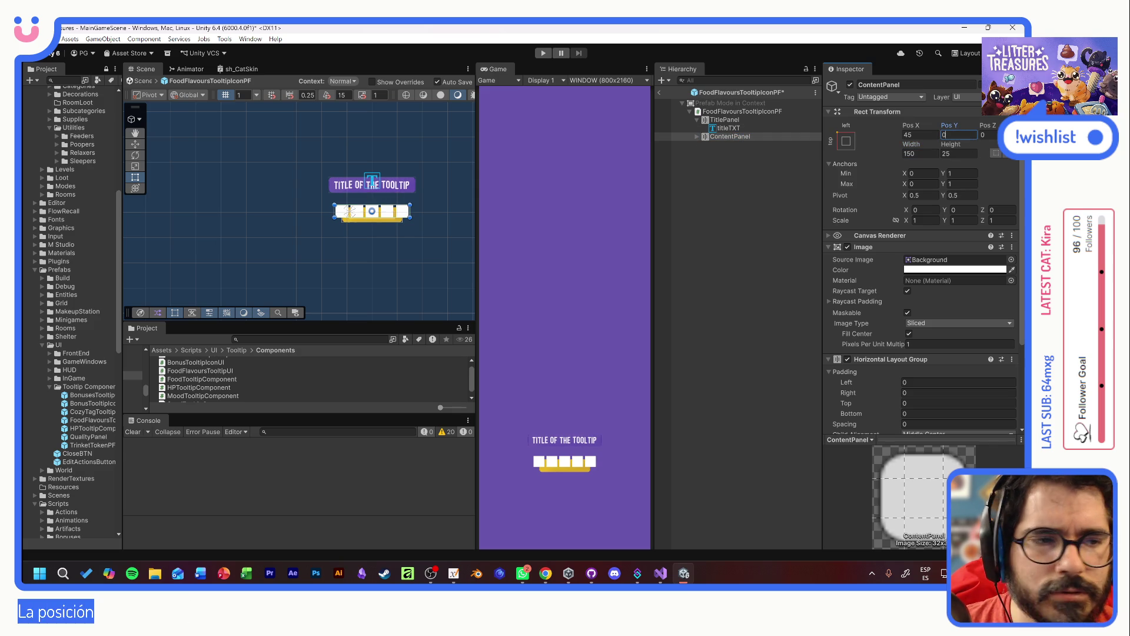
pyautogui.click(750, 111)
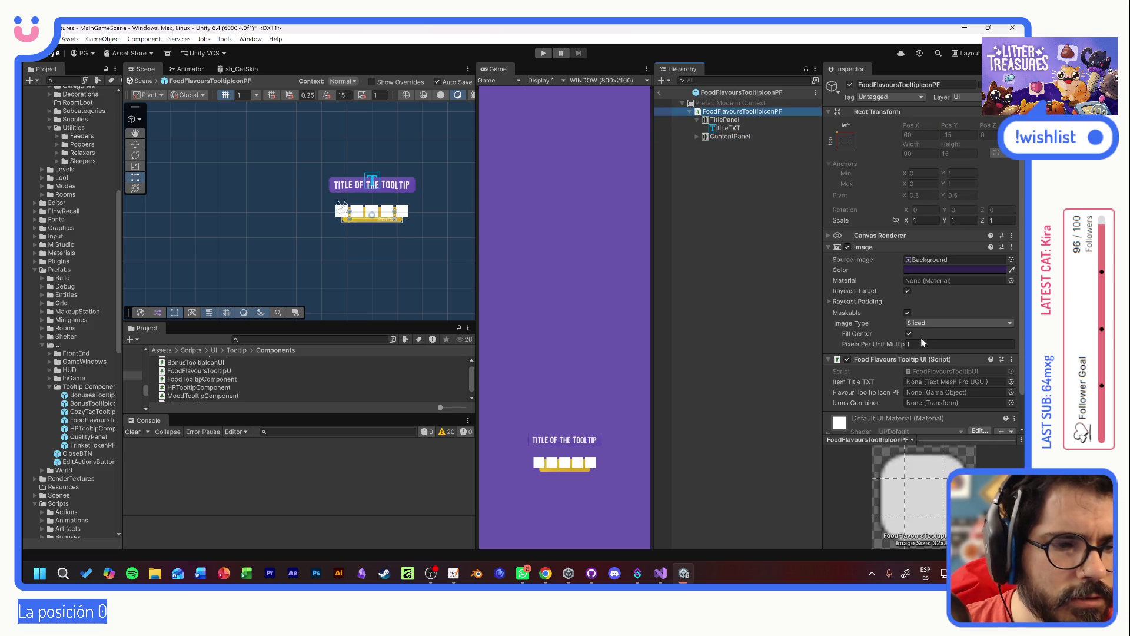
pyautogui.scroll(-2, 885, 344)
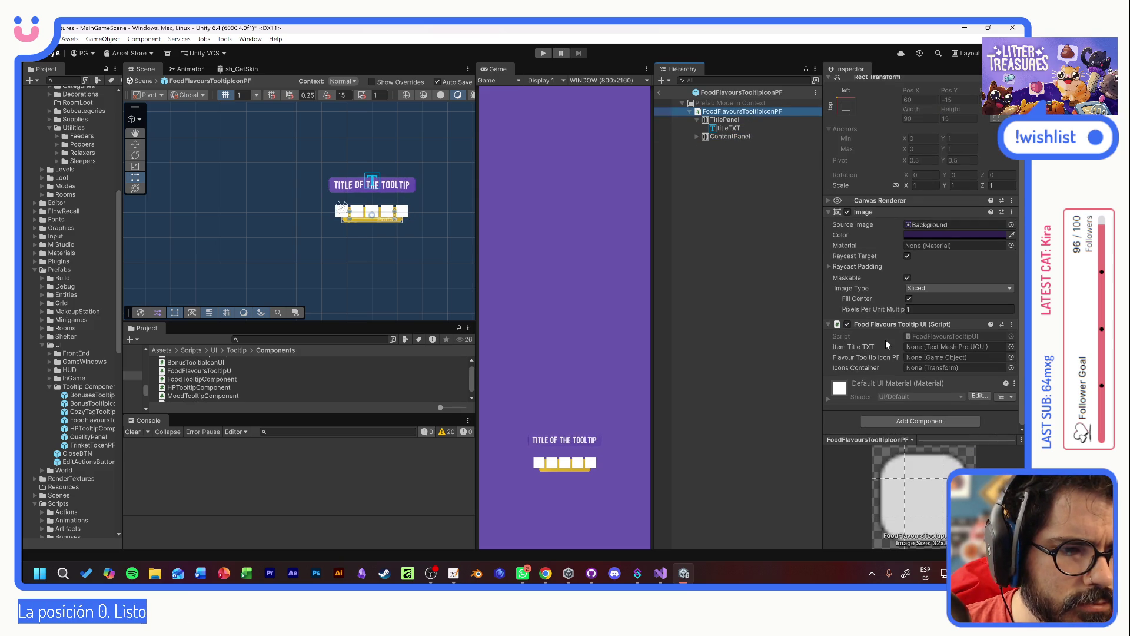
pyautogui.scroll(2, 888, 226)
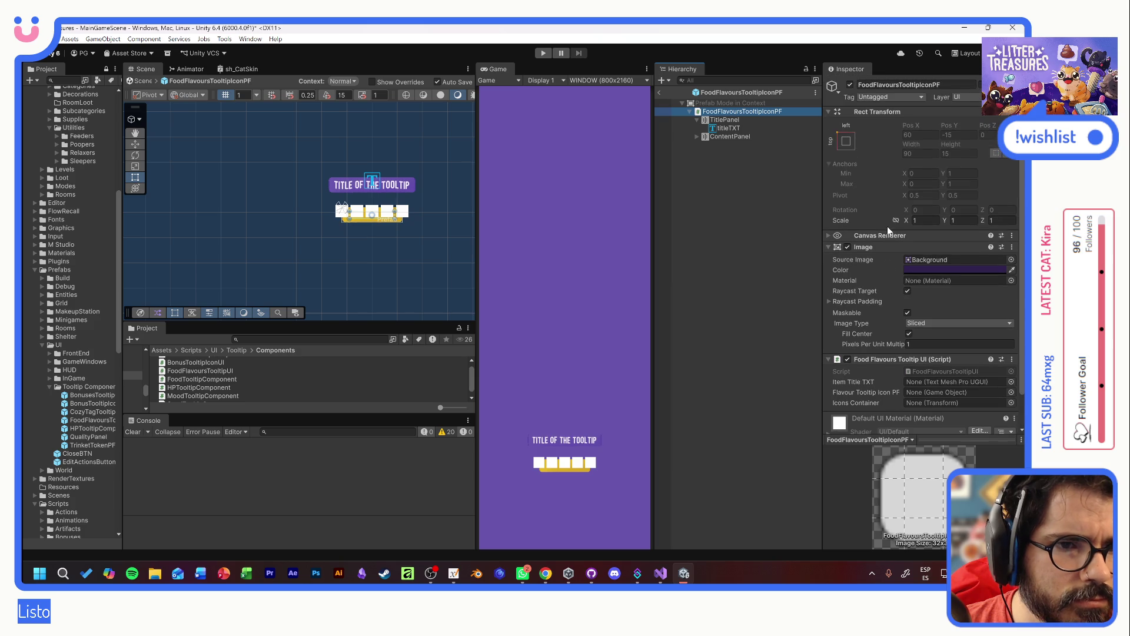
pyautogui.scroll(-2, 885, 241)
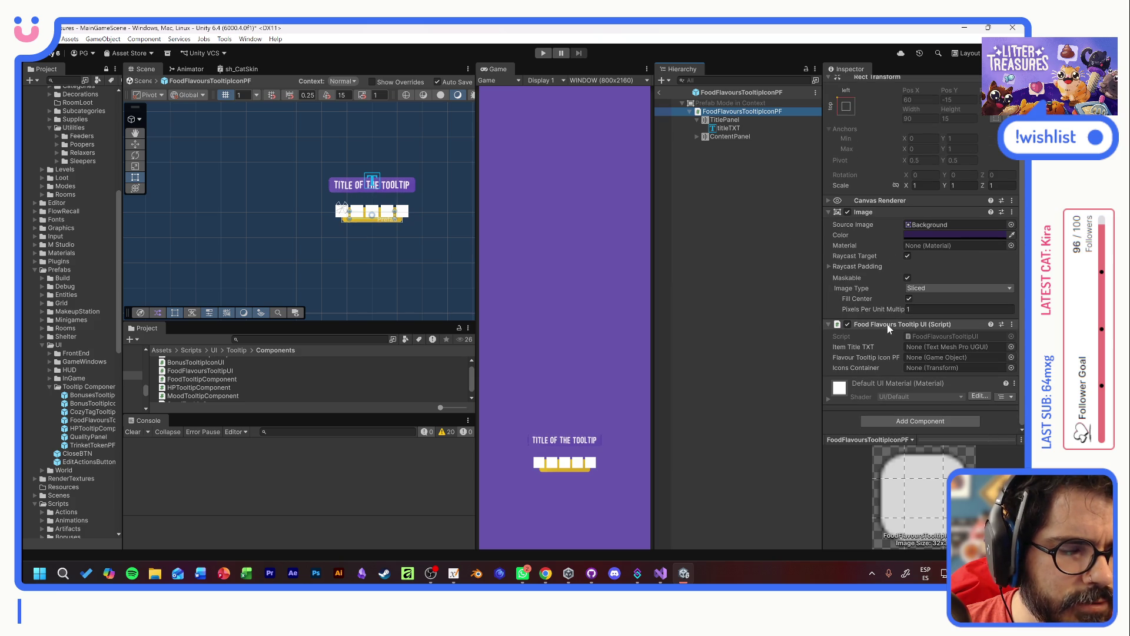
pyautogui.click(726, 126)
pyautogui.moveTo(726, 126); pyautogui.dragTo(939, 346)
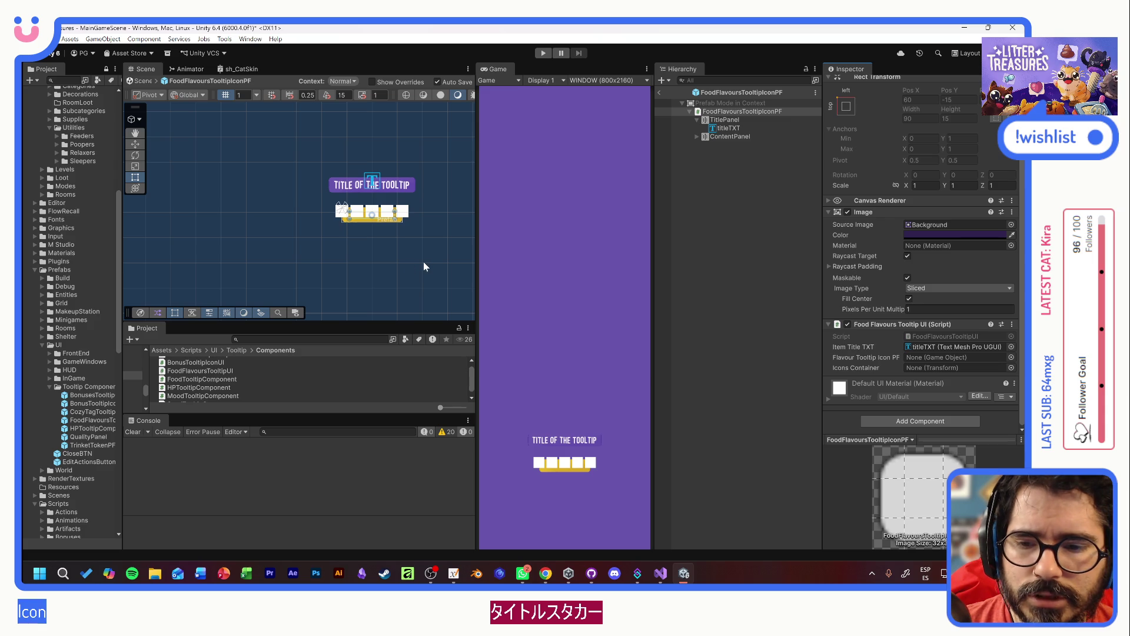
pyautogui.click(698, 136)
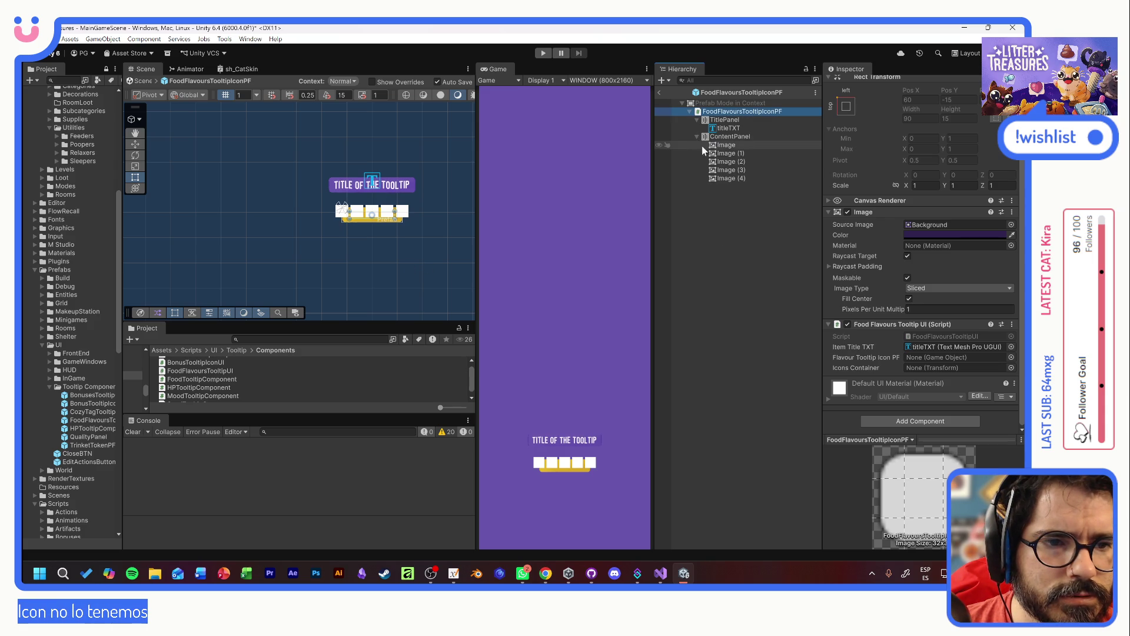
# - Rename the first Image to FlavourIconPF and delete Image (1) through Image (4)
pyautogui.moveTo(721, 145); pyautogui.dragTo(724, 154)
pyautogui.write('FlavourIconPF')
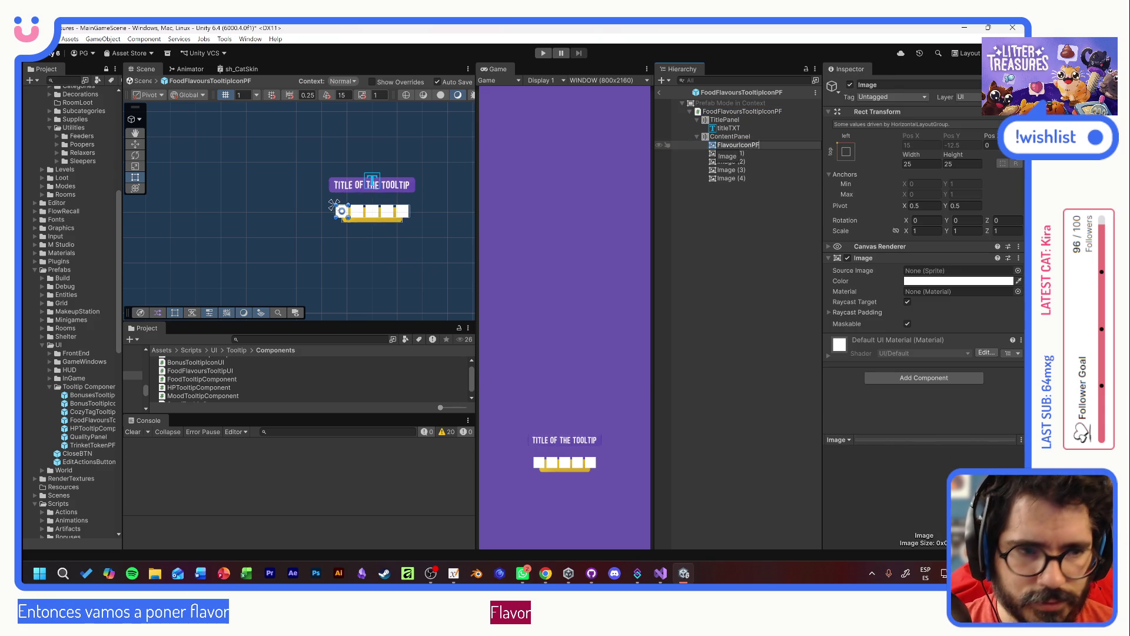
pyautogui.press('Return')
pyautogui.click(730, 153)
pyautogui.keyDown('shift'); pyautogui.click(736, 177); pyautogui.keyUp('shift')
pyautogui.press('Delete')
# - Save FlavourIconPF as a prefab in Tooltip Components and duplicate it into five instances
pyautogui.click(737, 146)
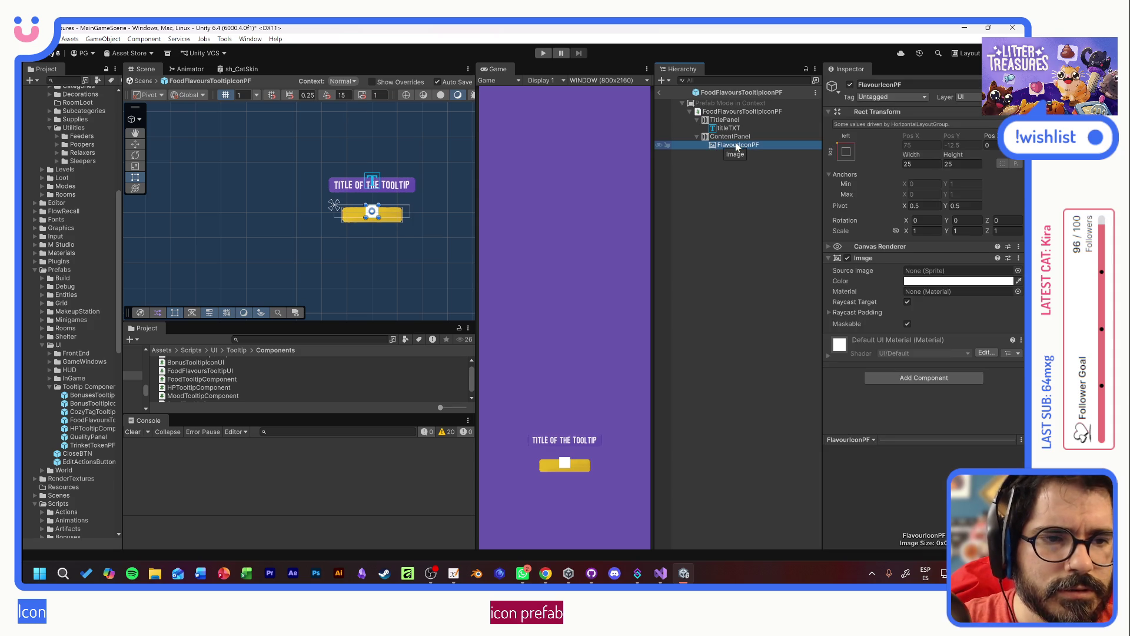
pyautogui.moveTo(697, 171)
pyautogui.mouseDown()
pyautogui.moveTo(195, 382)
pyautogui.moveTo(90, 388)
pyautogui.mouseUp()
pyautogui.click(738, 145)
pyautogui.hotkey('ctrl', 'd')
pyautogui.hotkey('ctrl', 'd')
pyautogui.hotkey('ctrl', 'd')
pyautogui.hotkey('ctrl', 'd')
pyautogui.click(734, 137)
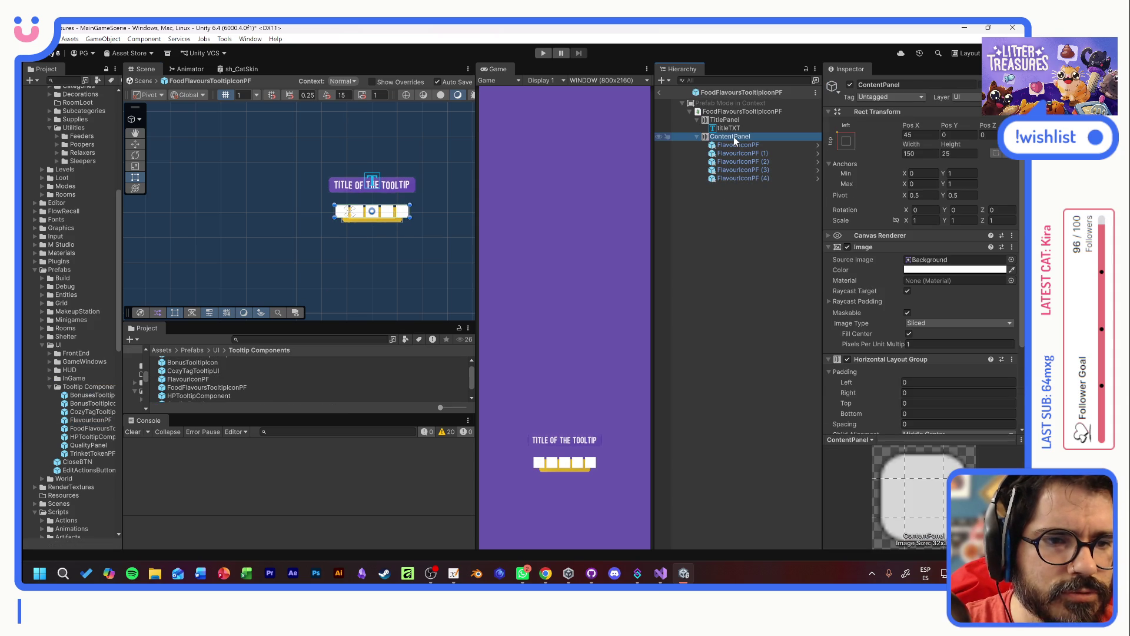
pyautogui.scroll(-3, 882, 330)
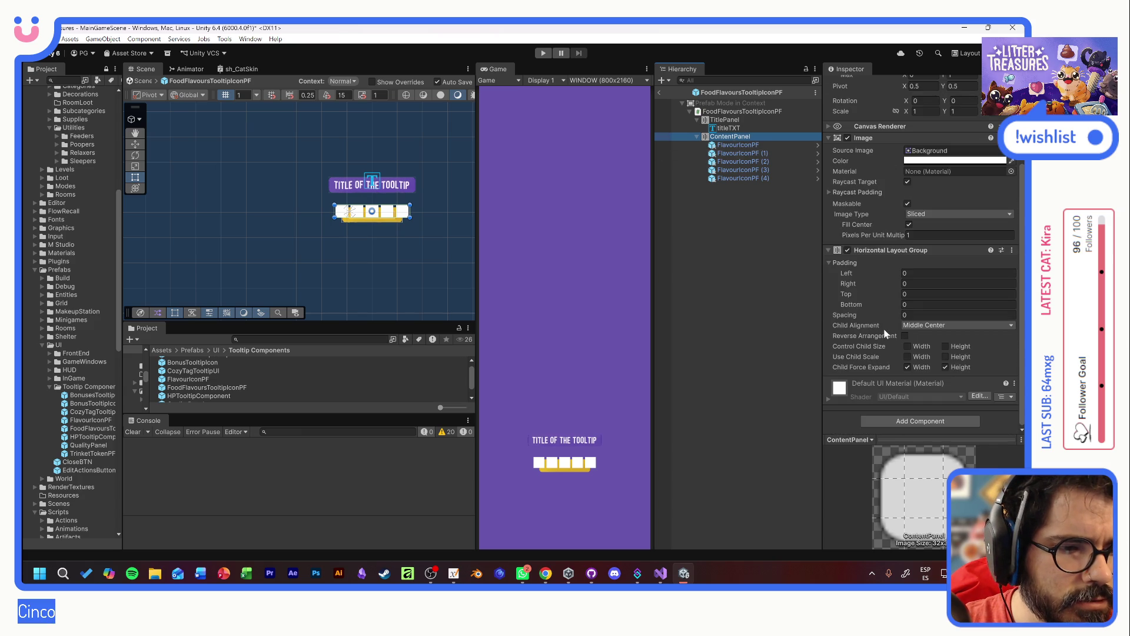
# - Assign the FlavourIconPF prefab to the tooltip script's Flavour Tooltip Icon PF field
pyautogui.scroll(3, 834, 281)
pyautogui.click(742, 111)
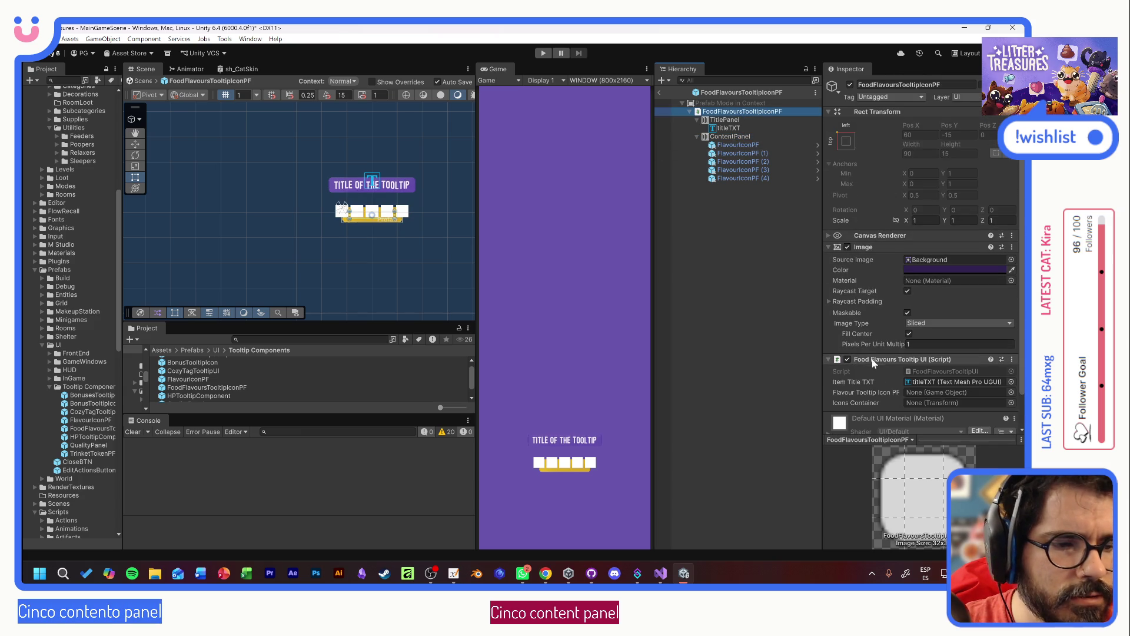
pyautogui.scroll(-2, 878, 360)
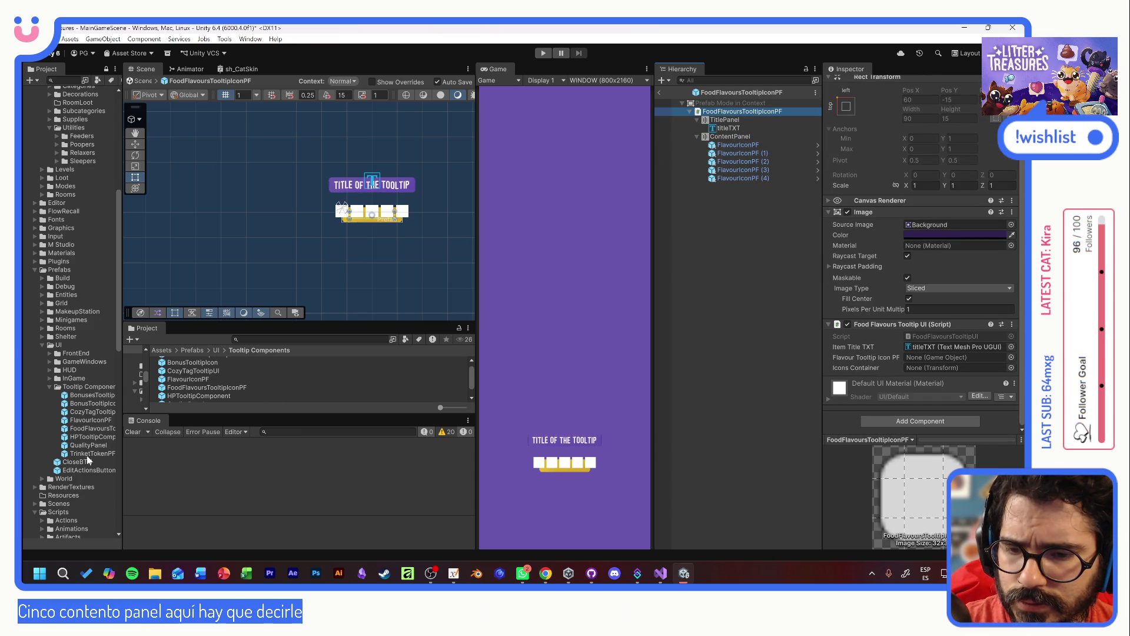
pyautogui.click(85, 421)
pyautogui.moveTo(86, 422)
pyautogui.mouseDown()
pyautogui.moveTo(923, 367)
pyautogui.moveTo(923, 357)
pyautogui.mouseUp()
# - Rename ContentPanel to FlavoursContainer and set it as the script's Icons Container
pyautogui.moveTo(736, 136); pyautogui.dragTo(942, 360)
pyautogui.click(724, 137)
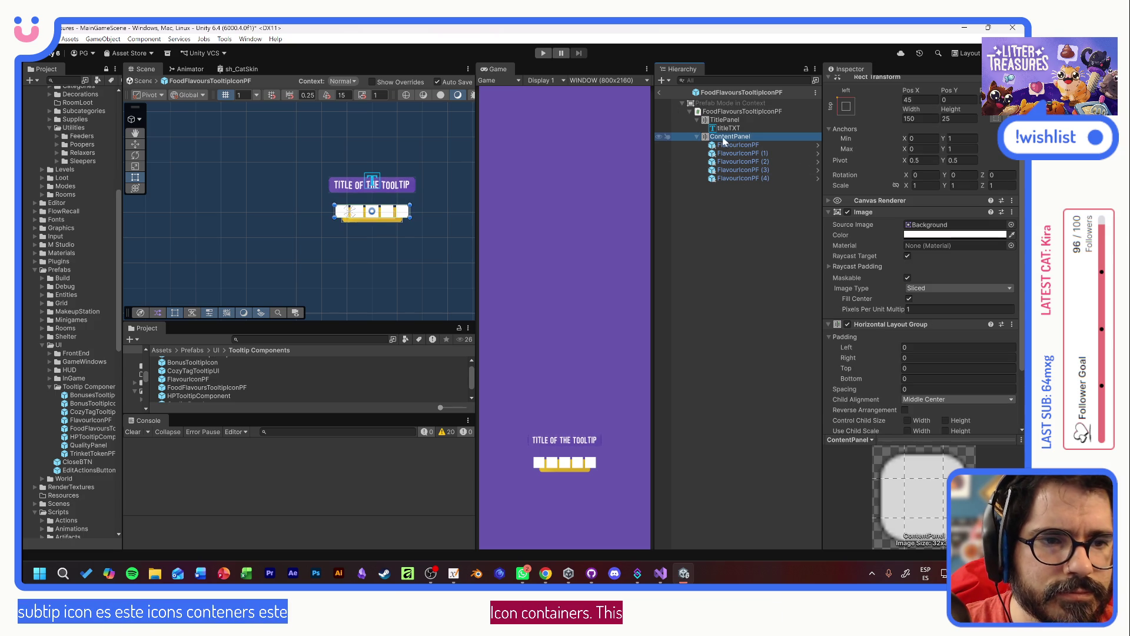
pyautogui.click(721, 137)
pyautogui.write('FlavoursContainer')
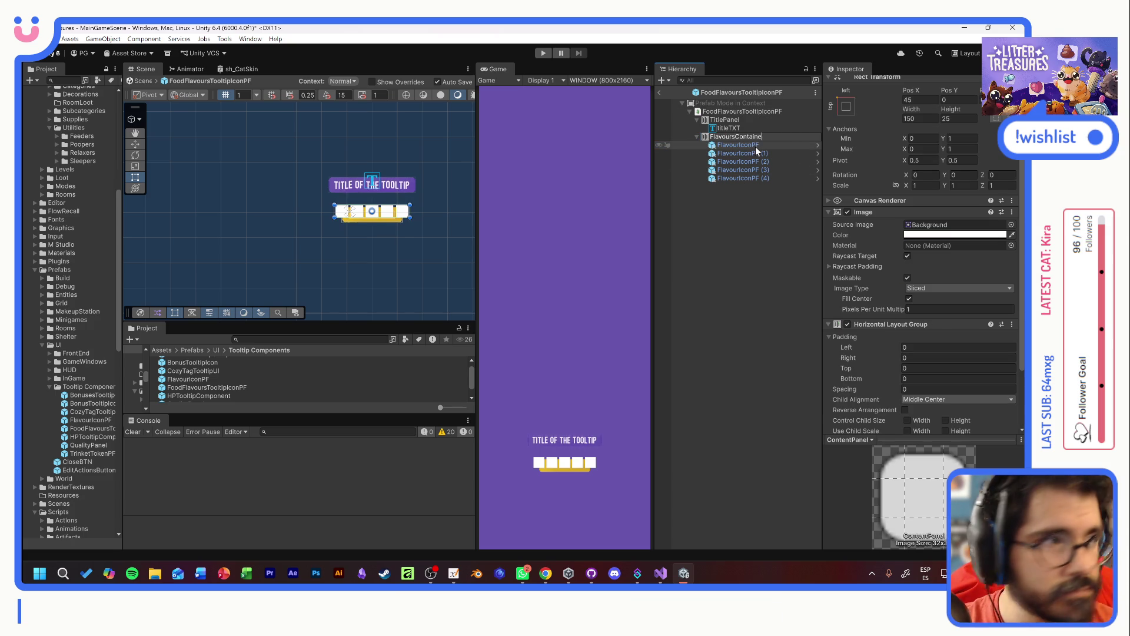
pyautogui.press('Return')
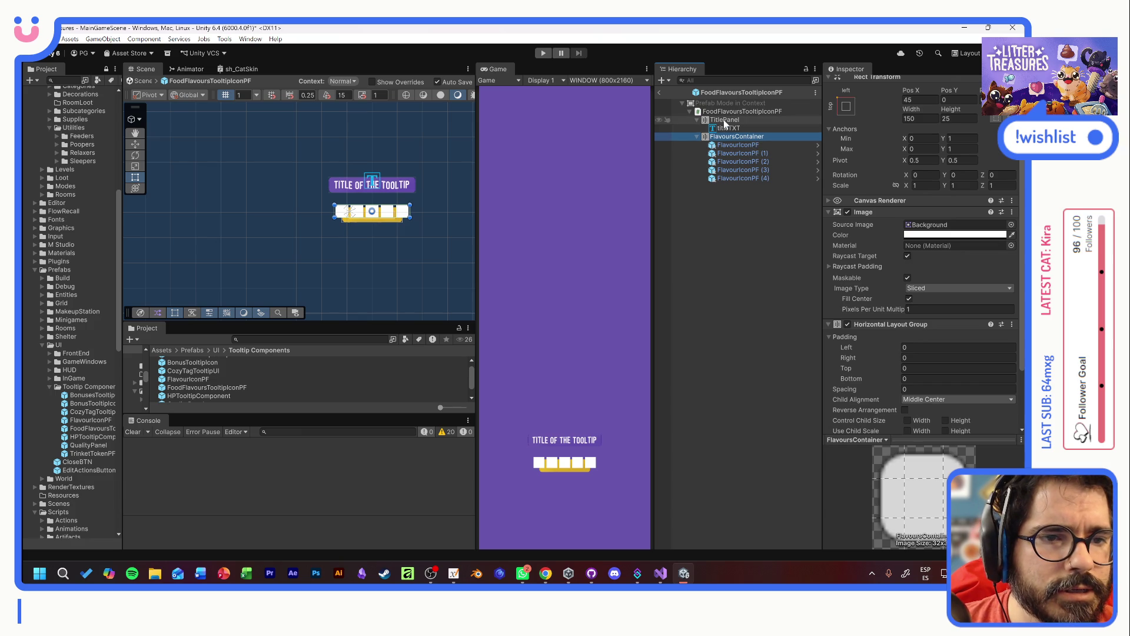
pyautogui.moveTo(723, 119); pyautogui.dragTo(728, 115)
pyautogui.click(727, 112)
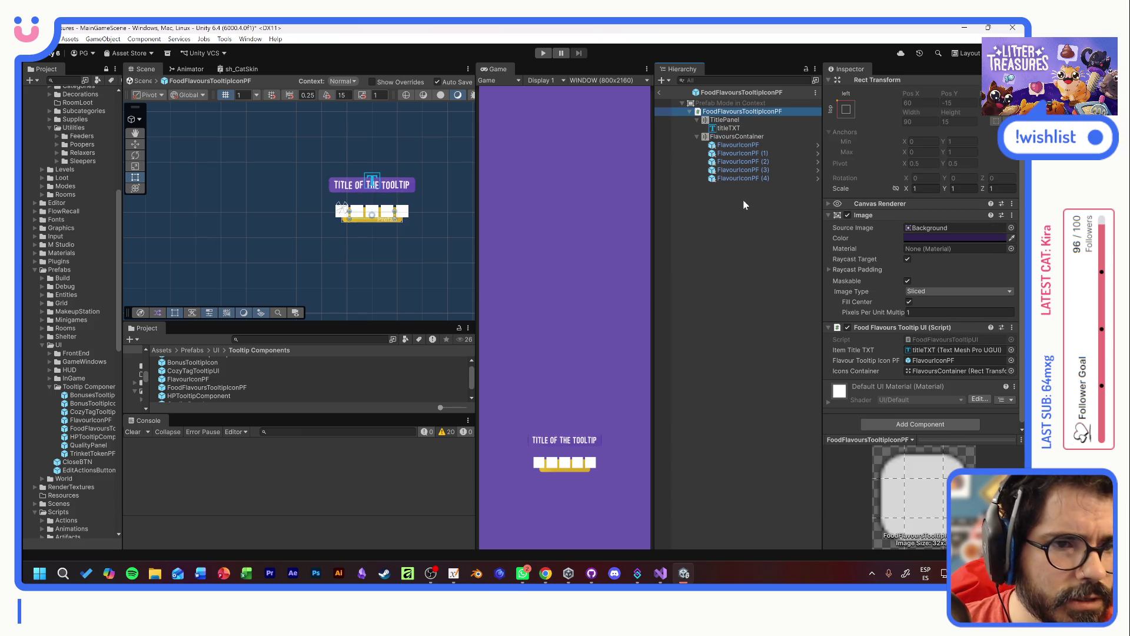
# - Inspect TitlePanel's height, the title text, and FlavoursContainer's layout settings in the prefab
pyautogui.click(725, 120)
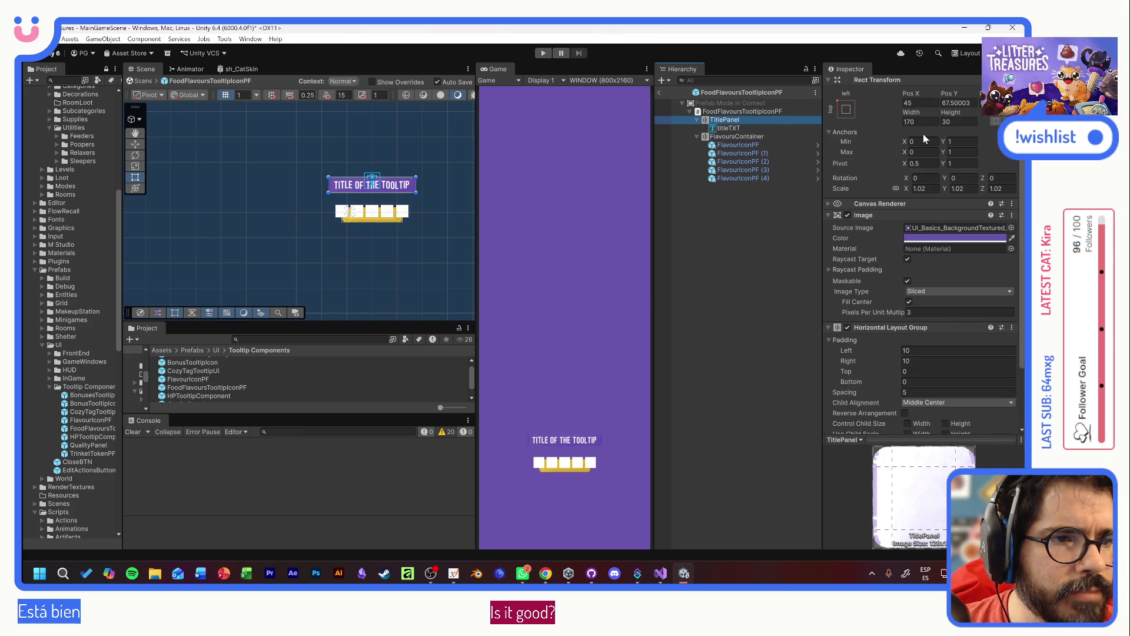
pyautogui.click(951, 121)
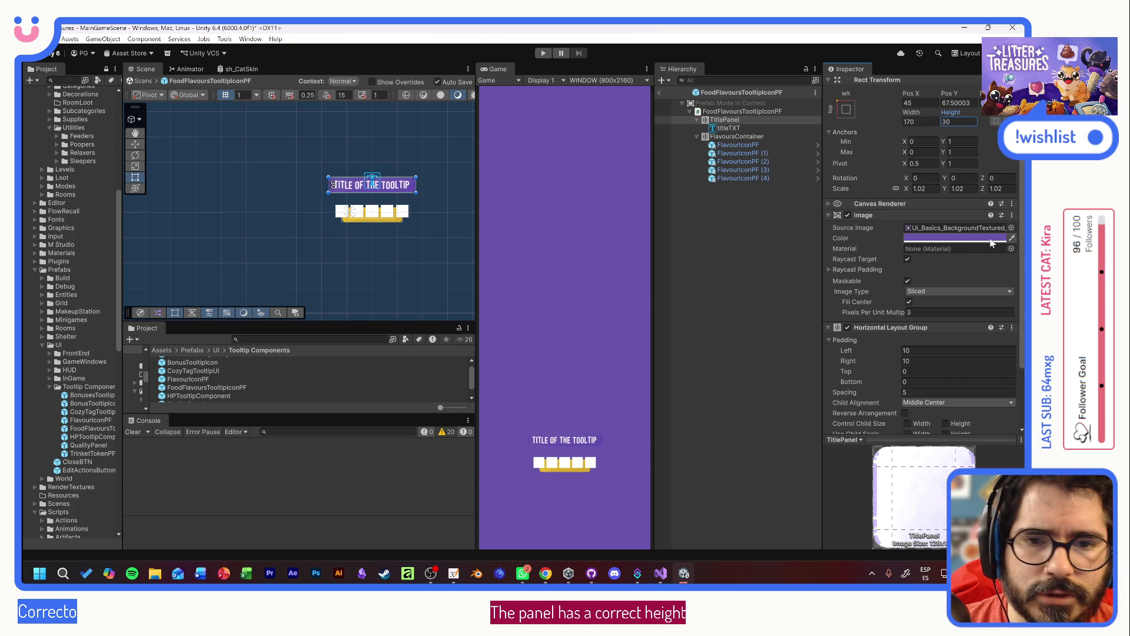
pyautogui.click(743, 126)
pyautogui.click(741, 138)
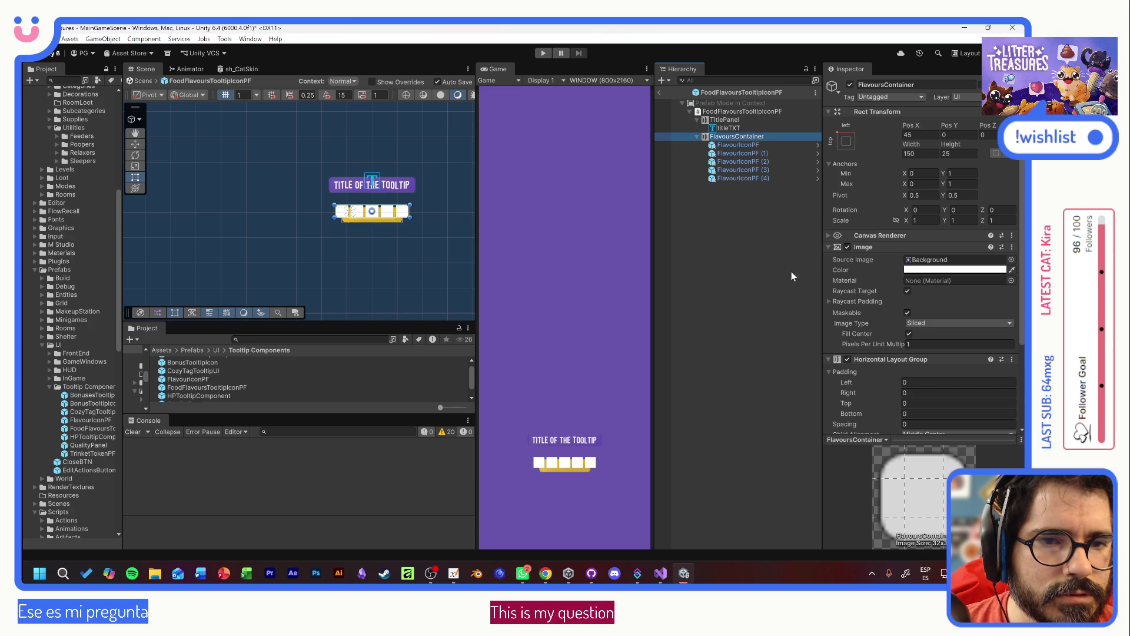
# - Check the prefab root, collapse FlavoursContainer's five icons, and return to the main scene
pyautogui.click(726, 112)
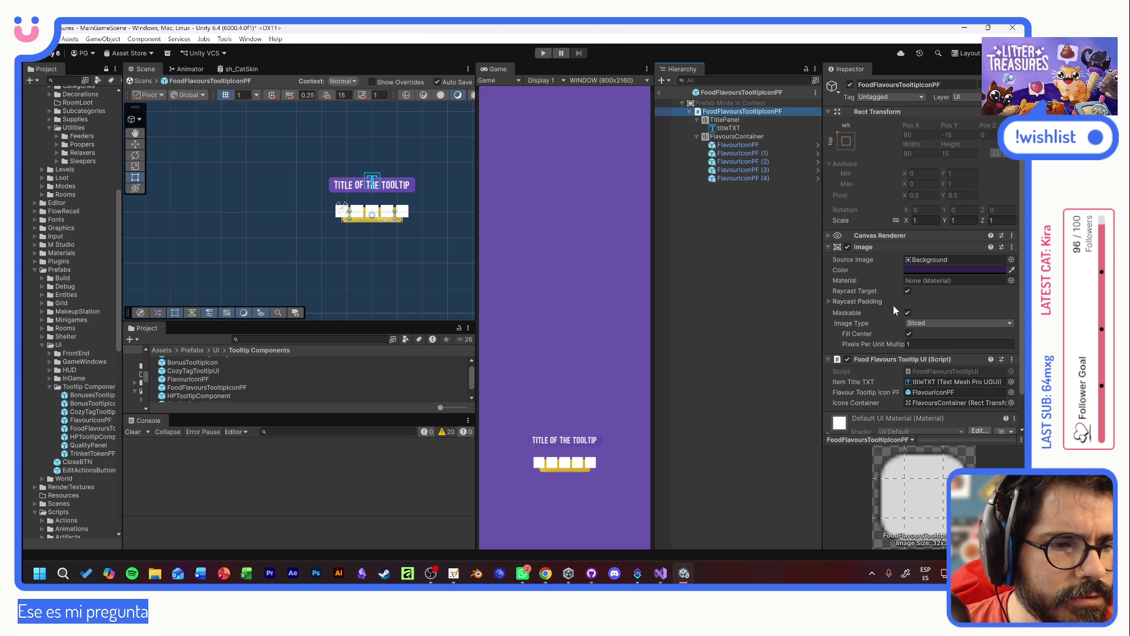
pyautogui.scroll(-3, 887, 318)
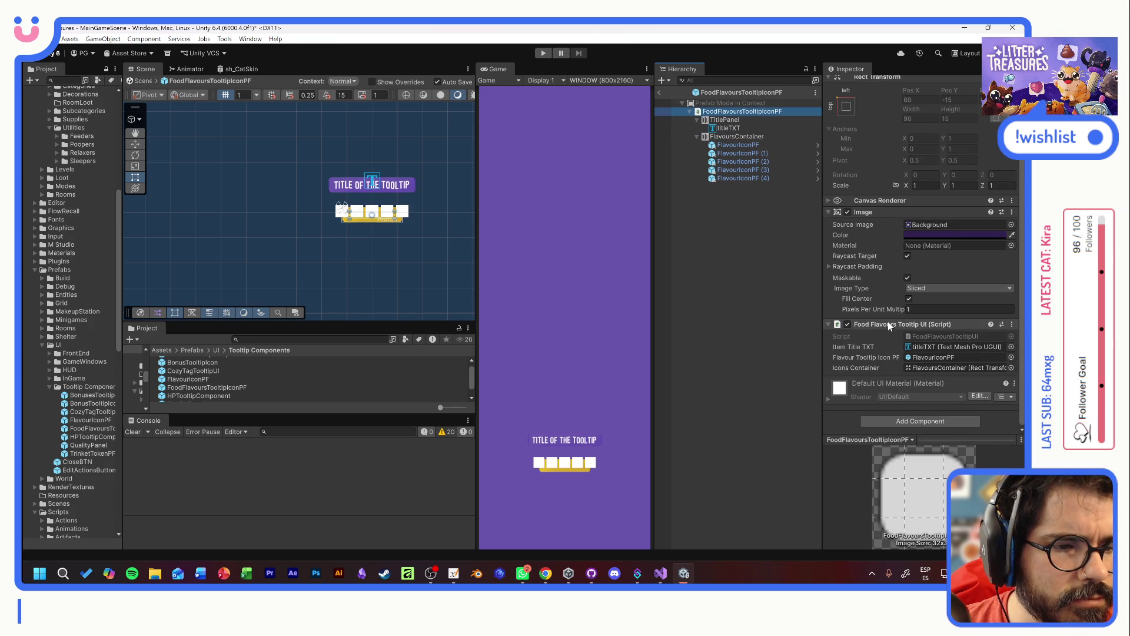
pyautogui.click(753, 138)
pyautogui.scroll(3, 899, 202)
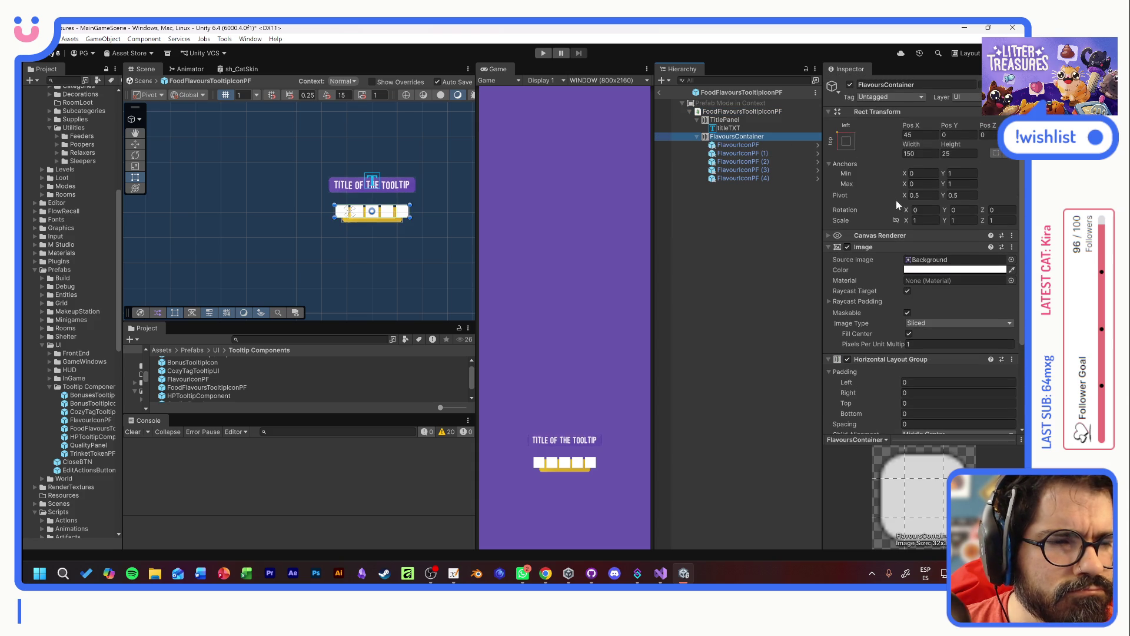
pyautogui.click(696, 136)
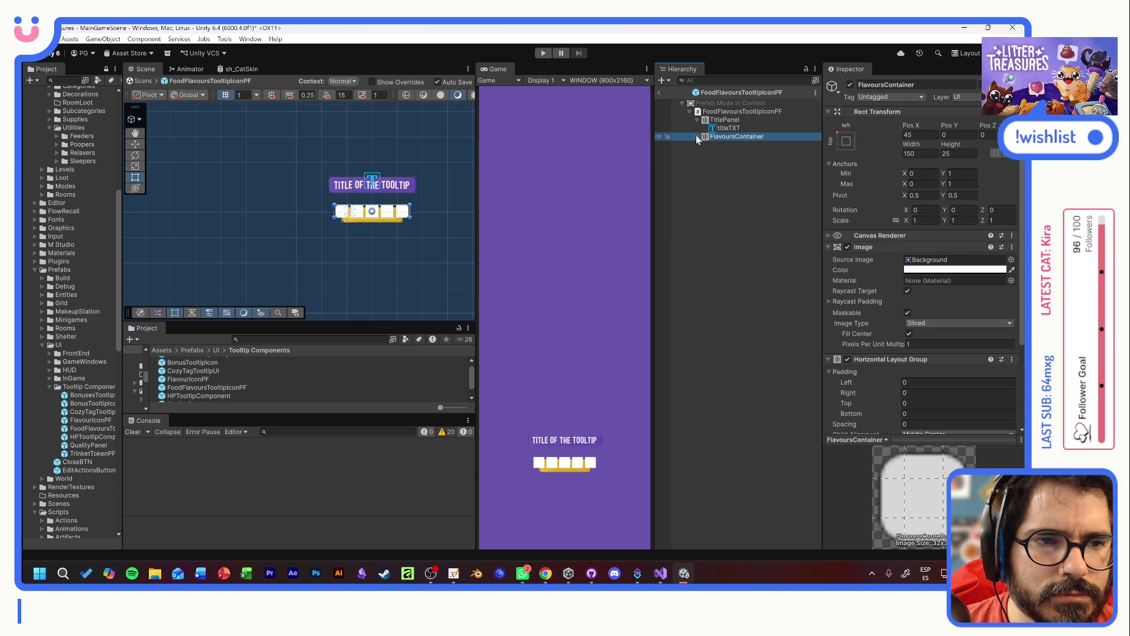
pyautogui.click(660, 94)
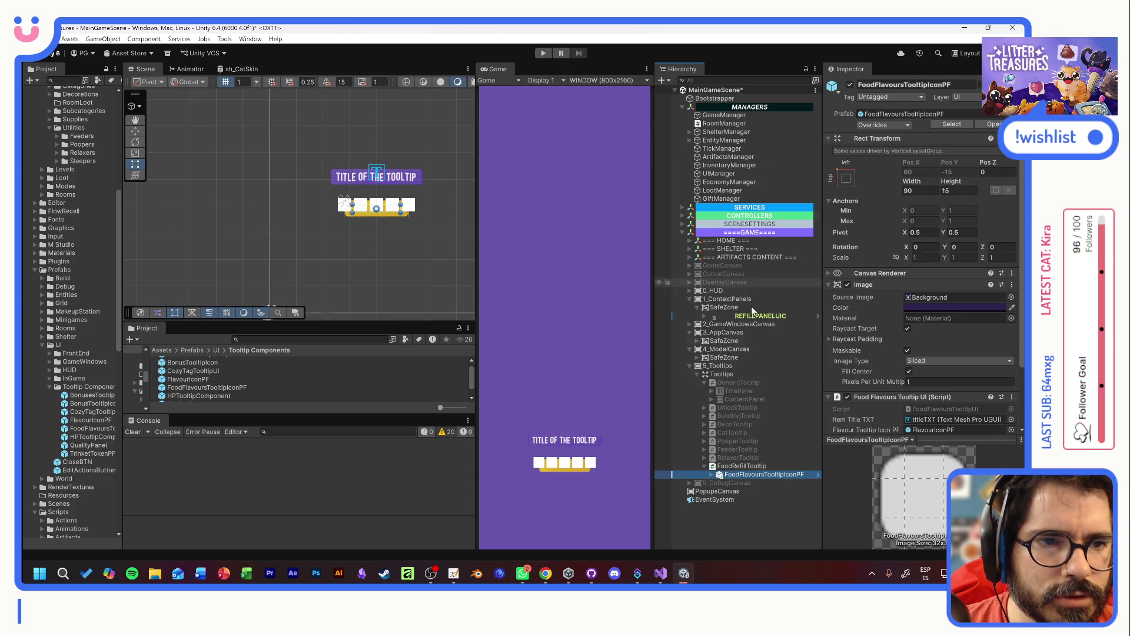
# - Check FoodRefillTooltip's Vertical Layout Group spacing and drag its height up from 28 toward 70
pyautogui.click(766, 474)
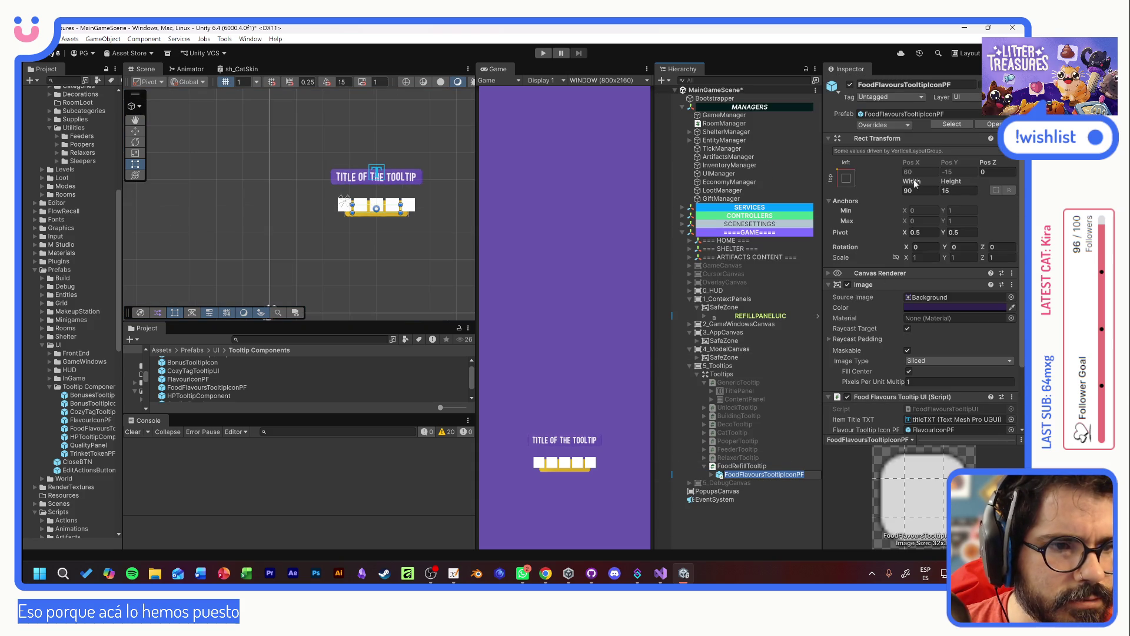
pyautogui.scroll(-3, 898, 337)
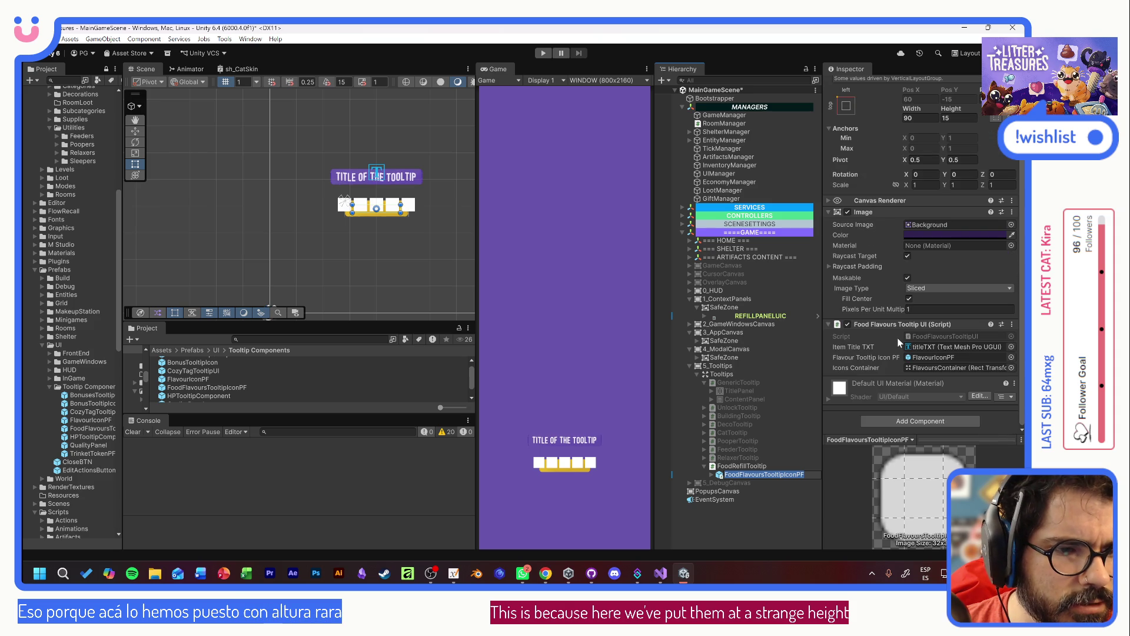
pyautogui.click(774, 466)
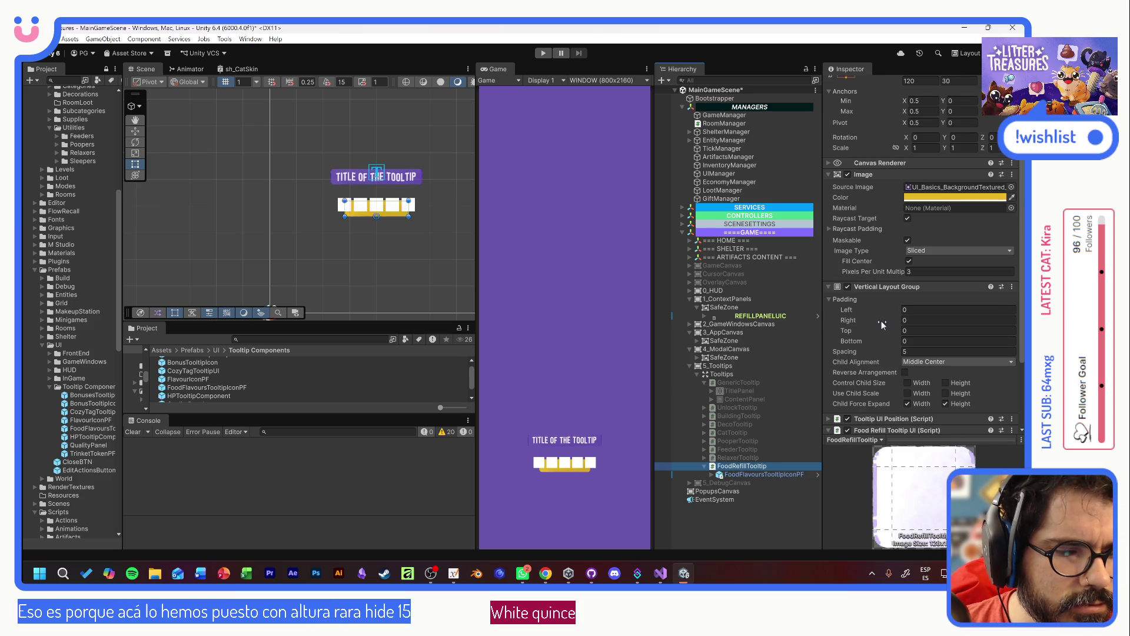
pyautogui.scroll(-3, 882, 320)
pyautogui.click(864, 256)
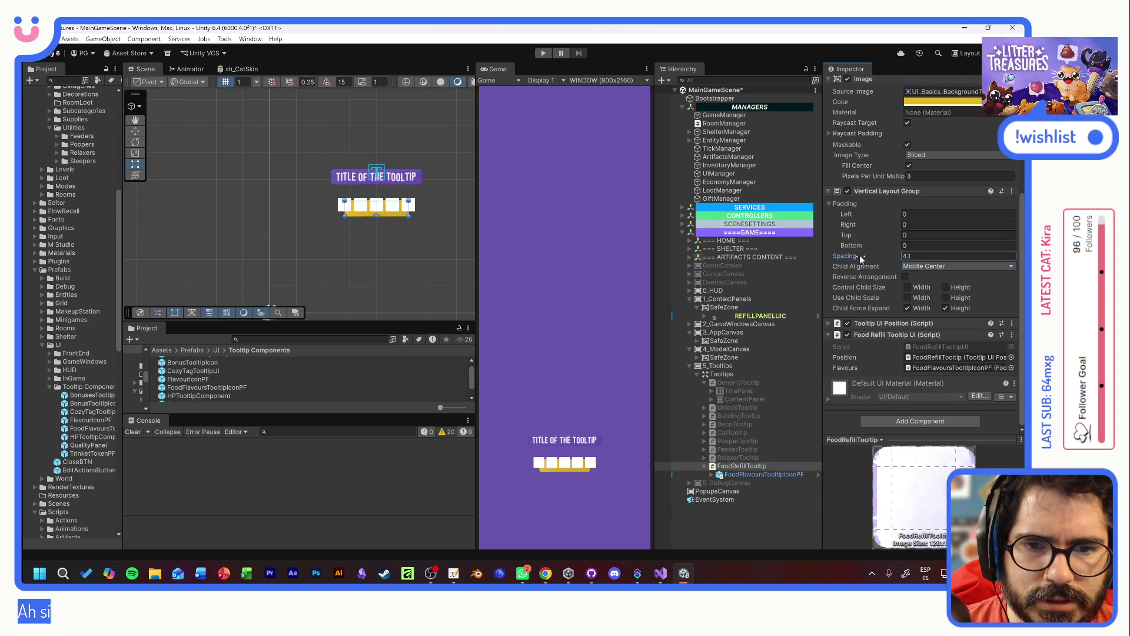
pyautogui.scroll(1, 907, 295)
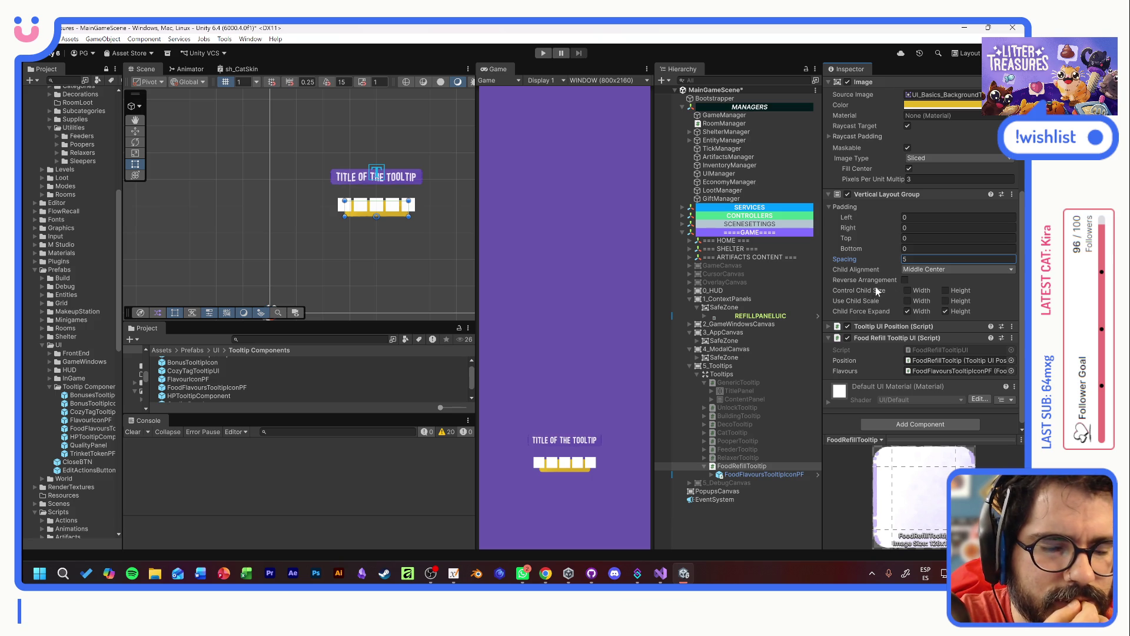
pyautogui.scroll(5, 876, 289)
pyautogui.moveTo(945, 149)
pyautogui.mouseDown()
pyautogui.moveTo(1030, 154)
pyautogui.moveTo(153, 161)
pyautogui.moveTo(249, 164)
pyautogui.moveTo(227, 164)
pyautogui.mouseUp()
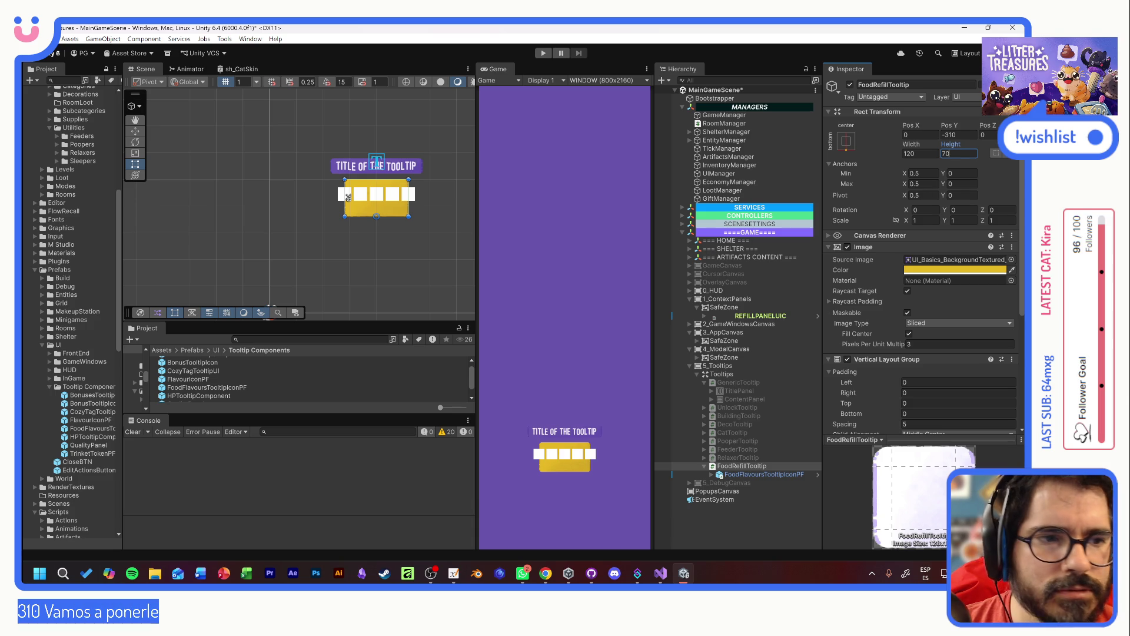
# - Set the refill tooltip height to exactly 70 and reselect FoodRefillTooltip
pyautogui.write('70')
pyautogui.click(764, 474)
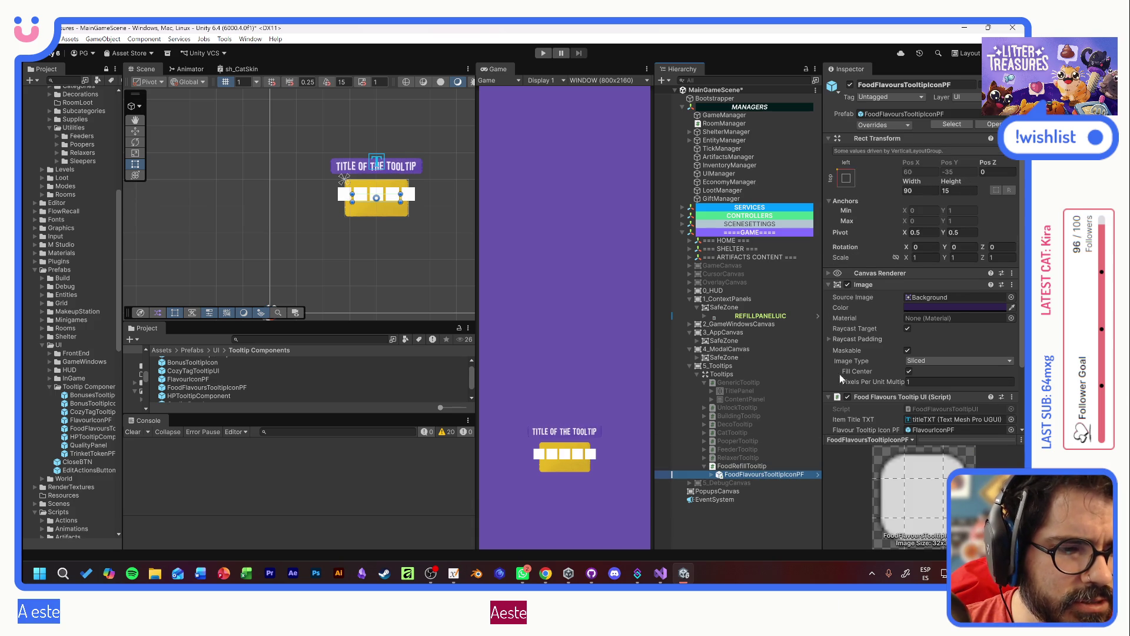
pyautogui.scroll(-3, 842, 377)
pyautogui.click(742, 465)
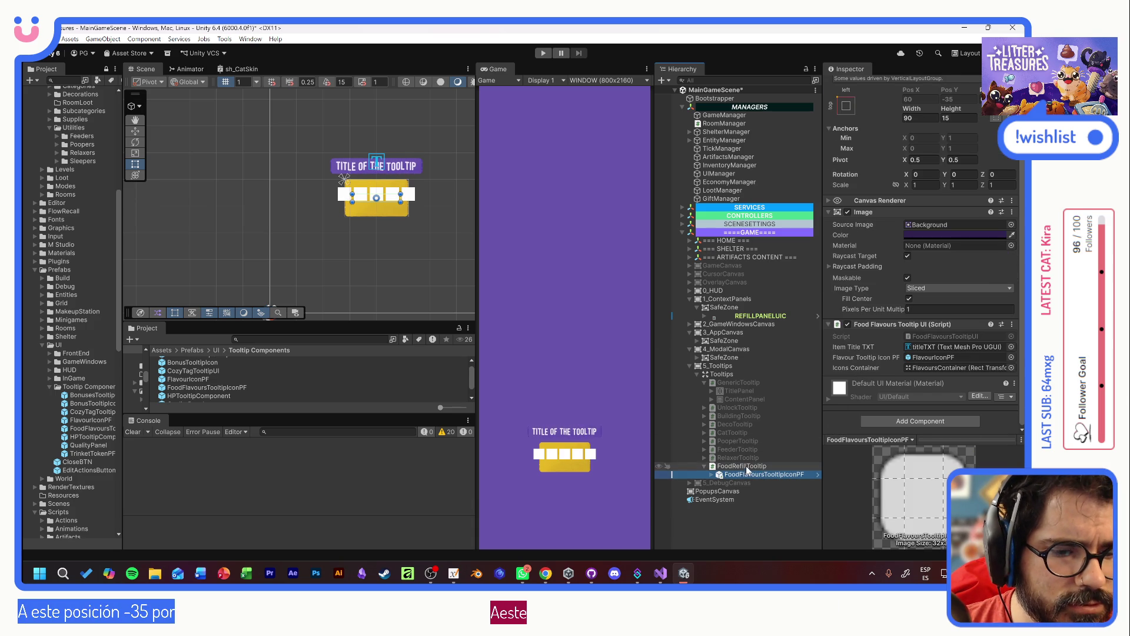
# - Remove FoodRefillTooltip's Vertical Layout Group and set its Pos Y to -310
pyautogui.rightClick(877, 286)
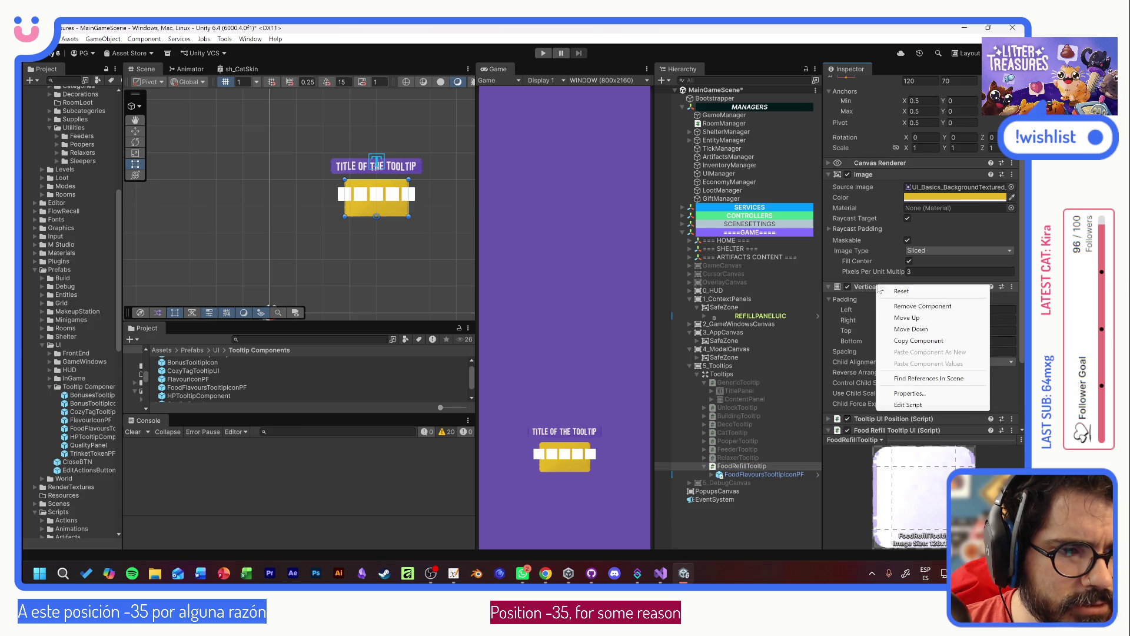
pyautogui.click(912, 305)
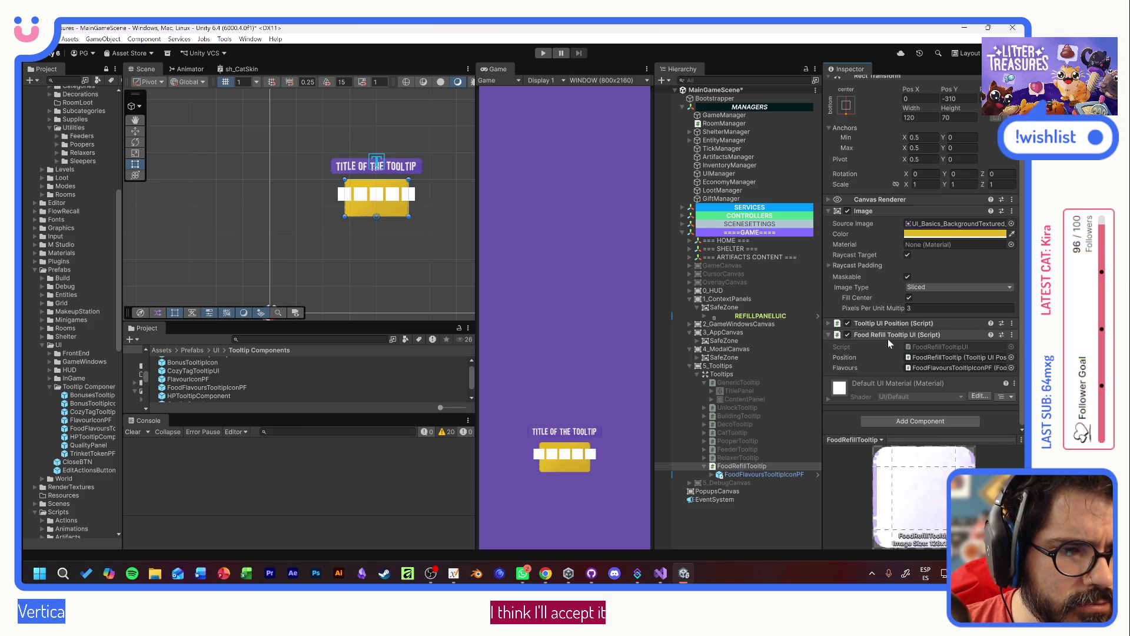
pyautogui.scroll(2, 918, 206)
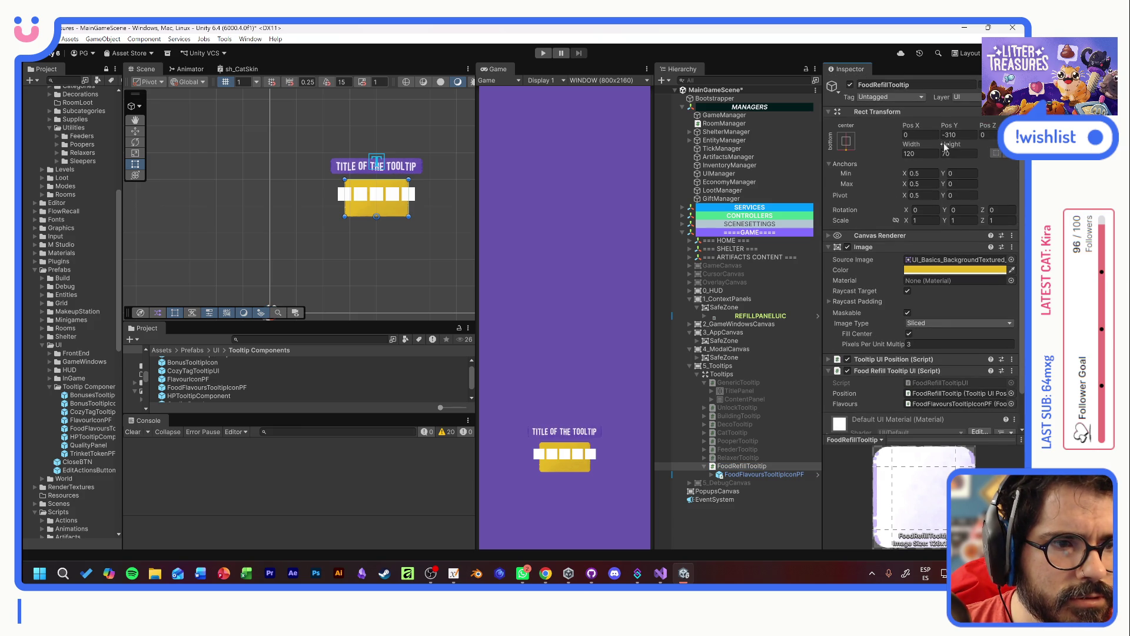
pyautogui.moveTo(944, 126); pyautogui.dragTo(957, 125)
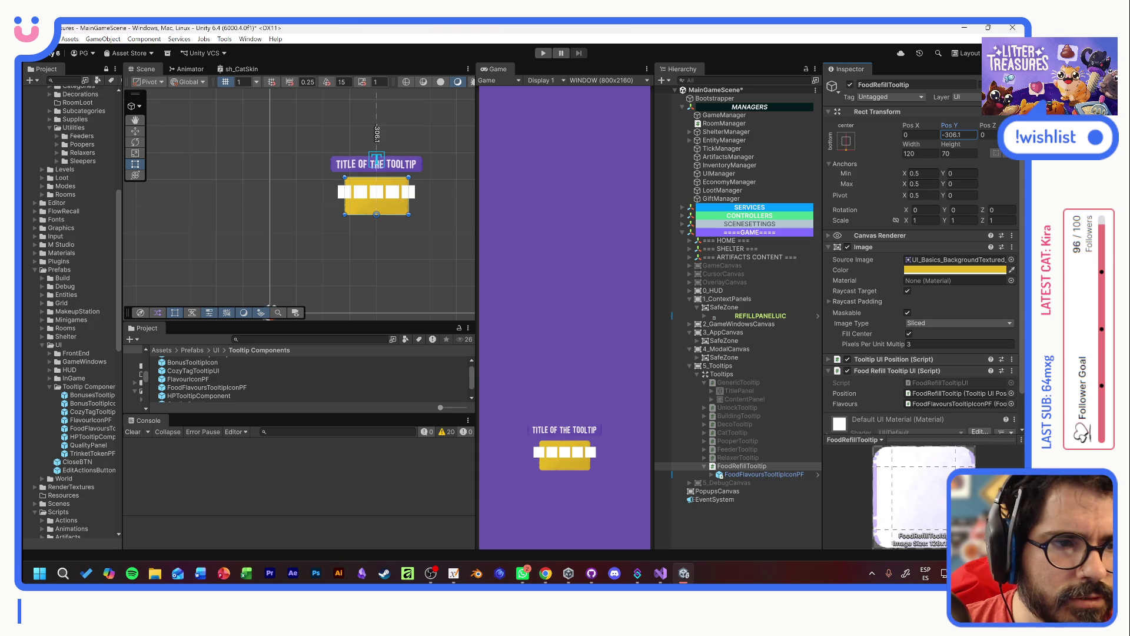
pyautogui.write('310')
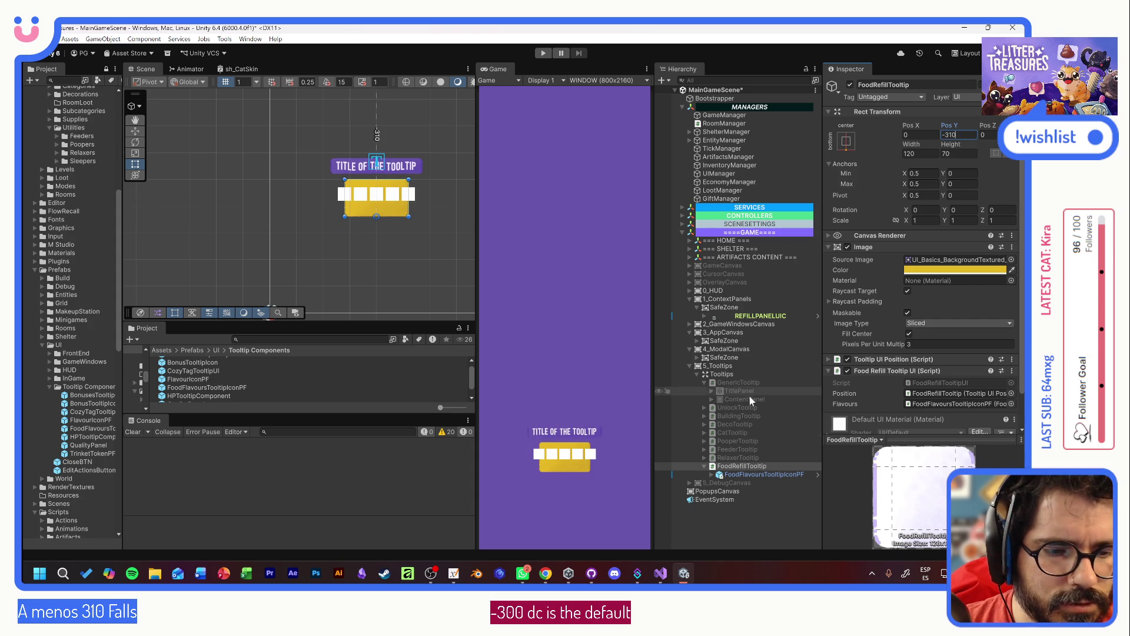
pyautogui.click(750, 475)
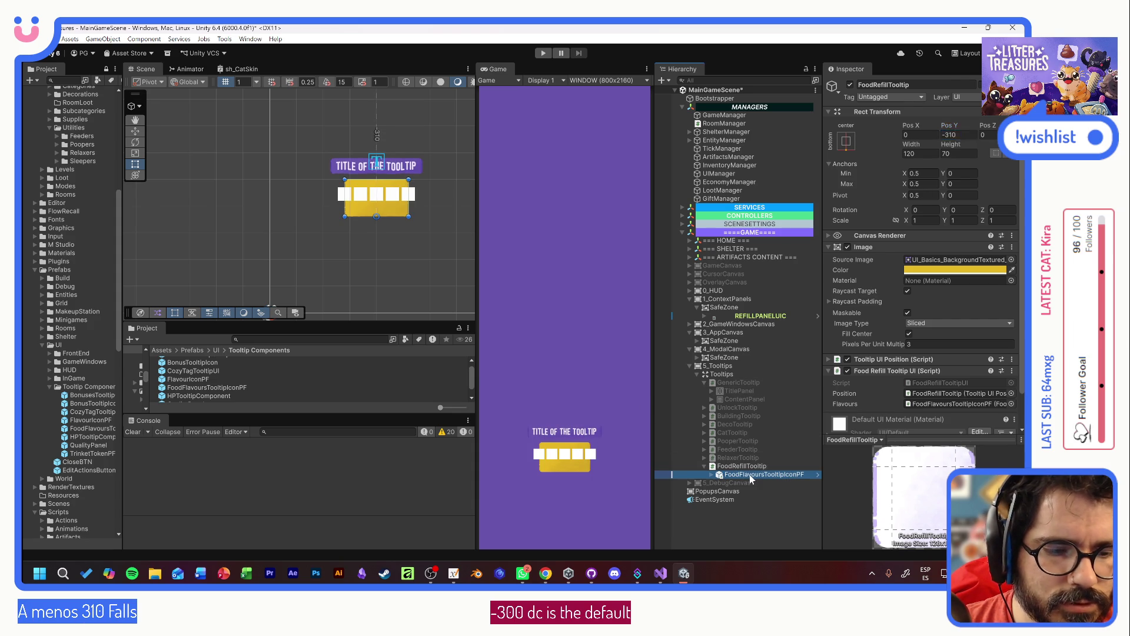
# - Size FoodFlavoursTooltipIconPF to 150 wide and about 70 tall
pyautogui.moveTo(951, 171); pyautogui.dragTo(1006, 180)
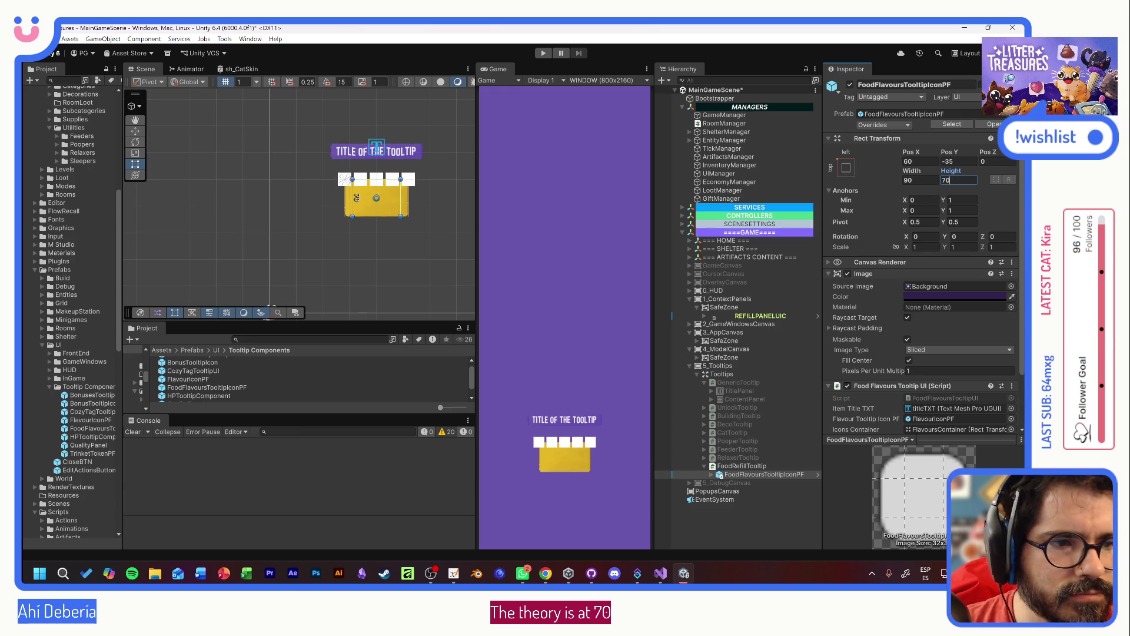
pyautogui.moveTo(911, 172)
pyautogui.mouseDown()
pyautogui.moveTo(1001, 171)
pyautogui.moveTo(75, 172)
pyautogui.moveTo(535, 207)
pyautogui.mouseUp()
pyautogui.click(932, 182)
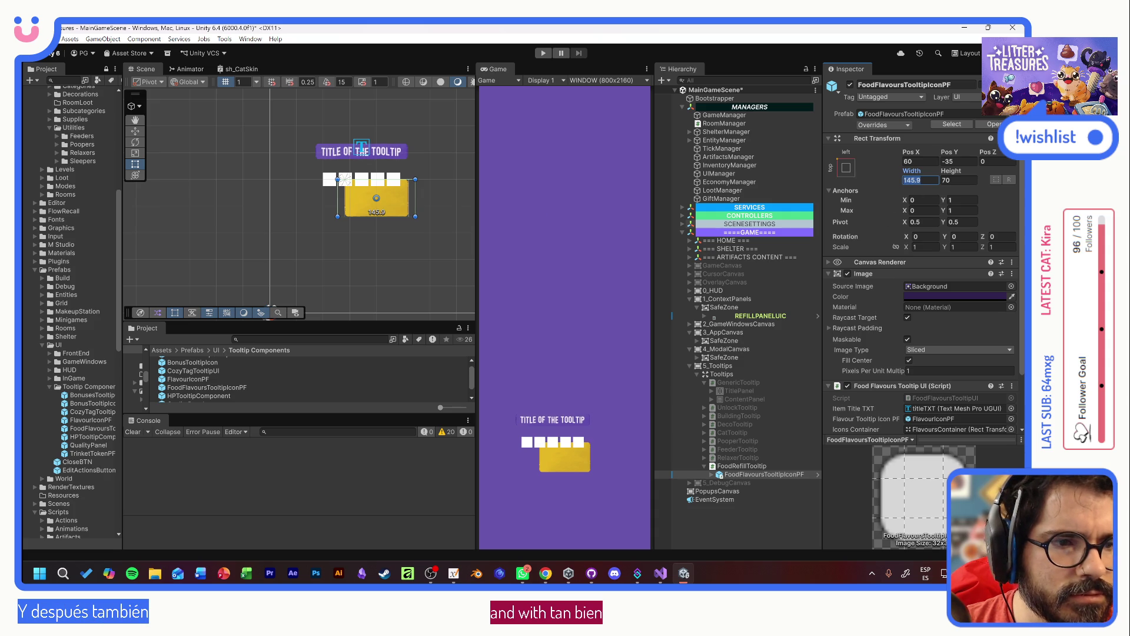
pyautogui.write('150')
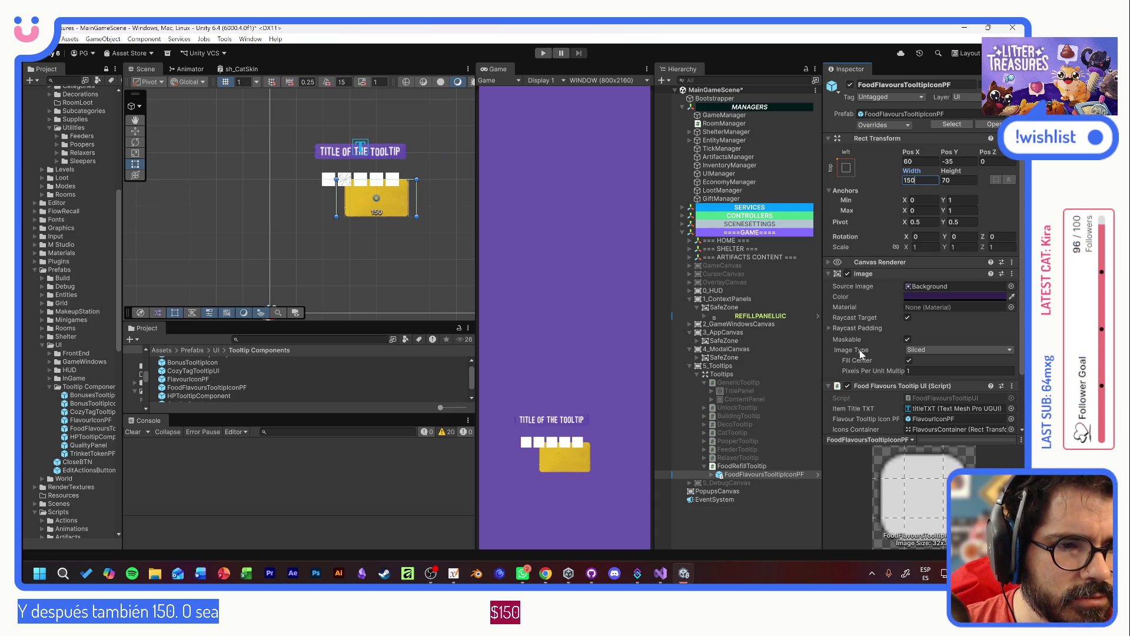
# - Set FoodRefillTooltip's width to 150 to match
pyautogui.click(747, 465)
pyautogui.click(931, 155)
pyautogui.write('150')
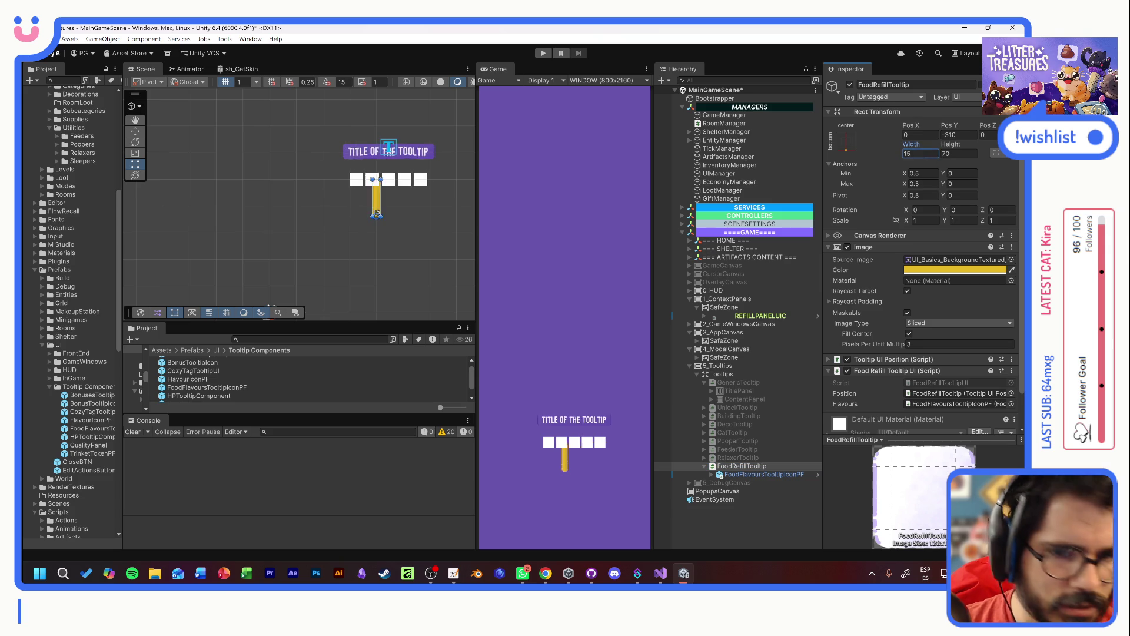
# - Anchor FoodFlavoursTooltipIconPF to middle-centre and open its prefab for editing
pyautogui.click(764, 474)
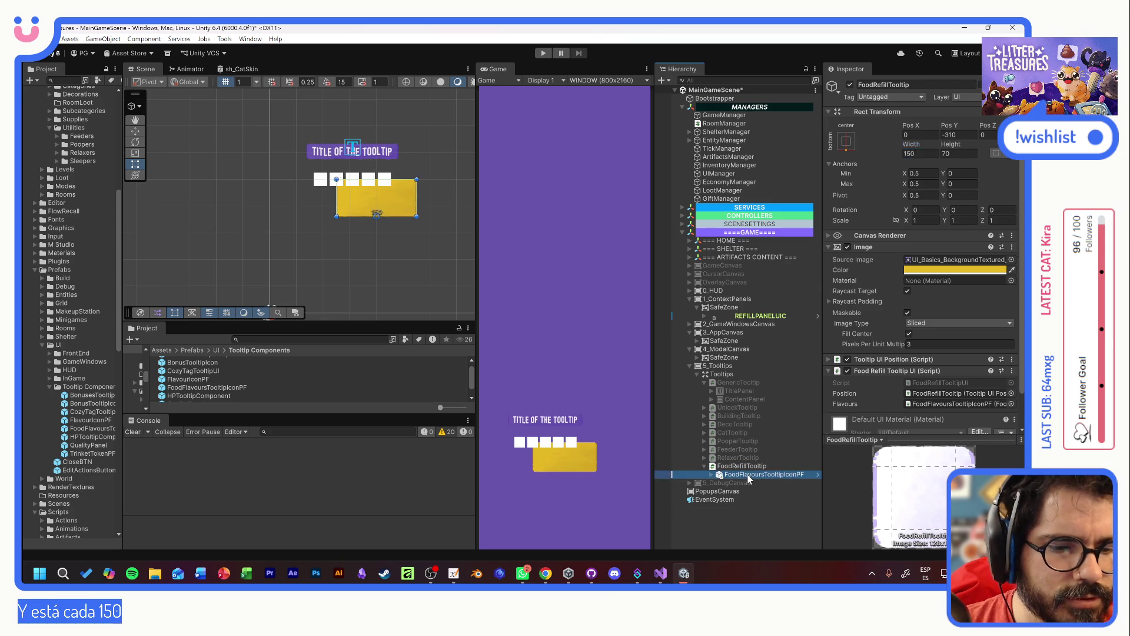
pyautogui.click(846, 170)
pyautogui.keyDown('alt'); pyautogui.click(905, 272); pyautogui.keyUp('alt')
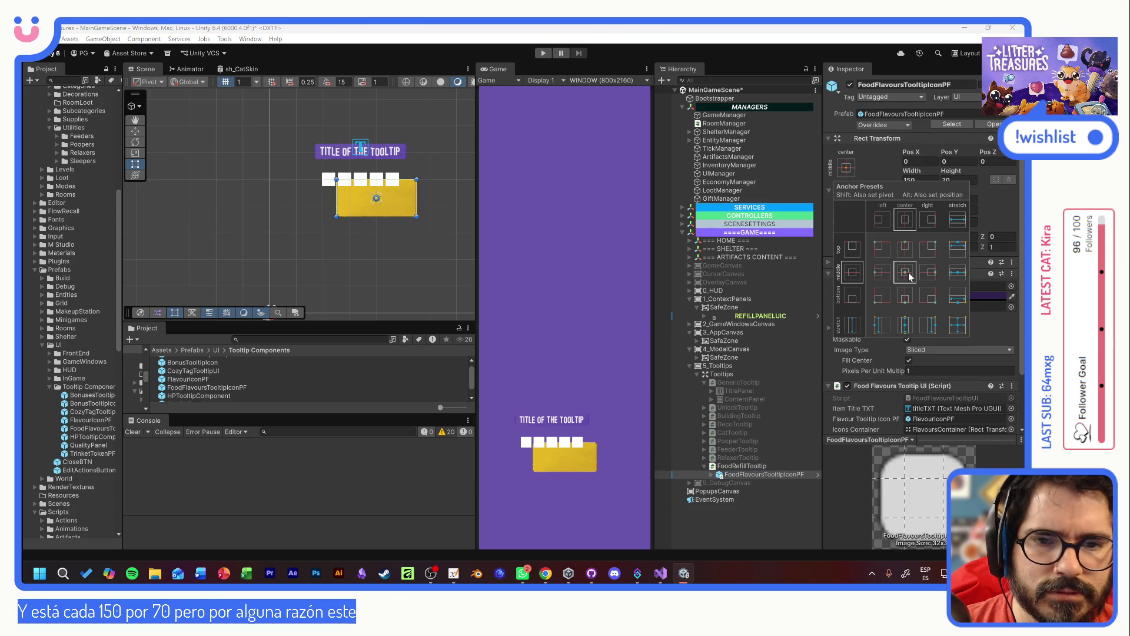
pyautogui.click(817, 474)
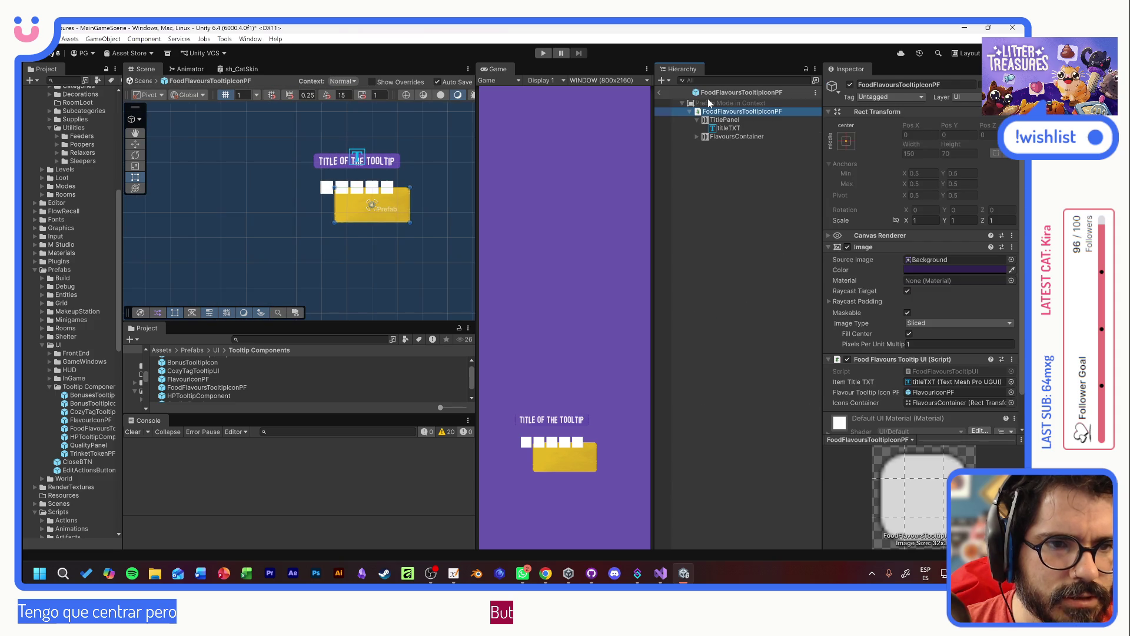
# - Anchor TitlePanel as top-stretch and FlavoursContainer as bottom-stretch inside the prefab
pyautogui.click(730, 120)
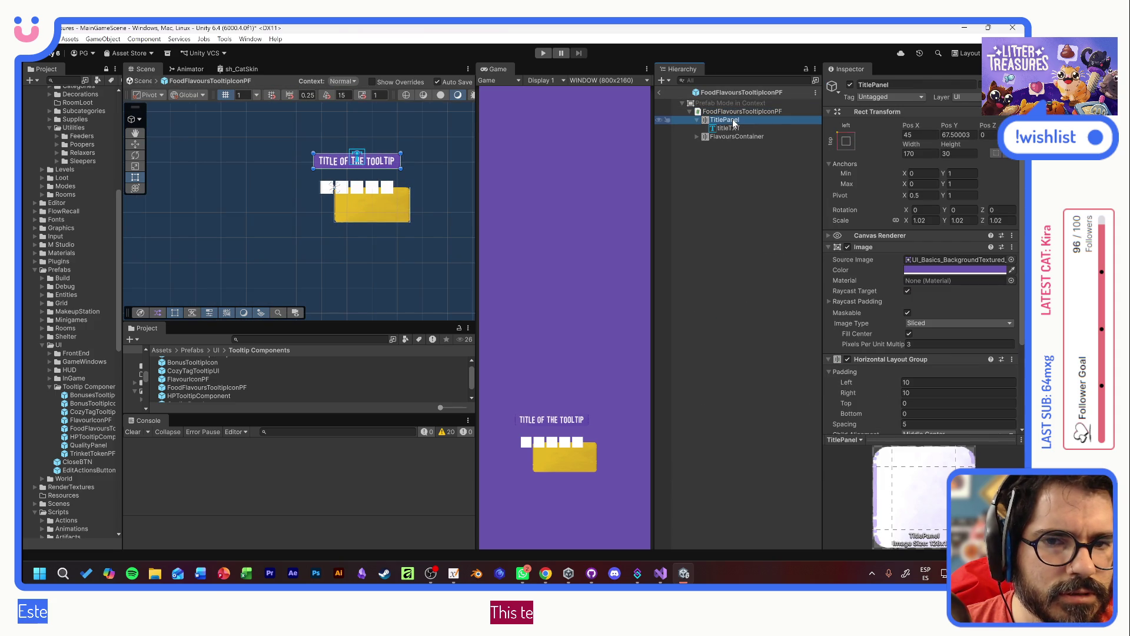
pyautogui.click(846, 141)
pyautogui.keyDown('alt'); pyautogui.keyDown('shift'); pyautogui.click(958, 222); pyautogui.keyUp('shift'); pyautogui.keyUp('alt')
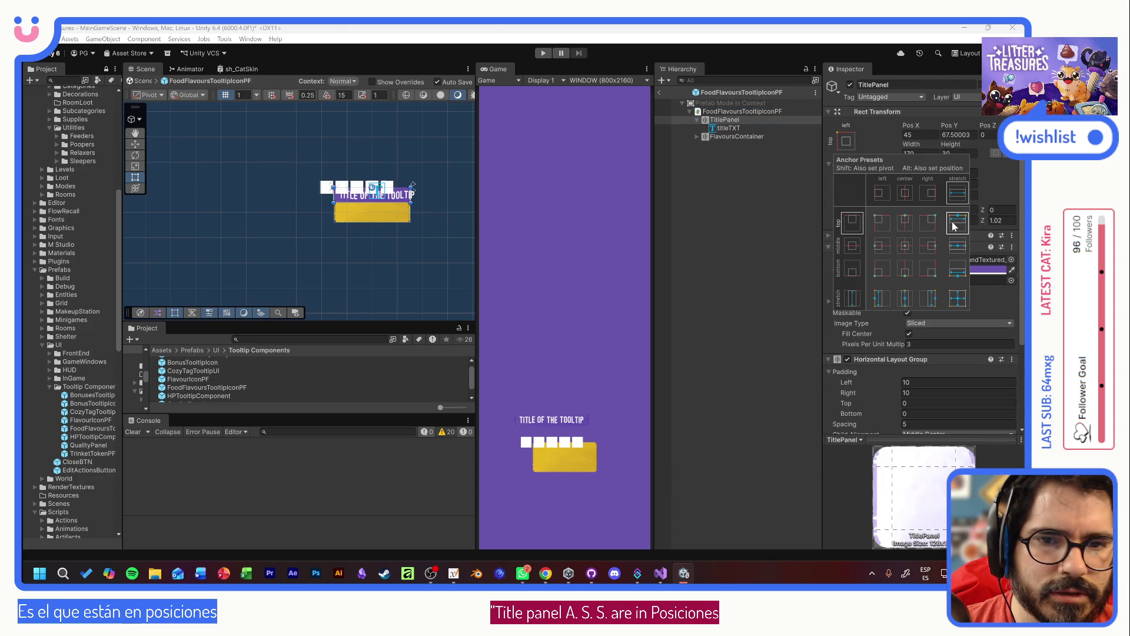
pyautogui.click(737, 136)
pyautogui.click(737, 135)
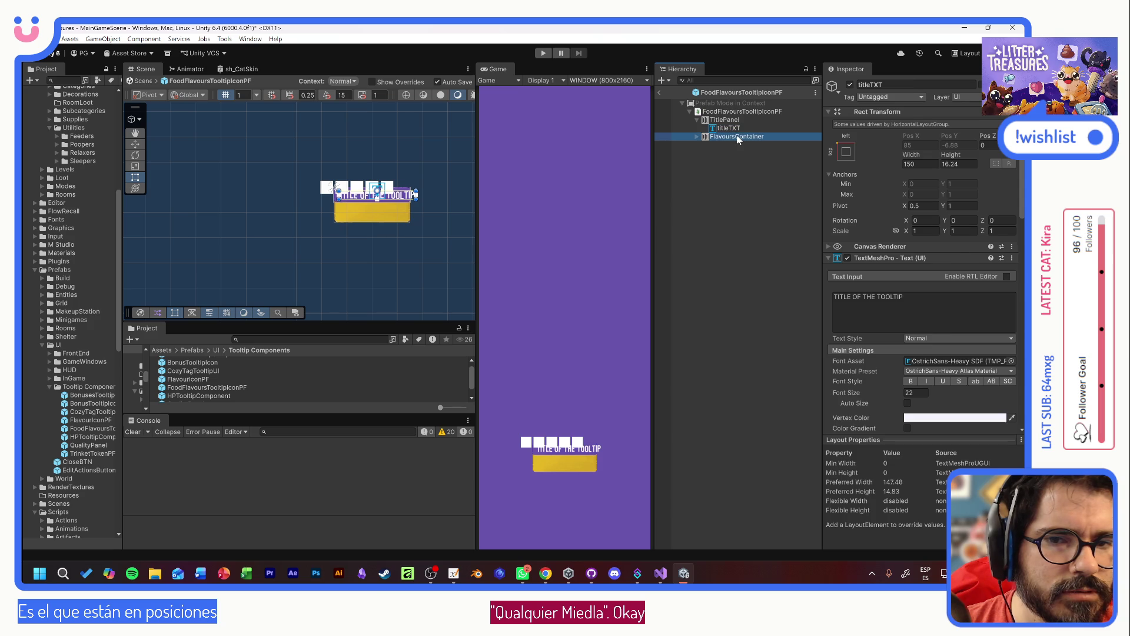
pyautogui.click(846, 141)
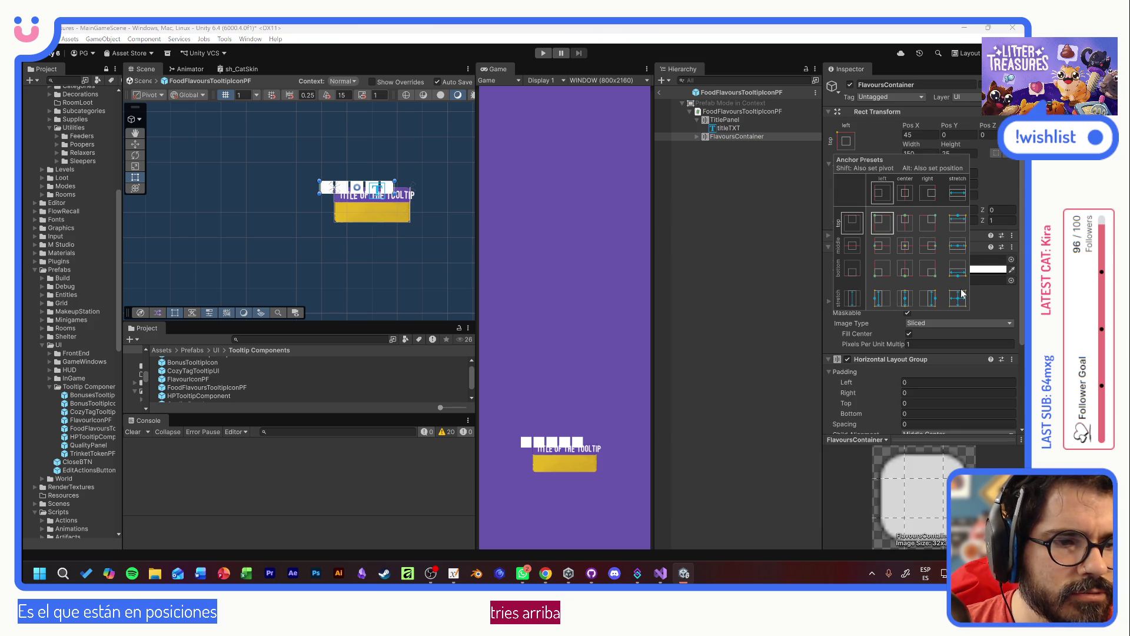
pyautogui.keyDown('alt'); pyautogui.keyDown('shift'); pyautogui.click(958, 270); pyautogui.keyUp('shift'); pyautogui.keyUp('alt')
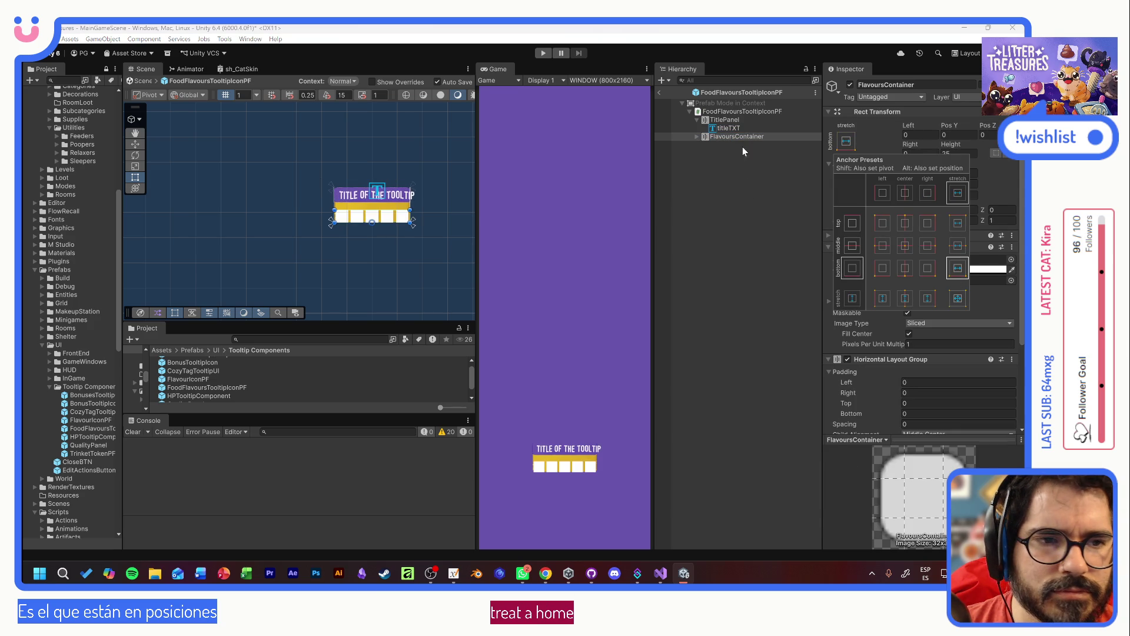
# - Reset TitlePanel's scale from 1.02 to 1 and select the prefab root
pyautogui.click(736, 120)
pyautogui.click(736, 120)
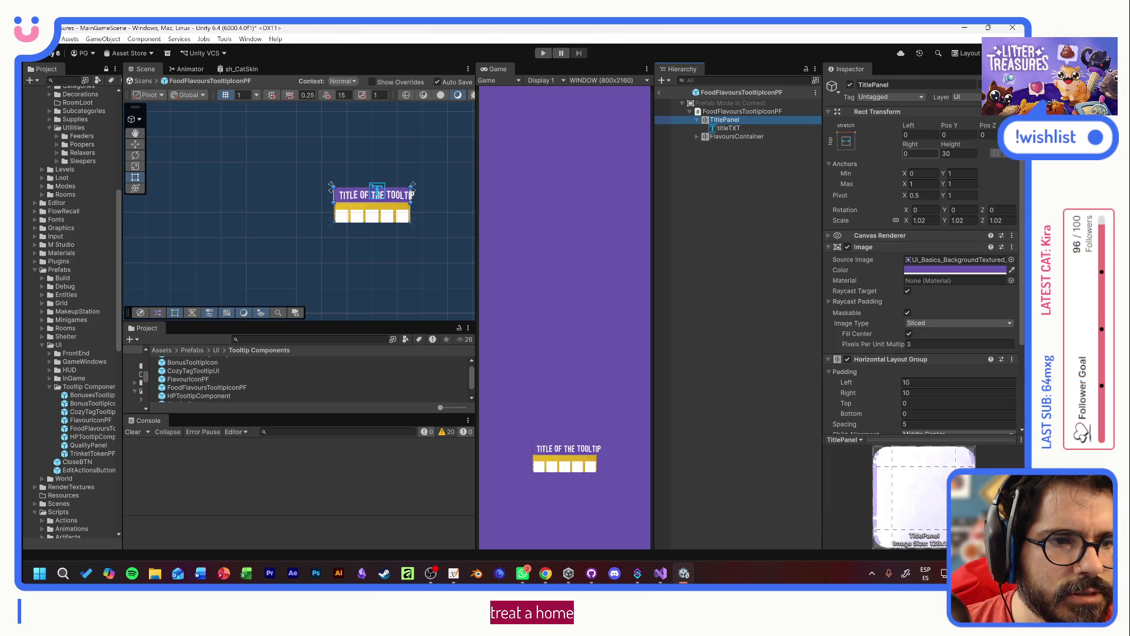
pyautogui.click(957, 220)
pyautogui.write('1')
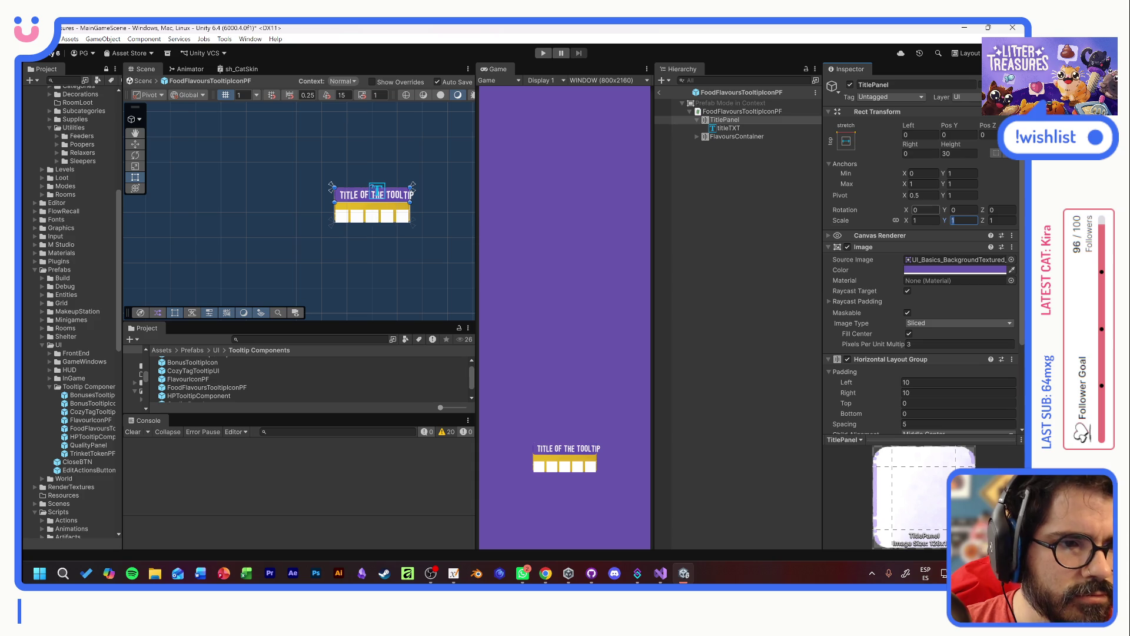
pyautogui.click(732, 128)
pyautogui.click(734, 112)
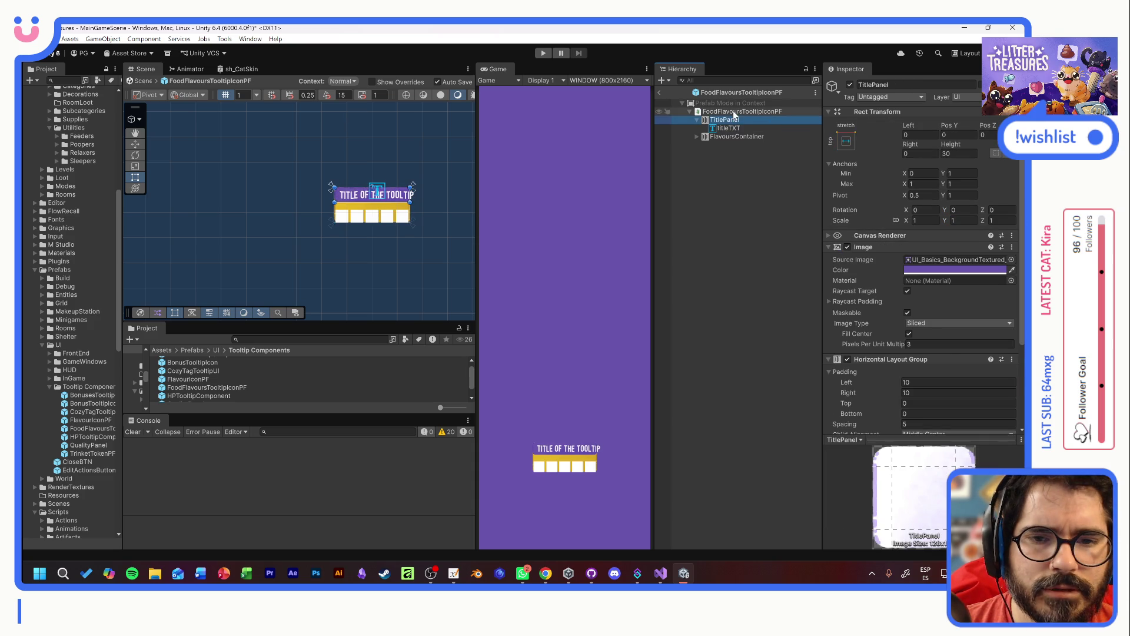
# - Widen the icon tooltip to 174.1 and give FoodRefillTooltip a Min Size Content Size Fitter
pyautogui.click(660, 93)
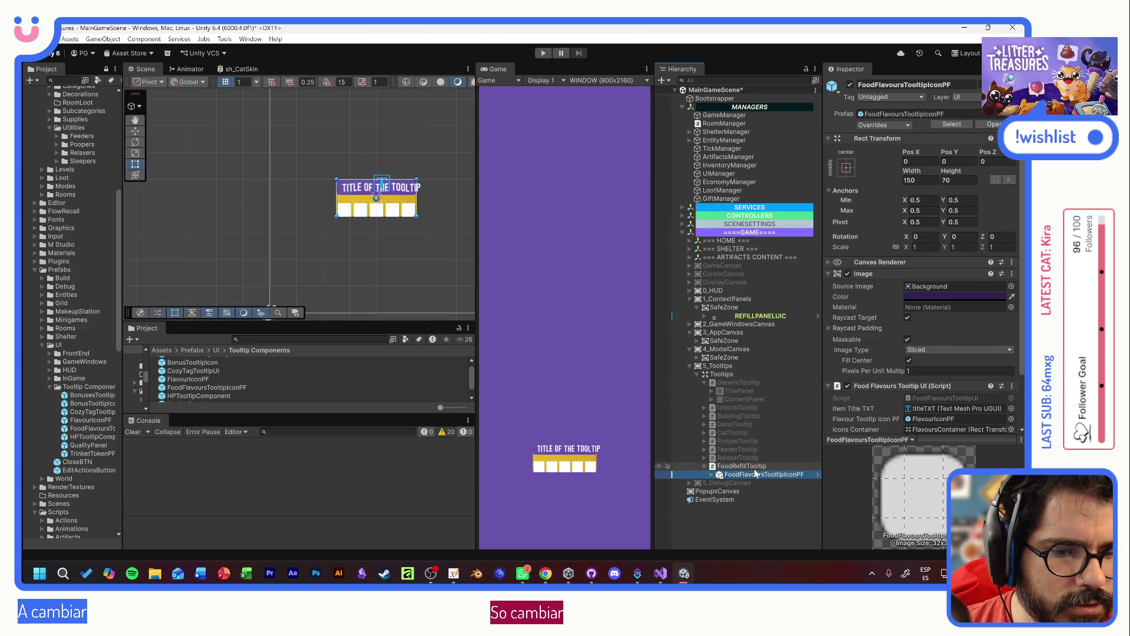
pyautogui.moveTo(911, 172); pyautogui.dragTo(955, 175)
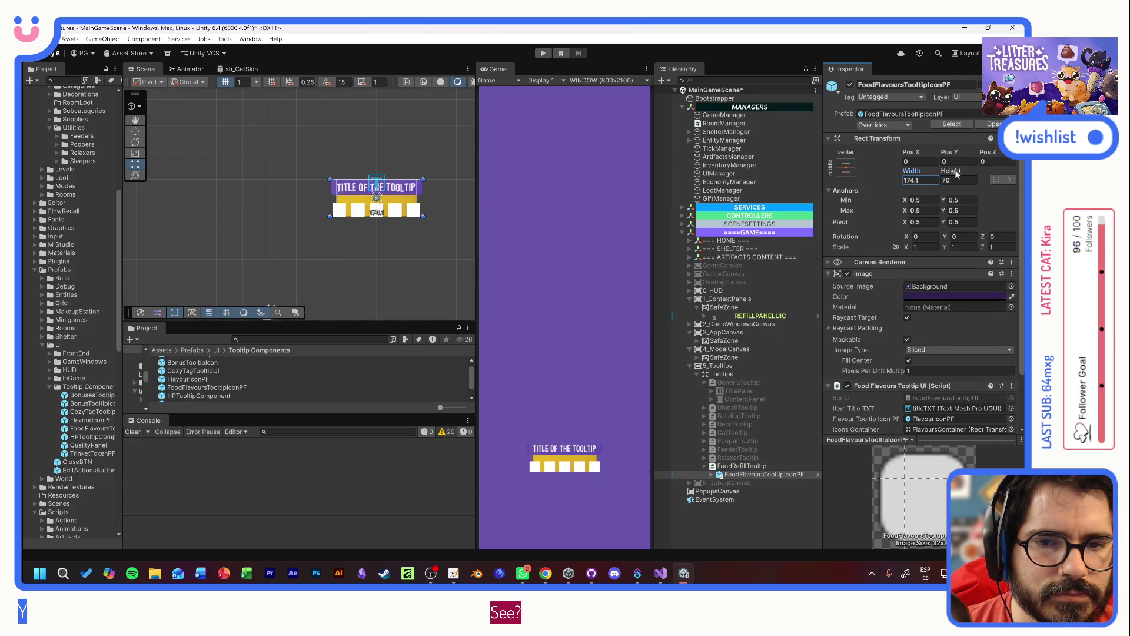
pyautogui.click(755, 467)
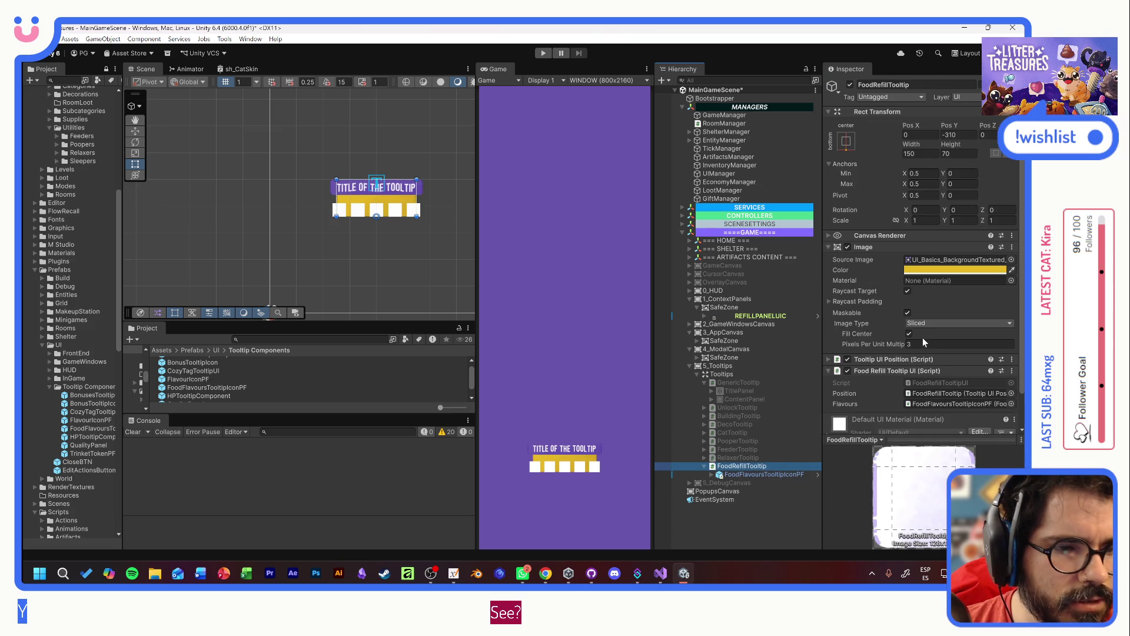
pyautogui.scroll(-2, 892, 342)
pyautogui.click(910, 421)
pyautogui.write('hor')
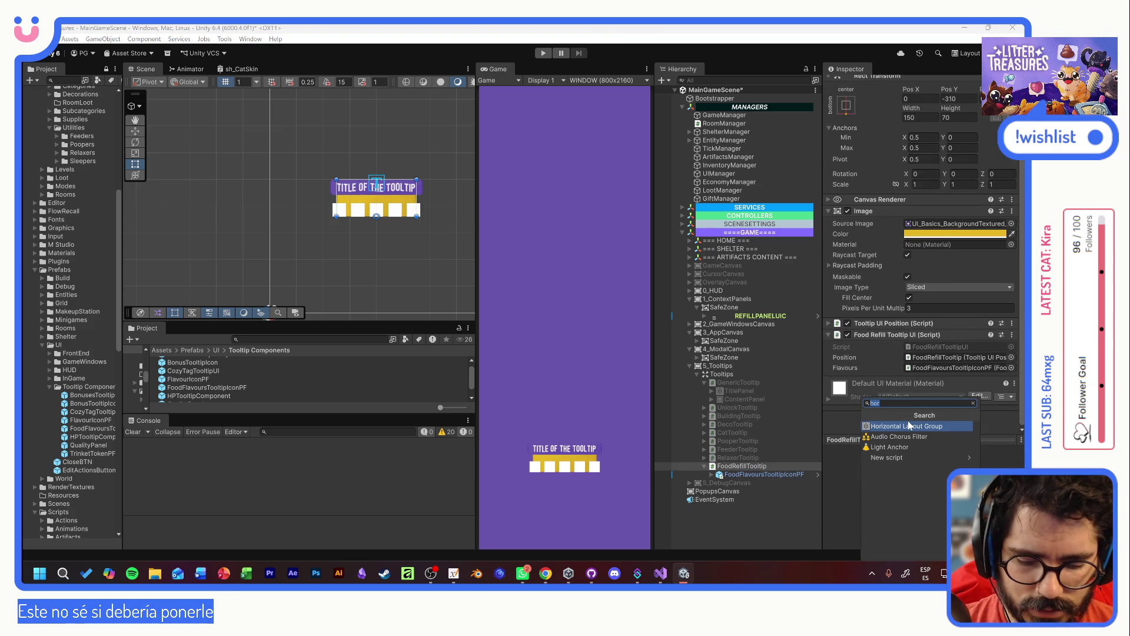
pyautogui.write('size')
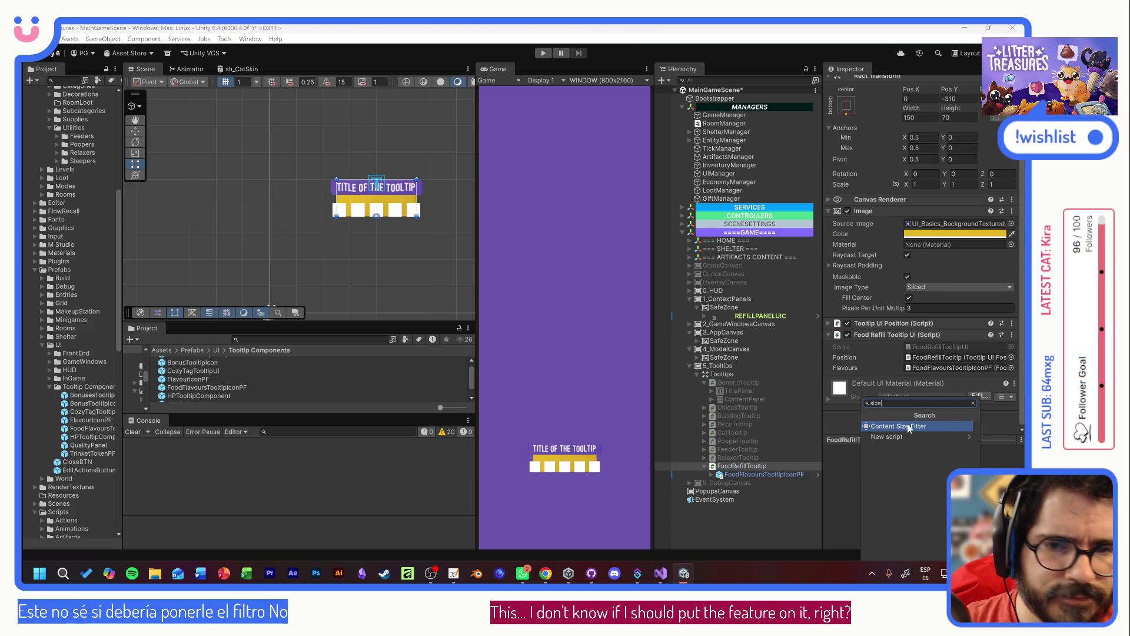
pyautogui.click(909, 427)
pyautogui.click(924, 357)
pyautogui.click(937, 383)
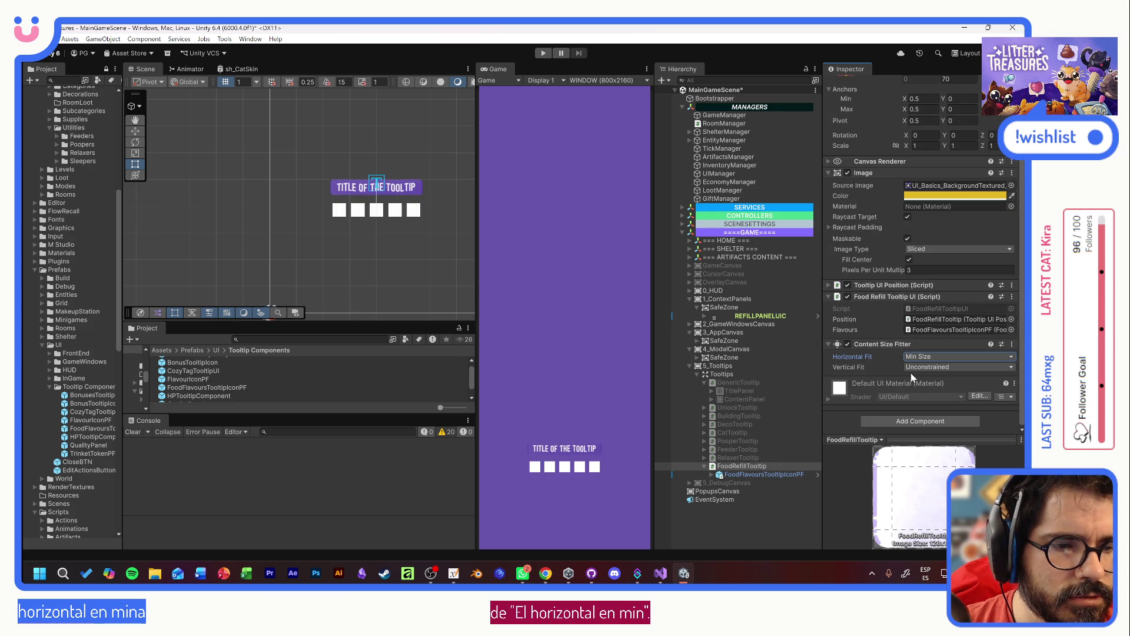
# - Add a Vertical Layout Group to FoodRefillTooltip with left and right padding of -1
pyautogui.click(917, 422)
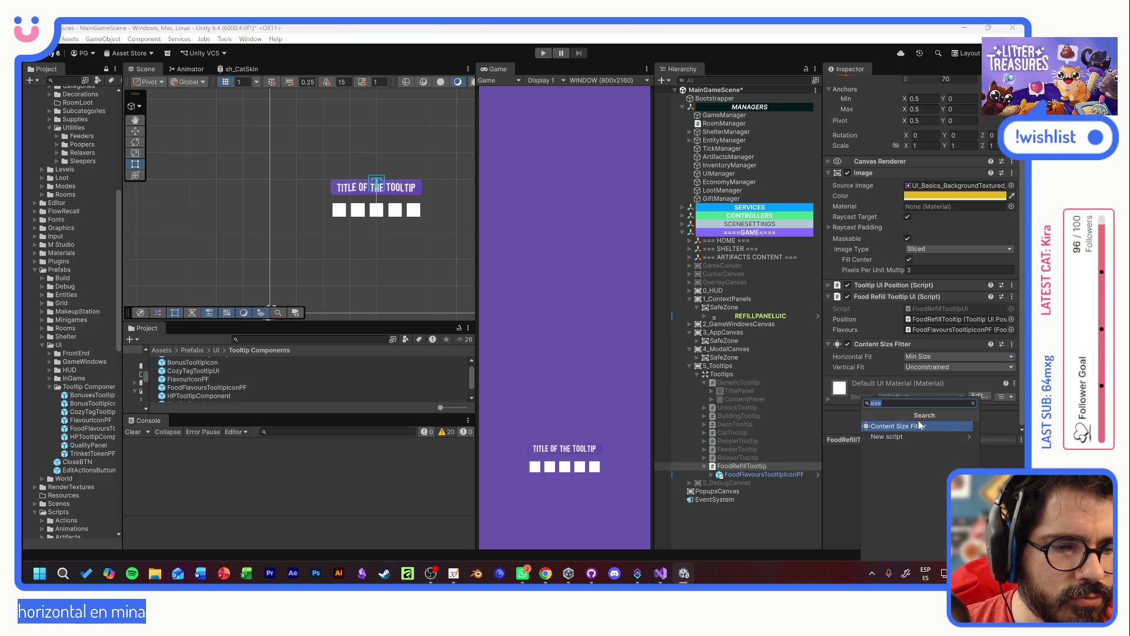
pyautogui.write('vertical')
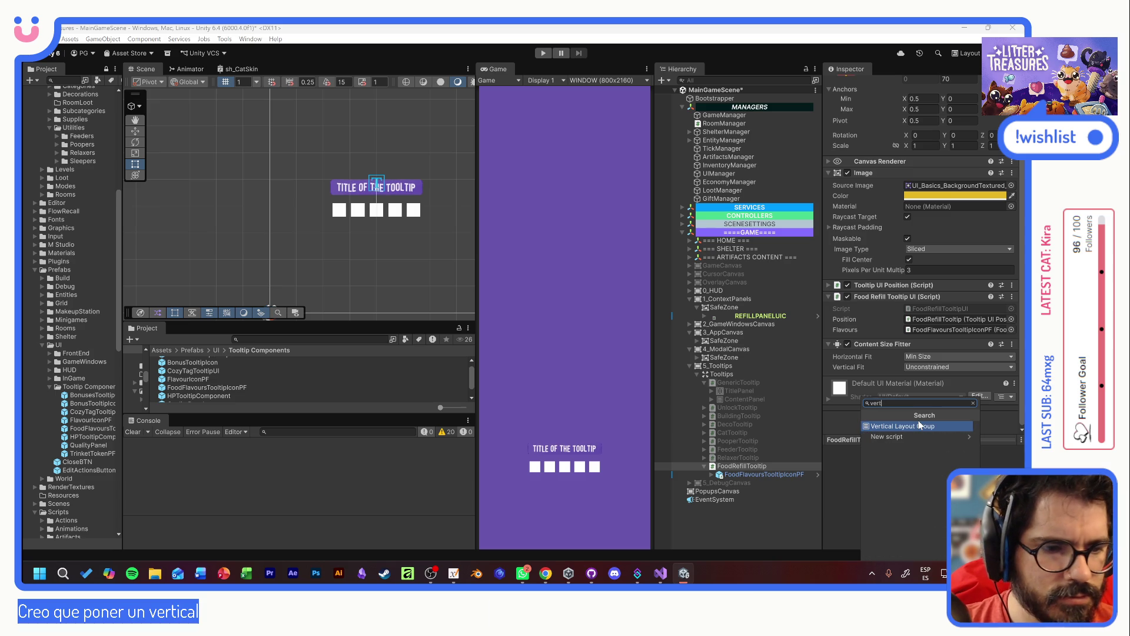
pyautogui.press('Return')
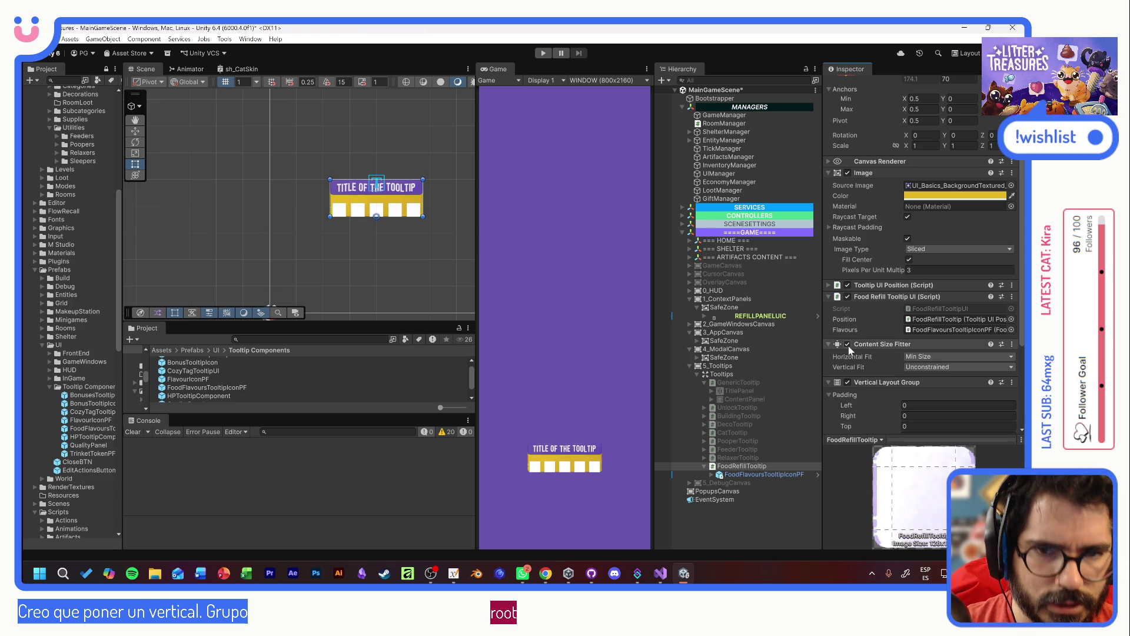
pyautogui.click(931, 406)
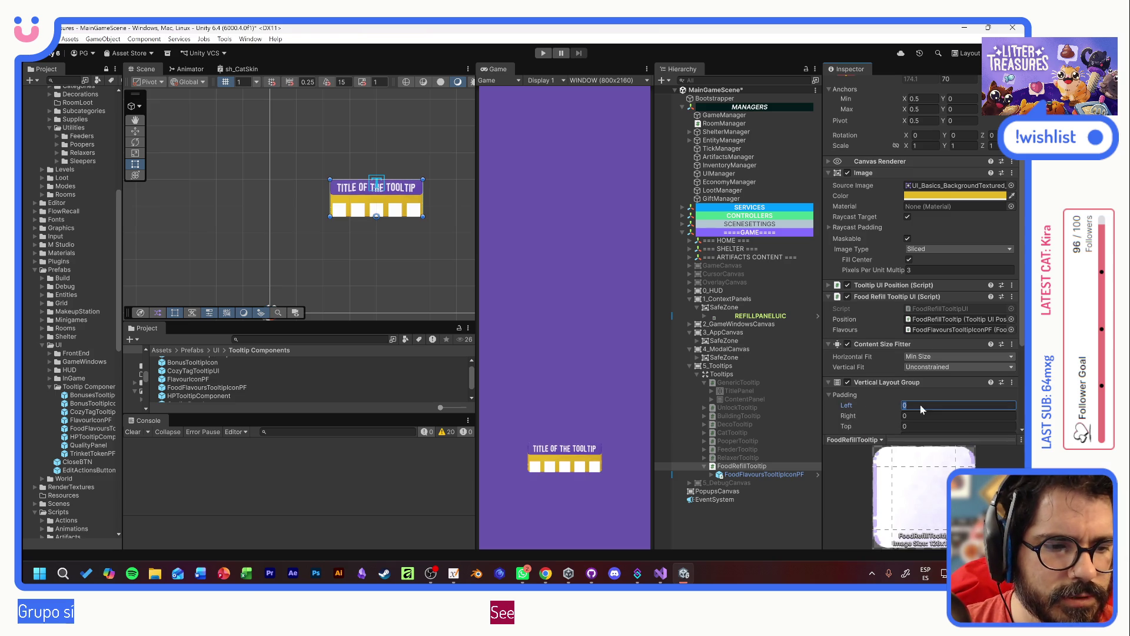
pyautogui.write('-1')
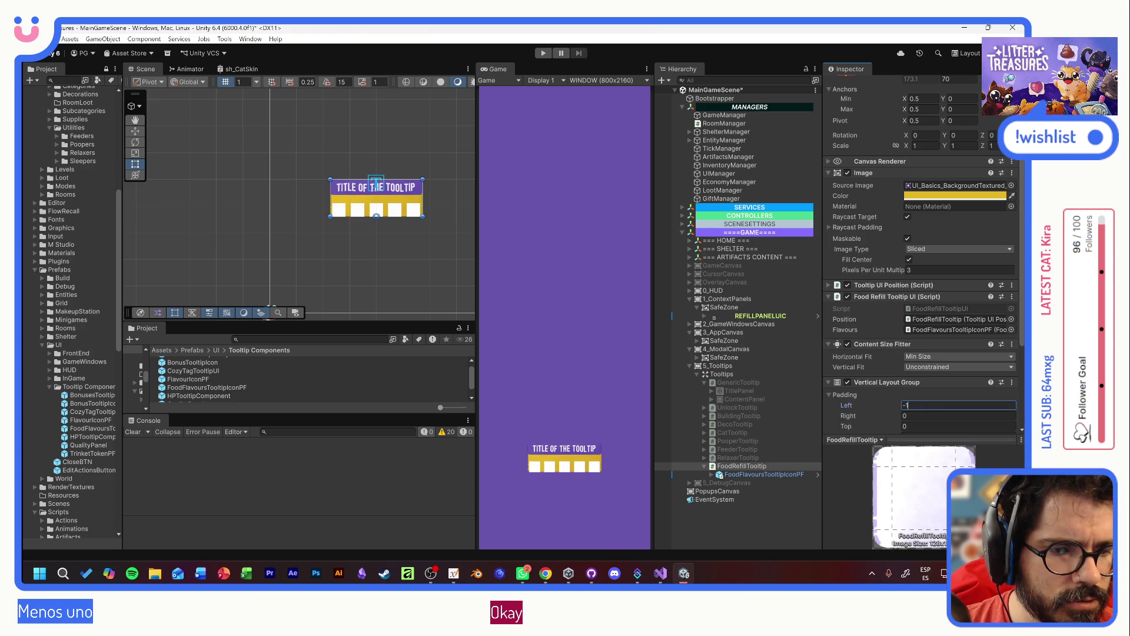
pyautogui.click(930, 416)
pyautogui.write('-1')
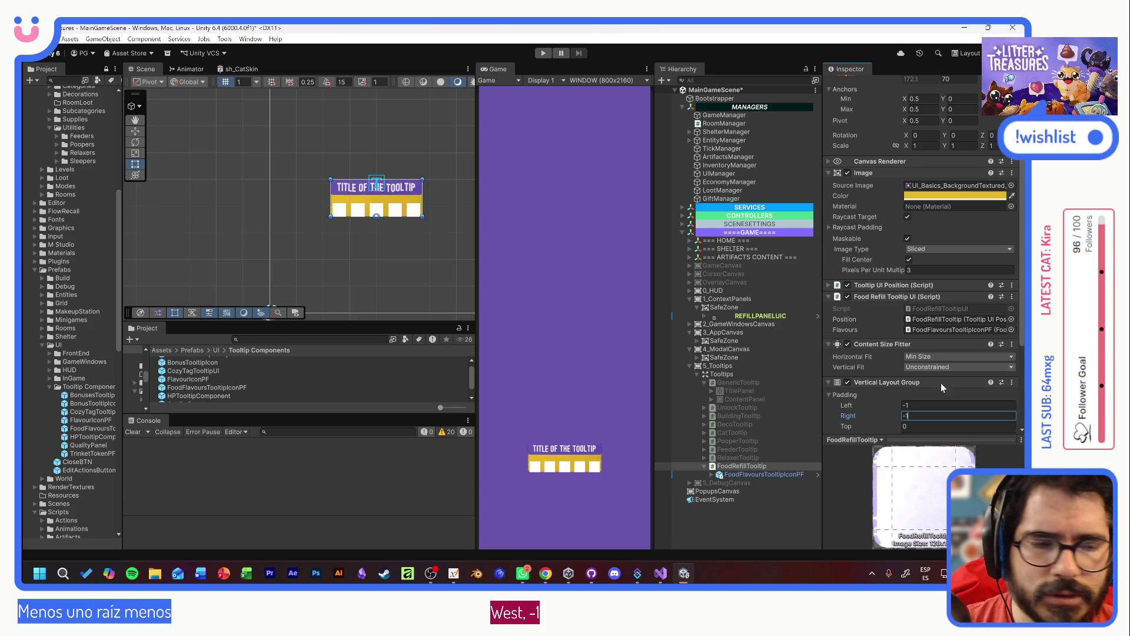
# - Make the FoodRefillTooltip background near-white with a slight purple tint (F5F2FF)
pyautogui.click(954, 197)
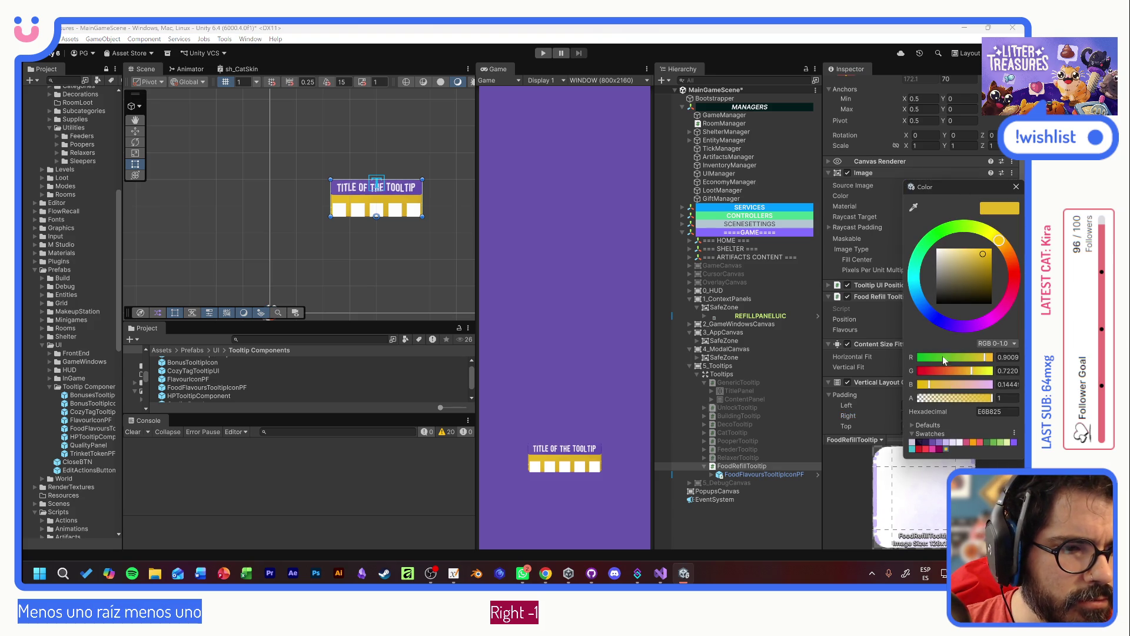
pyautogui.moveTo(953, 263); pyautogui.dragTo(936, 248)
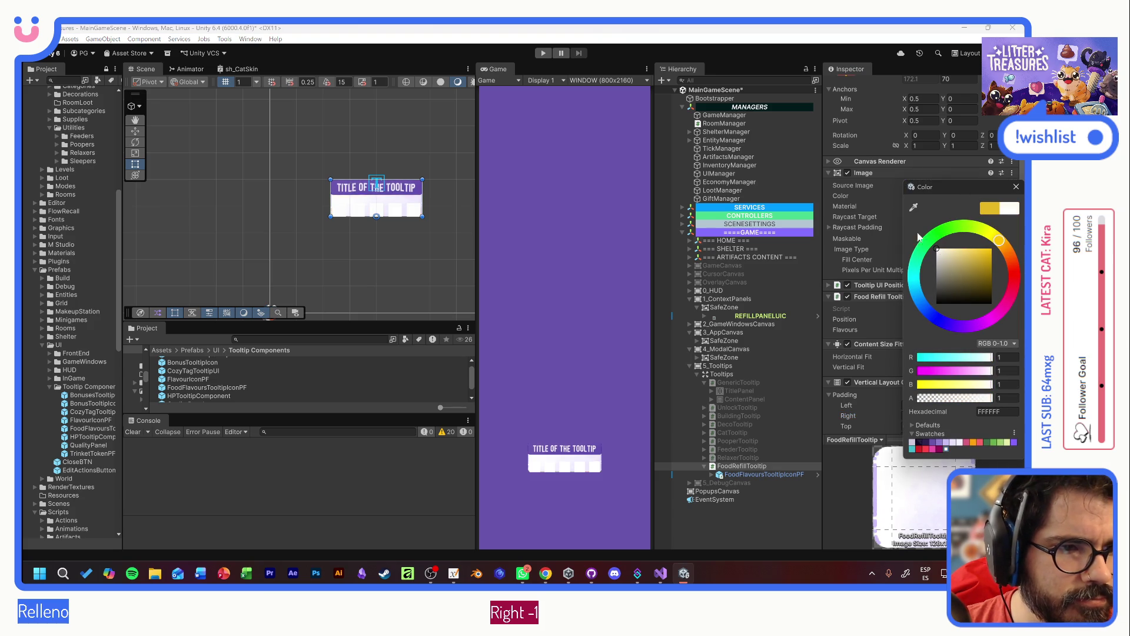
pyautogui.click(960, 442)
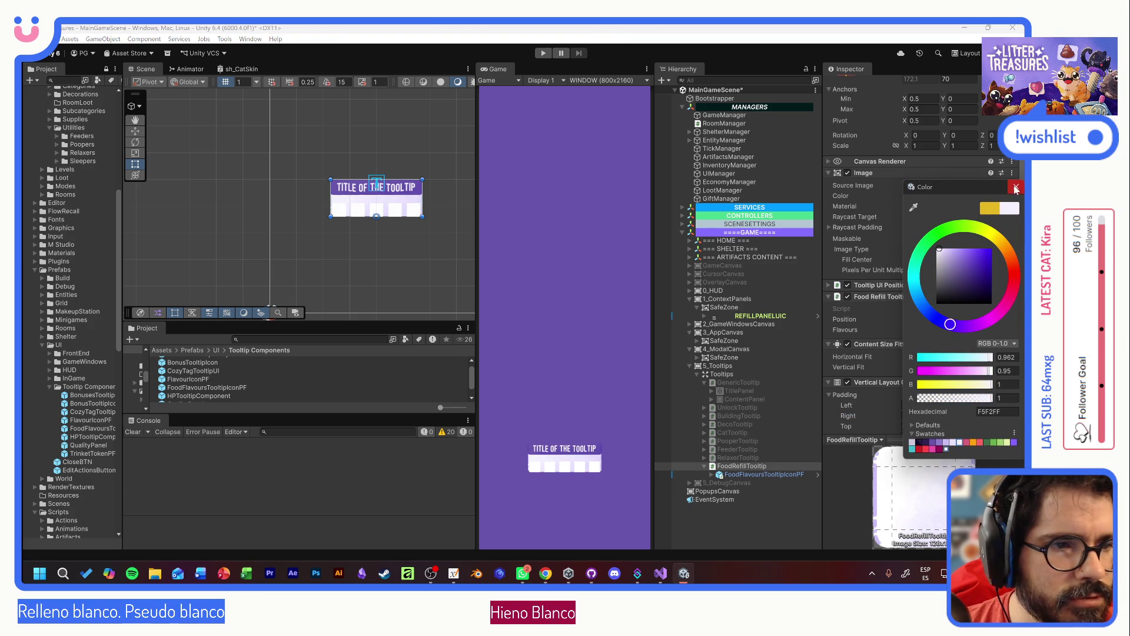
pyautogui.click(1015, 187)
# - Set the layout group's bottom padding to 10
pyautogui.scroll(-2, 942, 265)
pyautogui.click(959, 380)
pyautogui.write('10')
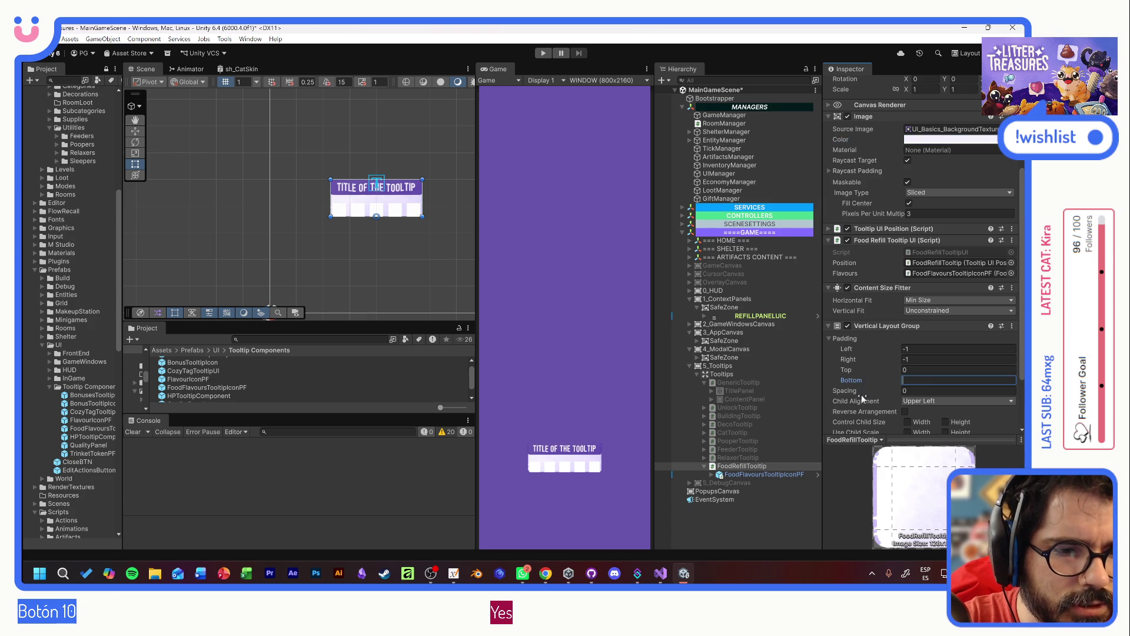
pyautogui.click(789, 475)
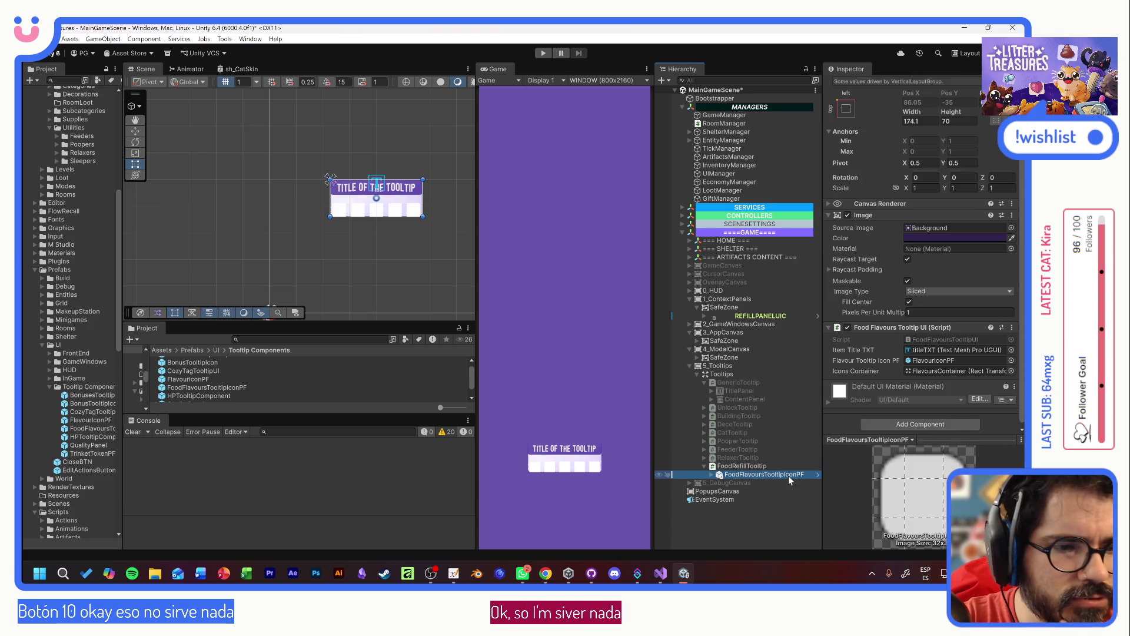
# - Set FlavoursContainer's Pos Y to 8 inside the FoodFlavoursTooltipIconPF prefab
pyautogui.click(818, 475)
pyautogui.click(750, 136)
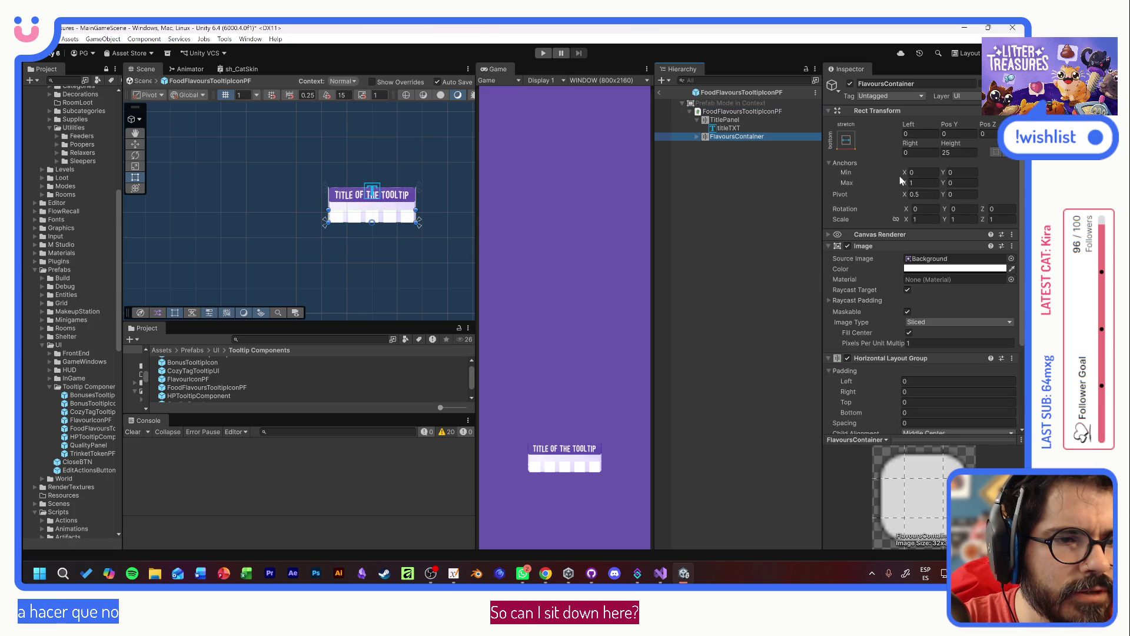
pyautogui.click(754, 111)
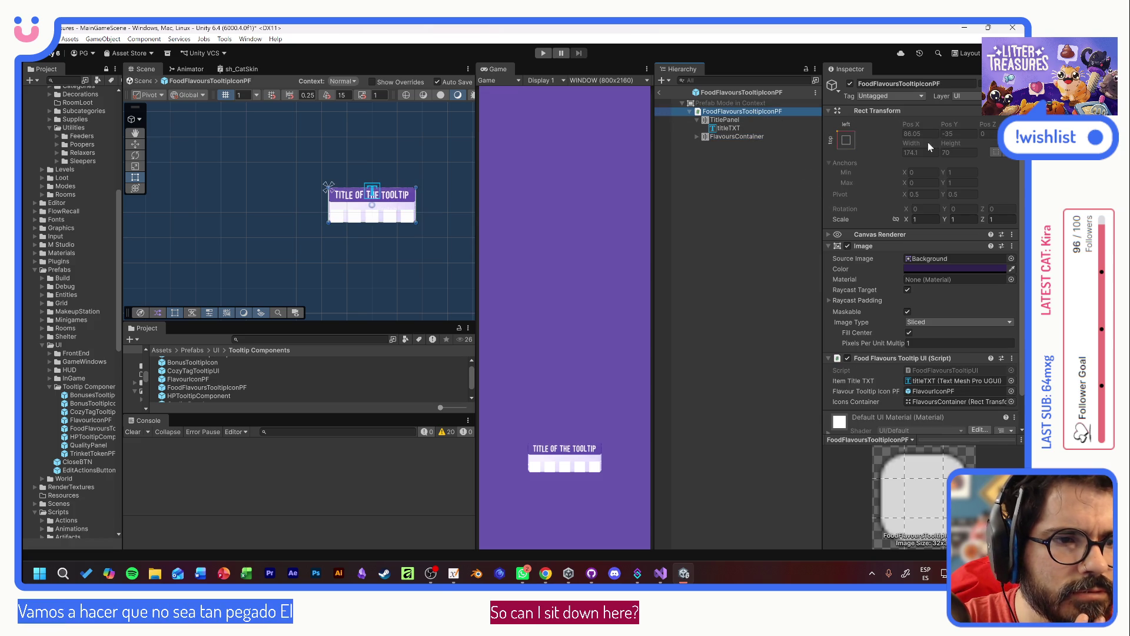
pyautogui.click(759, 137)
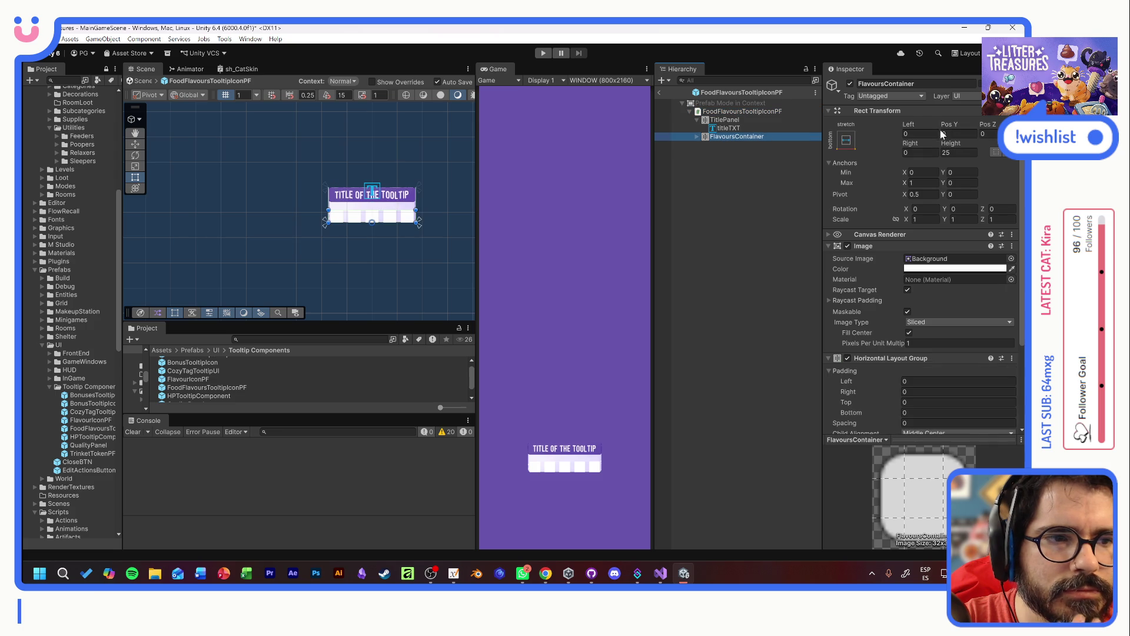
pyautogui.moveTo(949, 123); pyautogui.dragTo(963, 123)
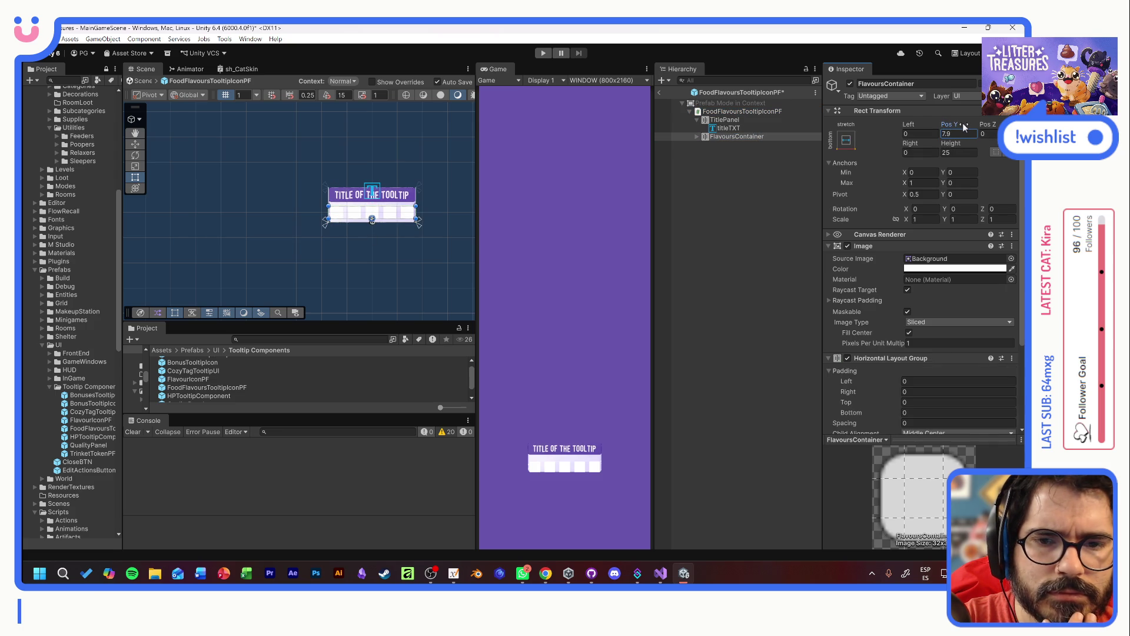
pyautogui.click(962, 123)
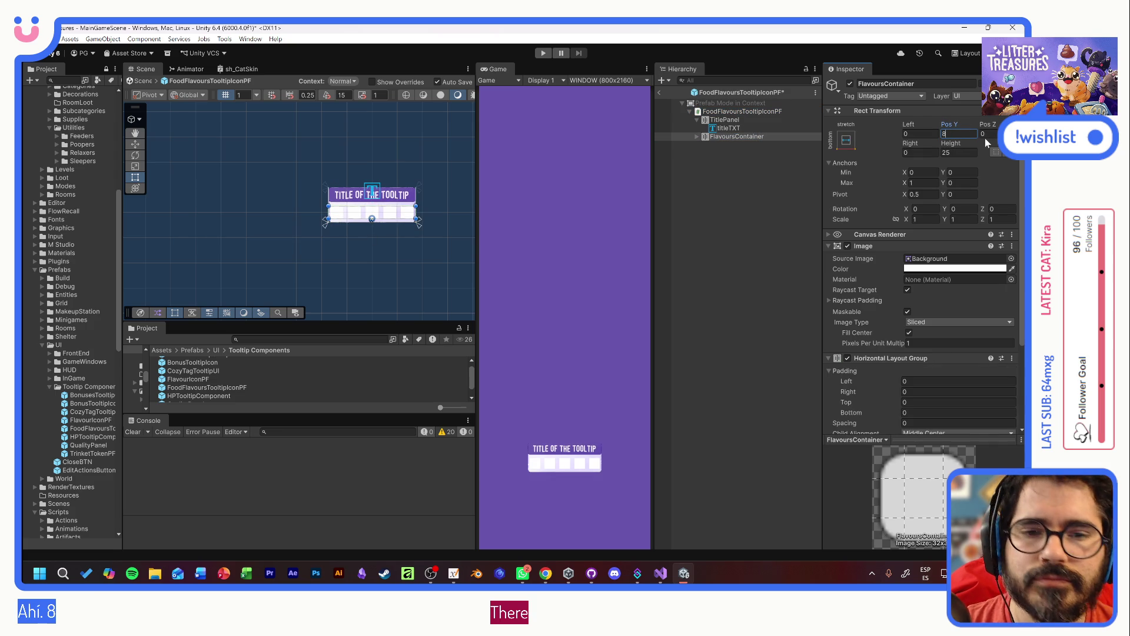
pyautogui.write('8')
pyautogui.click(727, 187)
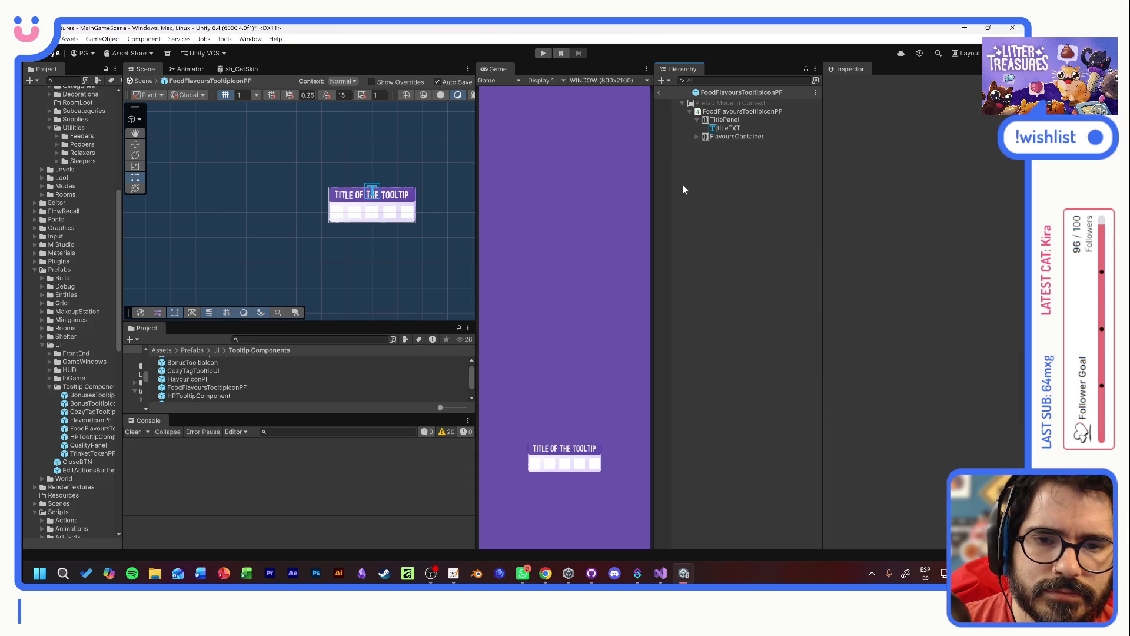
# - Return to the scene and select the FoodFlavoursTooltipIconPF prefab asset in the Project window
pyautogui.click(659, 93)
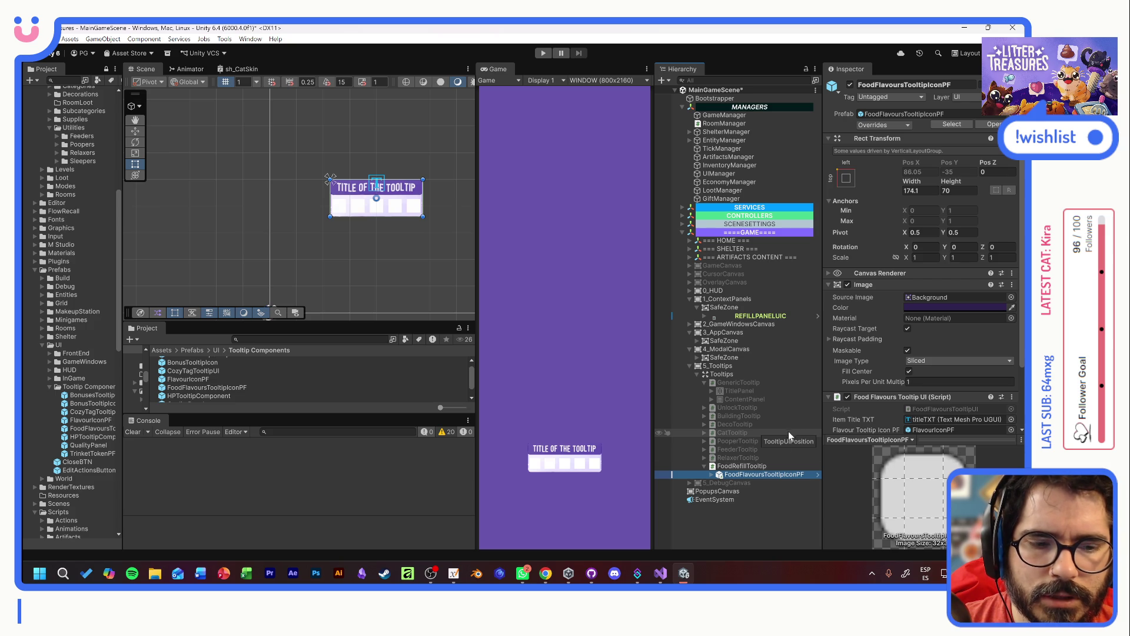
pyautogui.click(742, 517)
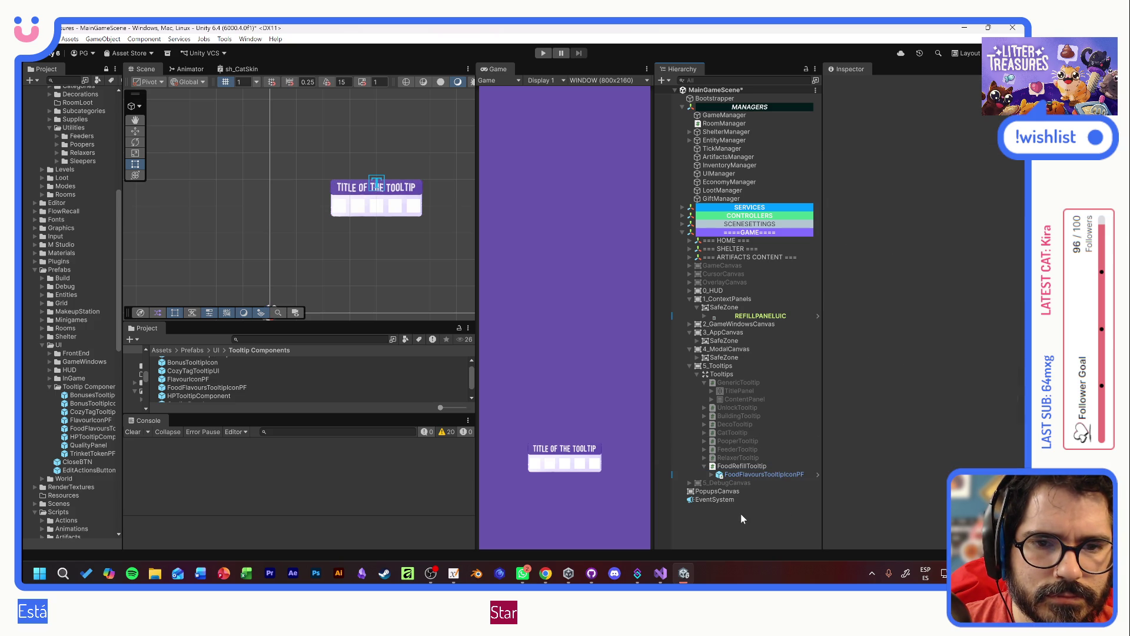
pyautogui.click(766, 475)
pyautogui.click(209, 388)
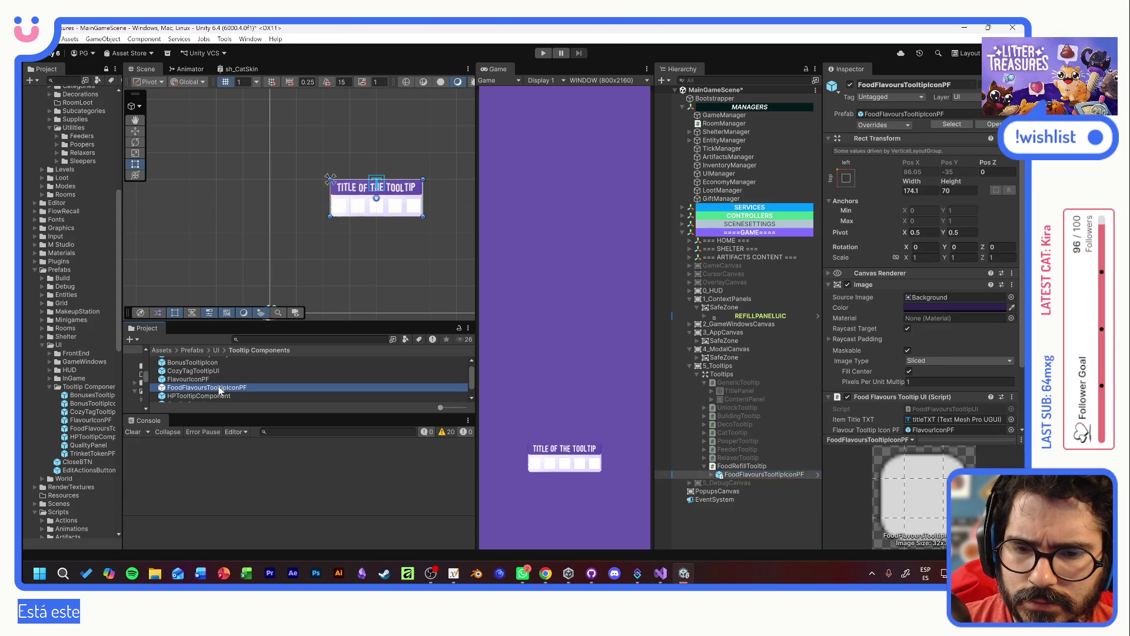
pyautogui.click(222, 390)
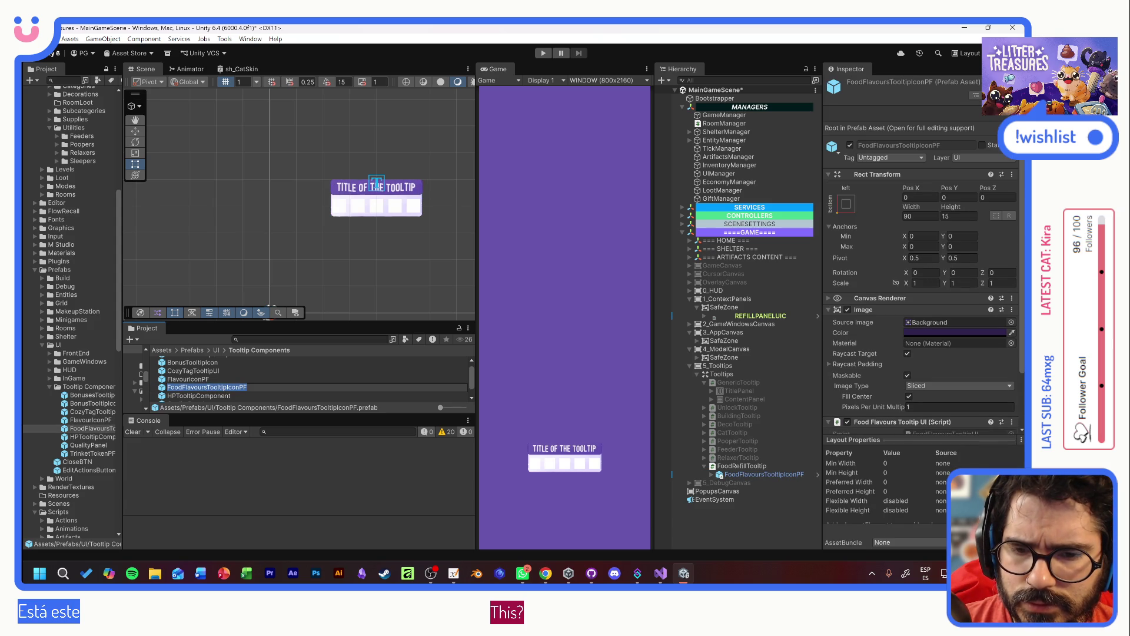
# - Rename the prefab asset to FoodFlavoursTooltipComponent, then enter Play mode
pyautogui.moveTo(226, 389); pyautogui.dragTo(240, 390)
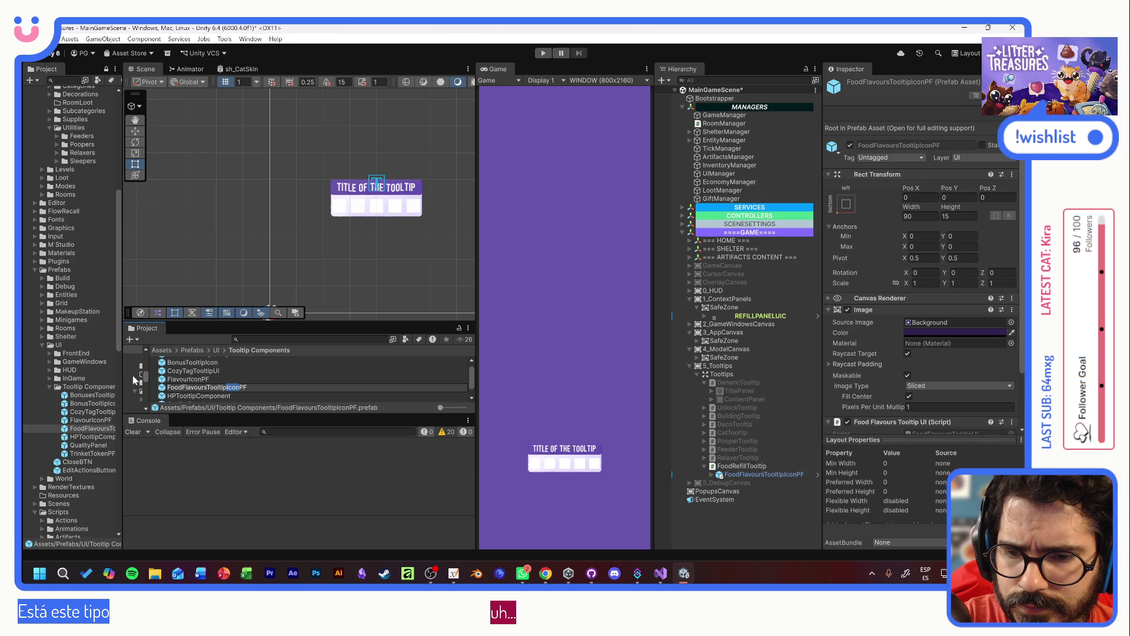
pyautogui.moveTo(122, 379); pyautogui.dragTo(162, 377)
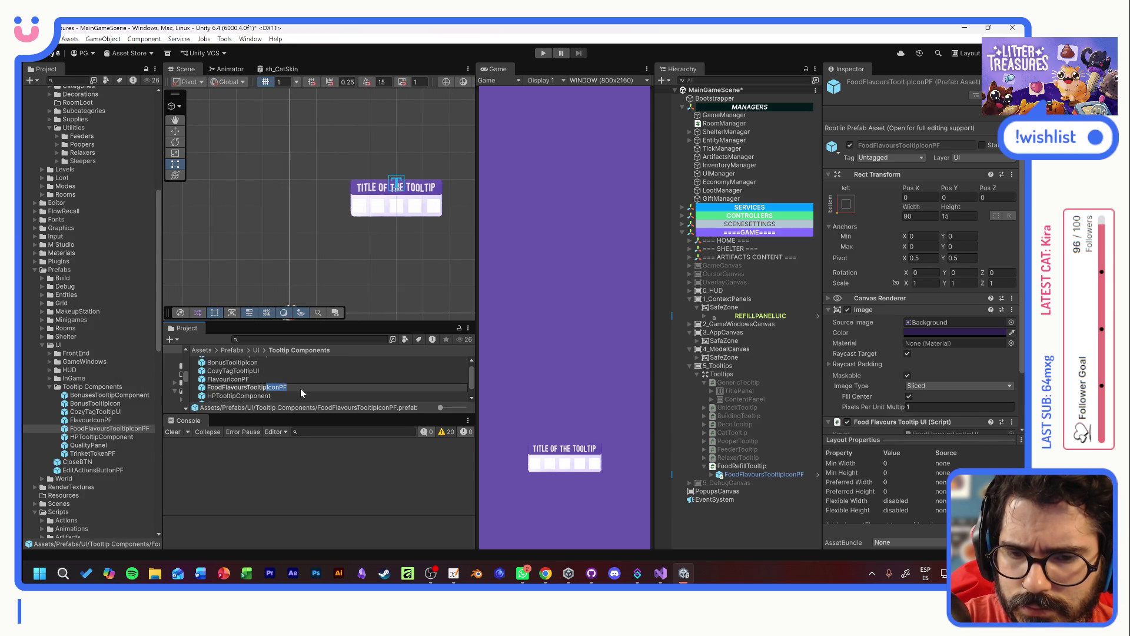
pyautogui.write('Compo')
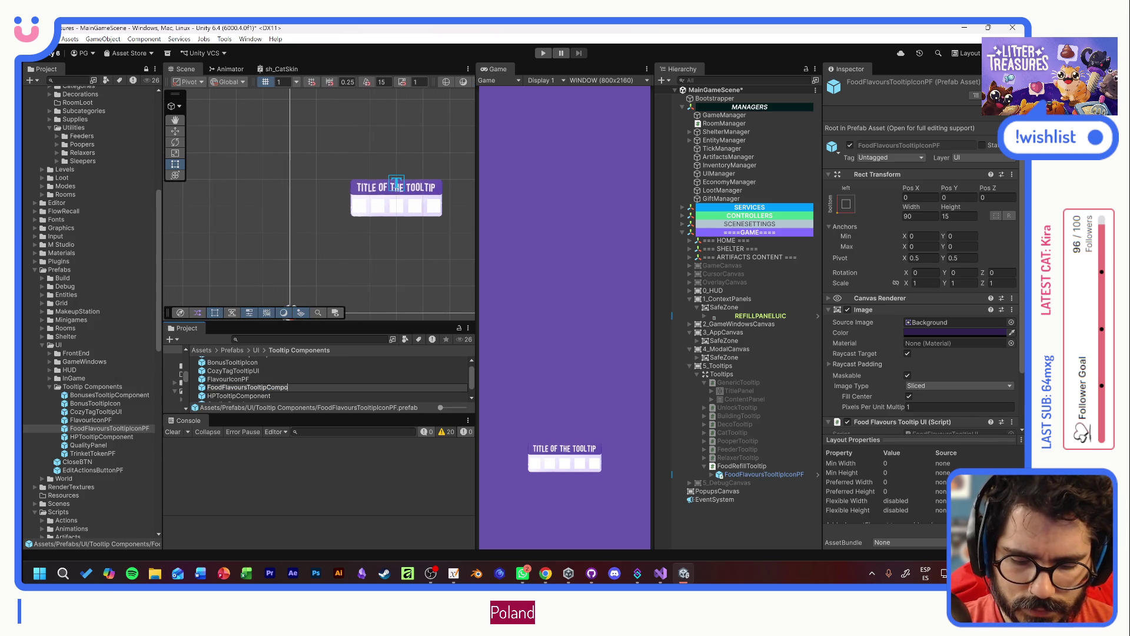
pyautogui.write('nent')
pyautogui.press('Return')
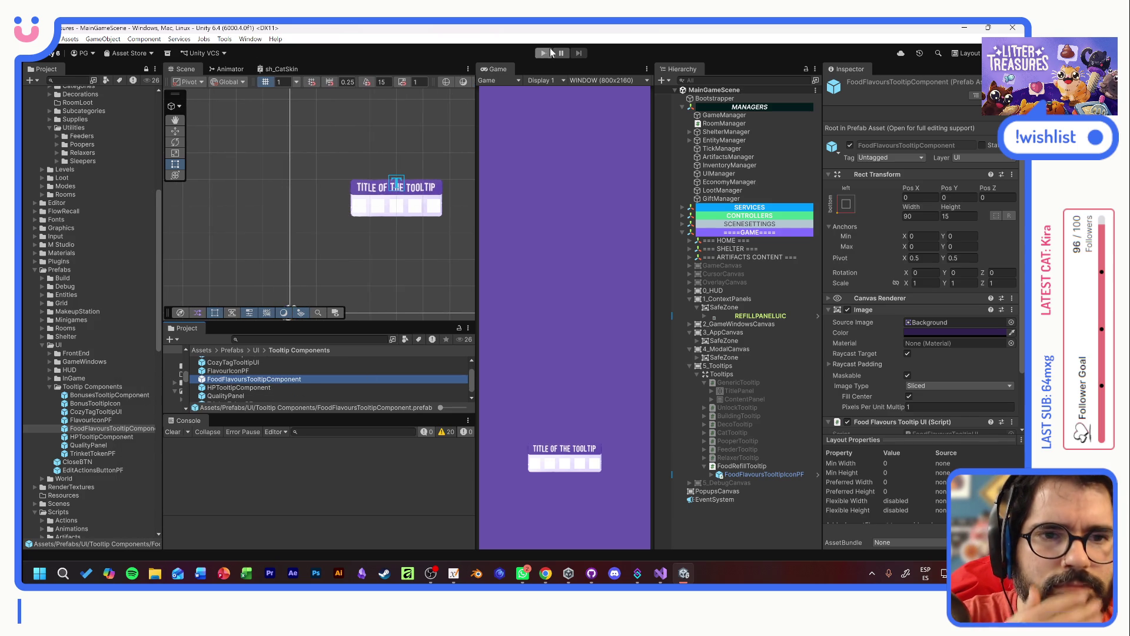
pyautogui.click(543, 53)
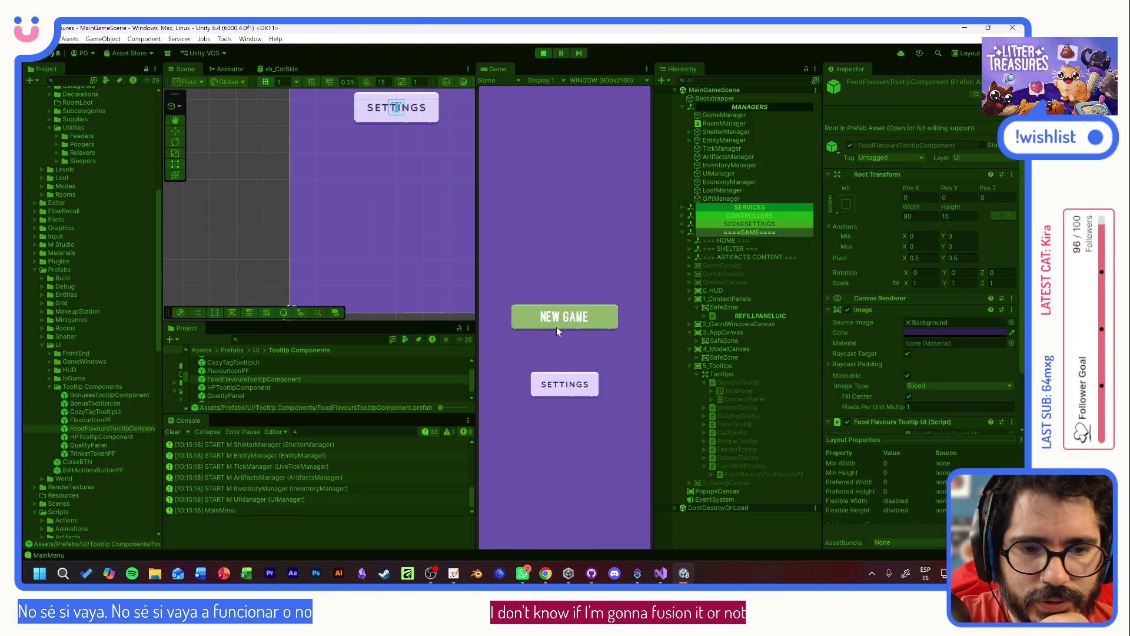
# - Start a new game, skipping the cat introduction, rename and customise screens
pyautogui.click(565, 316)
pyautogui.click(565, 411)
pyautogui.click(565, 496)
pyautogui.press('Return')
pyautogui.click(594, 500)
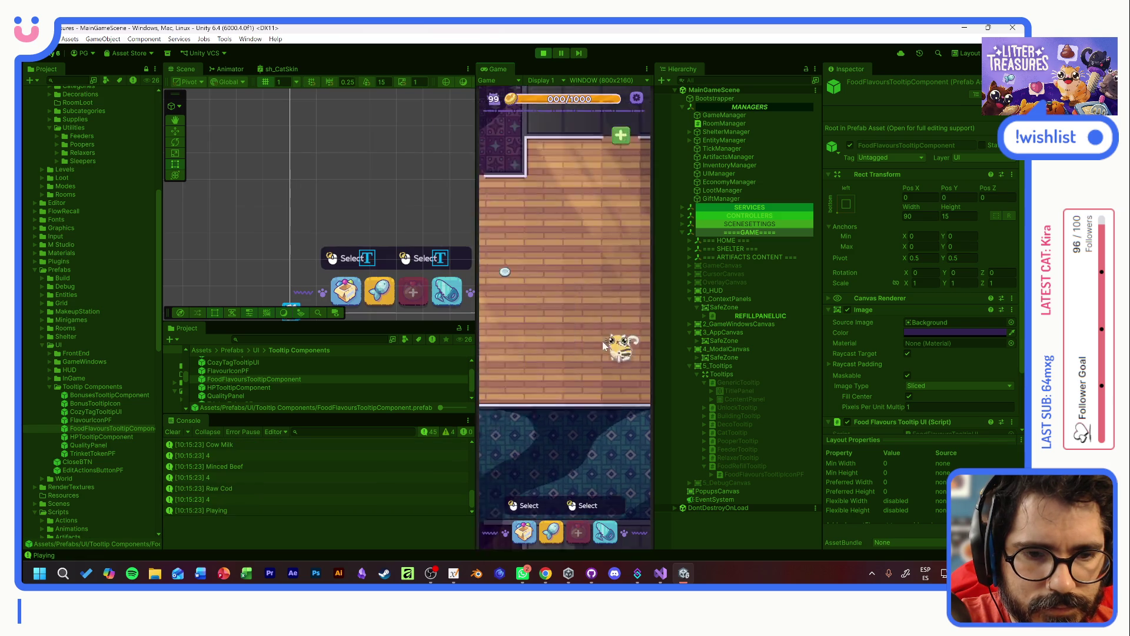
# - Open the food refill popup on the bowl and pan the room to watch the tooltip follow
pyautogui.click(578, 323)
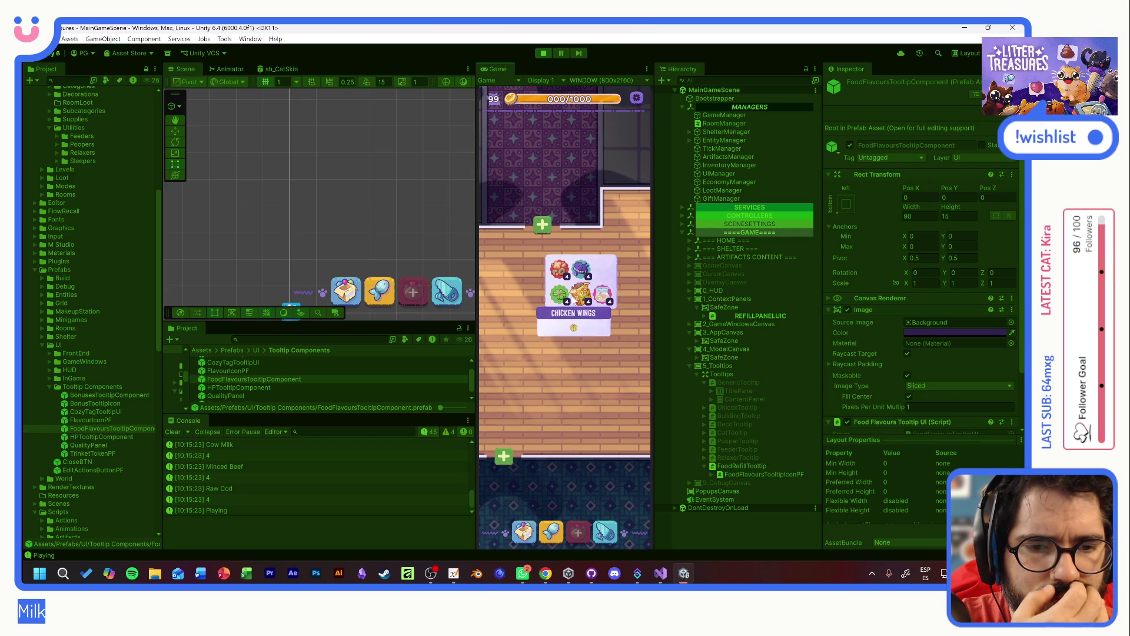
pyautogui.scroll(1, 526, 412)
pyautogui.scroll(5, 526, 412)
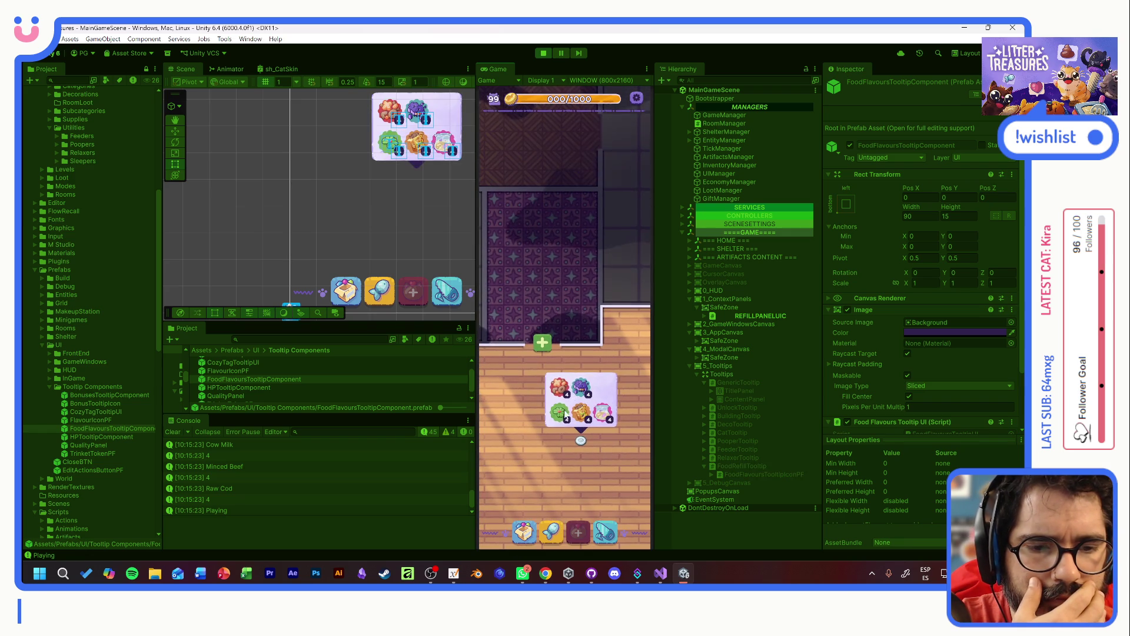
pyautogui.moveTo(611, 383); pyautogui.dragTo(563, 333)
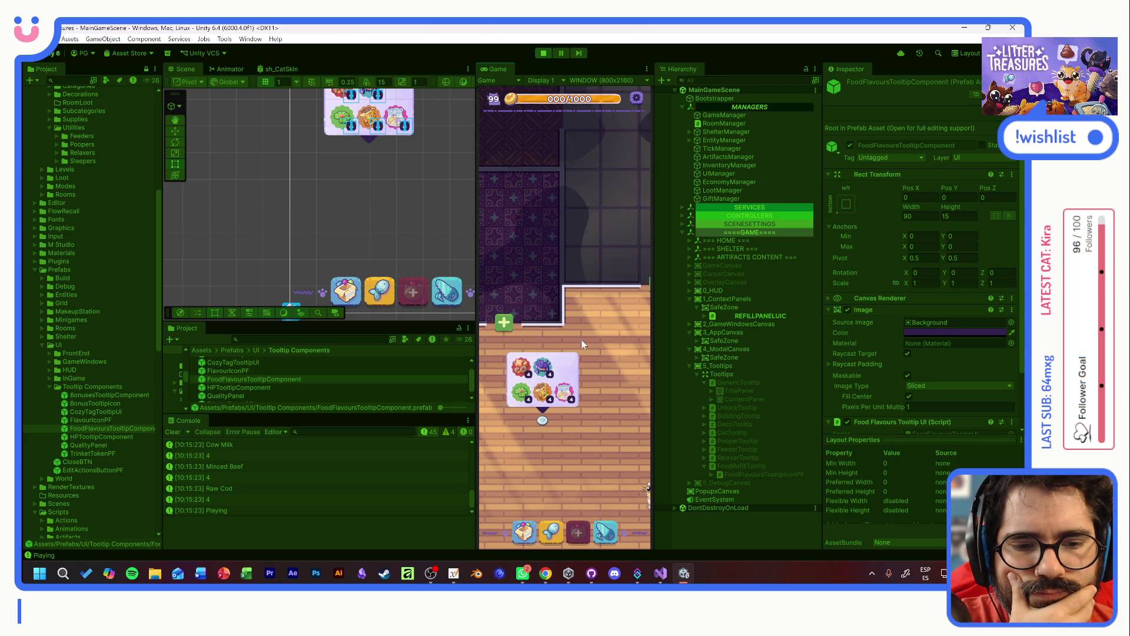
# - Pan the room while watching the food tooltip follow, then stop play mode
pyautogui.moveTo(523, 365); pyautogui.dragTo(537, 339)
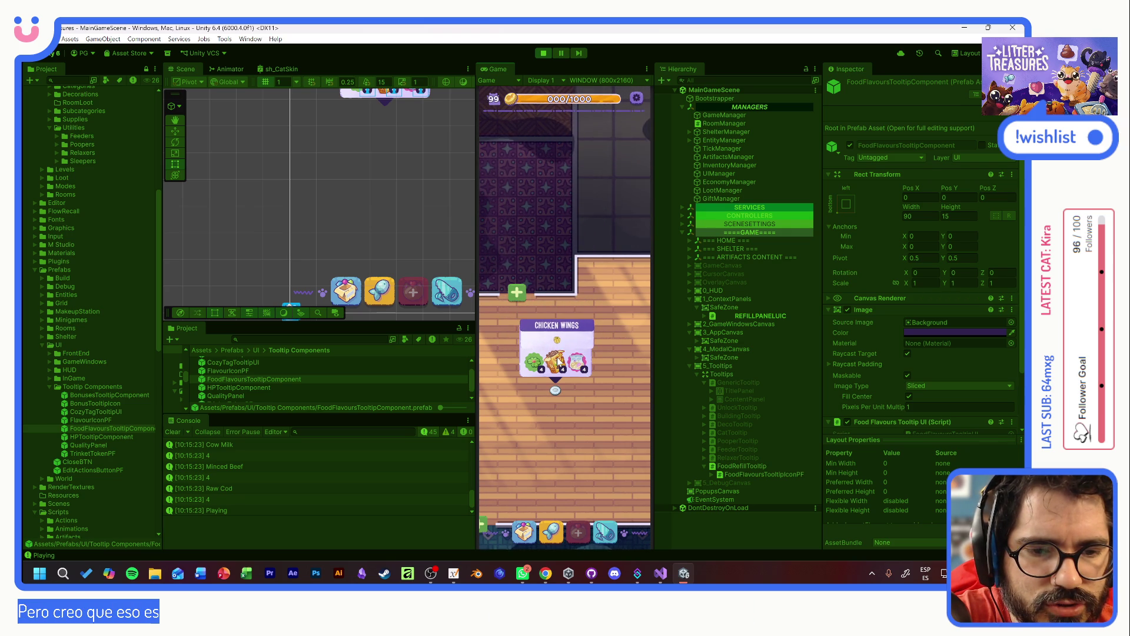
pyautogui.click(543, 54)
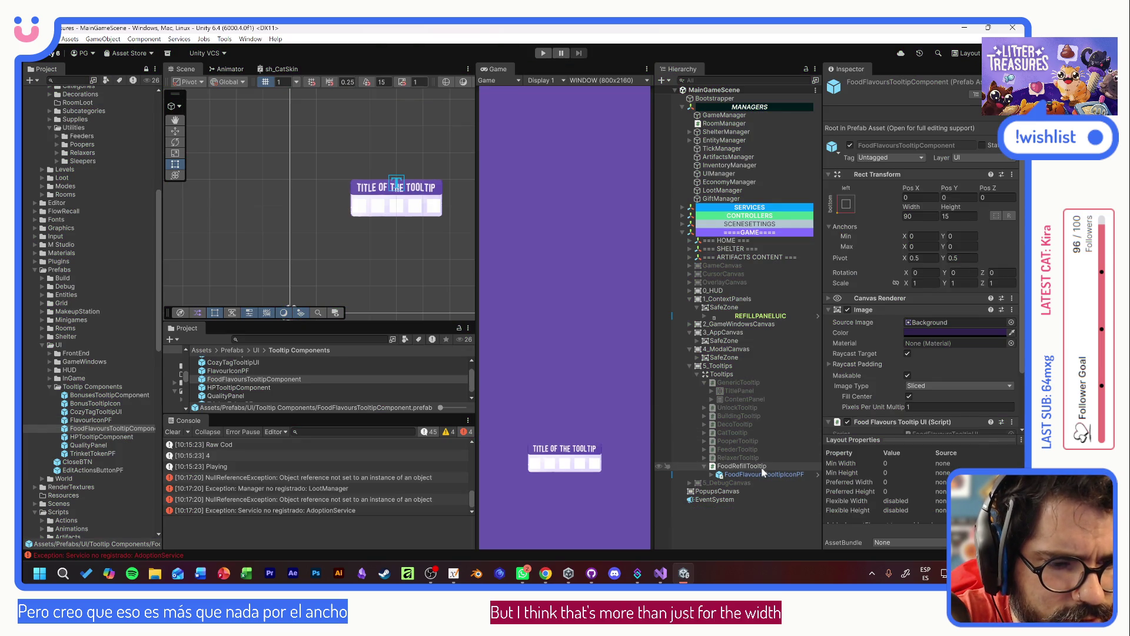
# - Set FoodFlavoursTooltipIconPF's width to 140 and open its FoodFlavoursTooltipComponent prefab
pyautogui.click(758, 467)
pyautogui.click(761, 473)
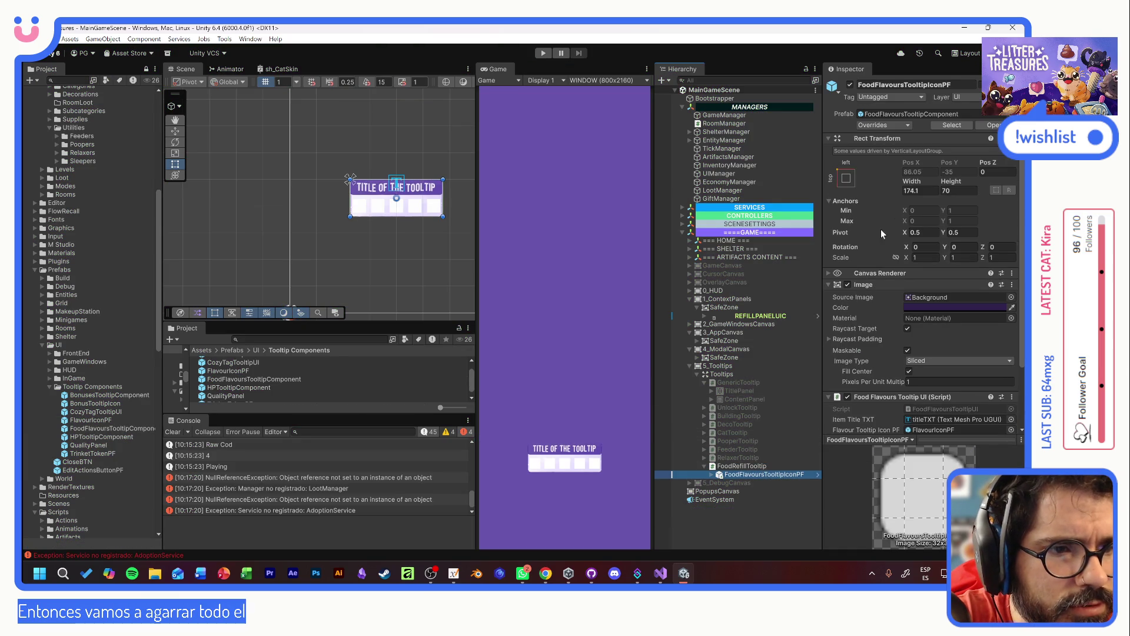
pyautogui.moveTo(899, 186); pyautogui.dragTo(273, 162)
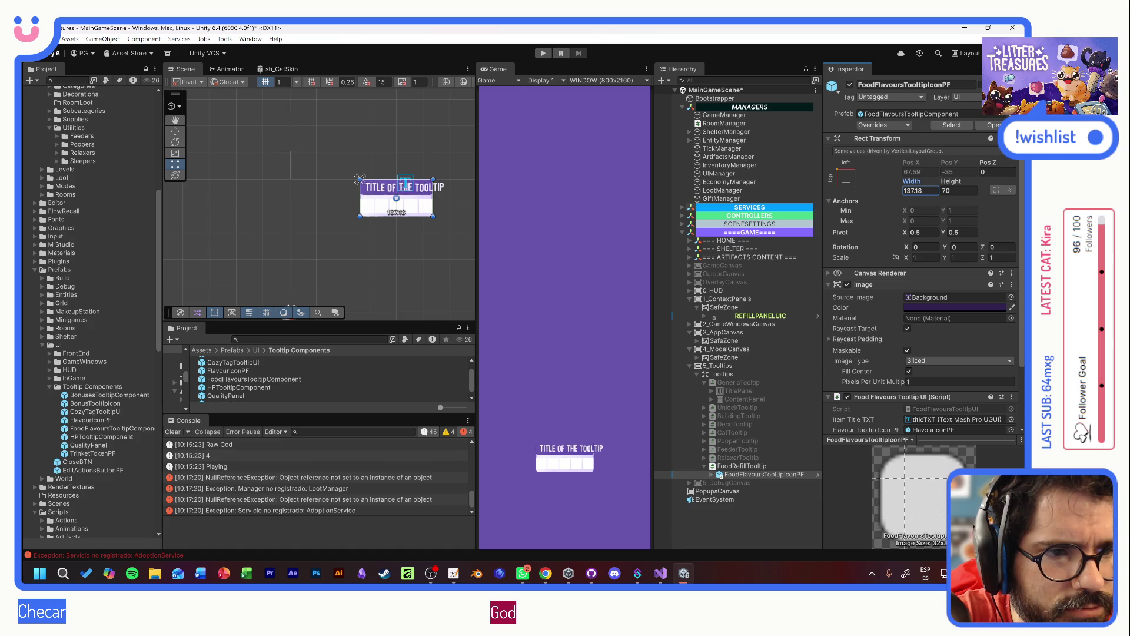
pyautogui.click(740, 390)
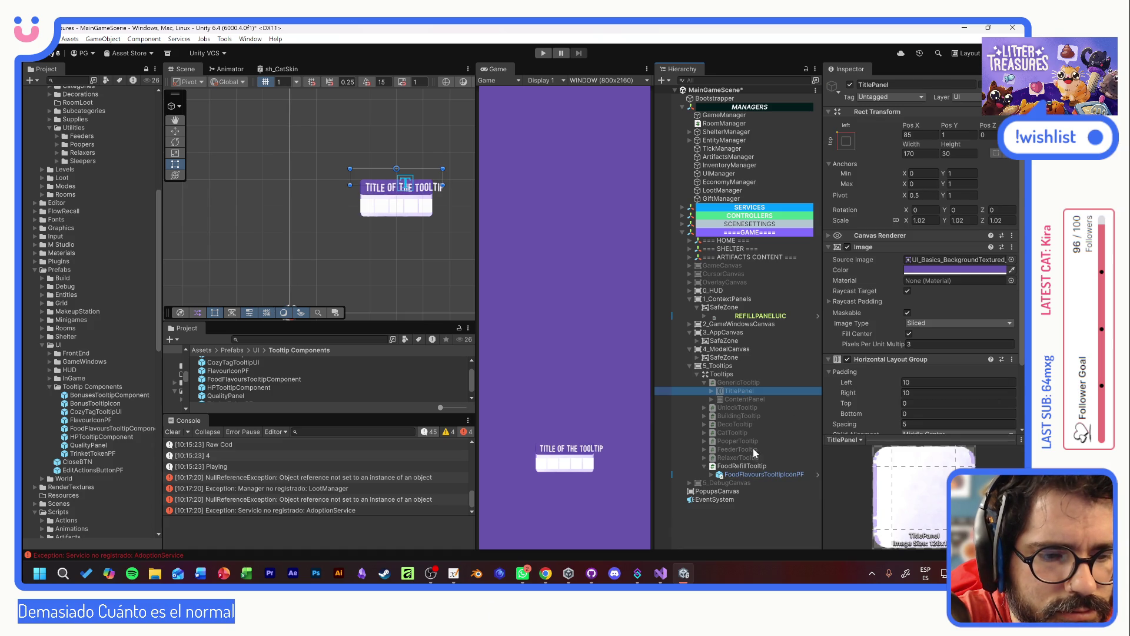
pyautogui.click(749, 475)
pyautogui.click(919, 190)
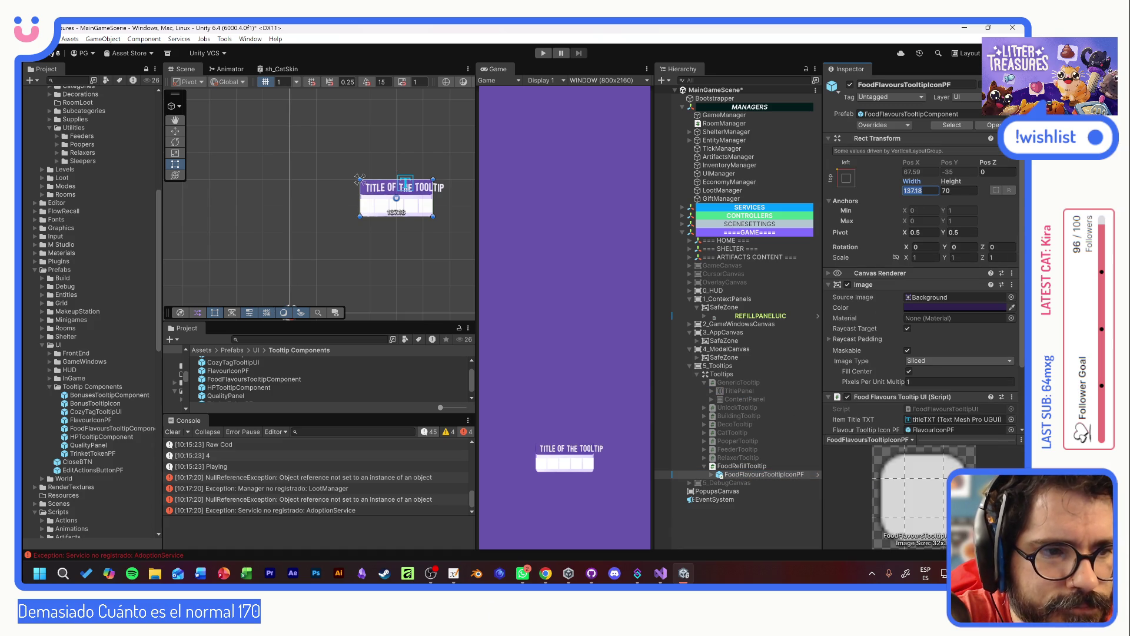
pyautogui.write('140')
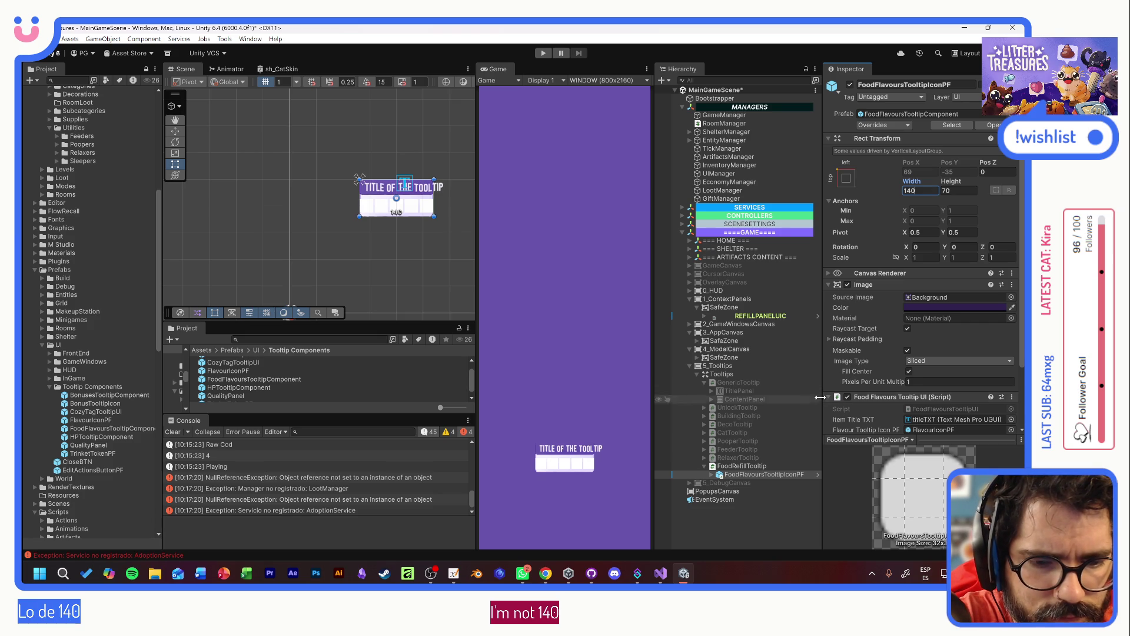
pyautogui.click(816, 474)
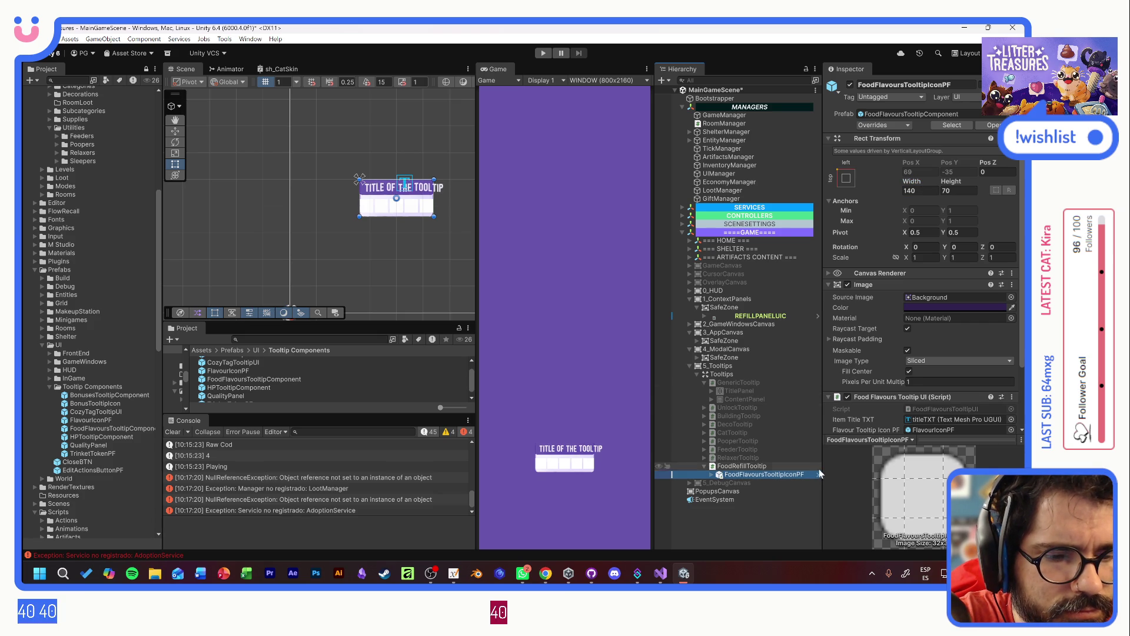
pyautogui.click(819, 474)
pyautogui.click(738, 121)
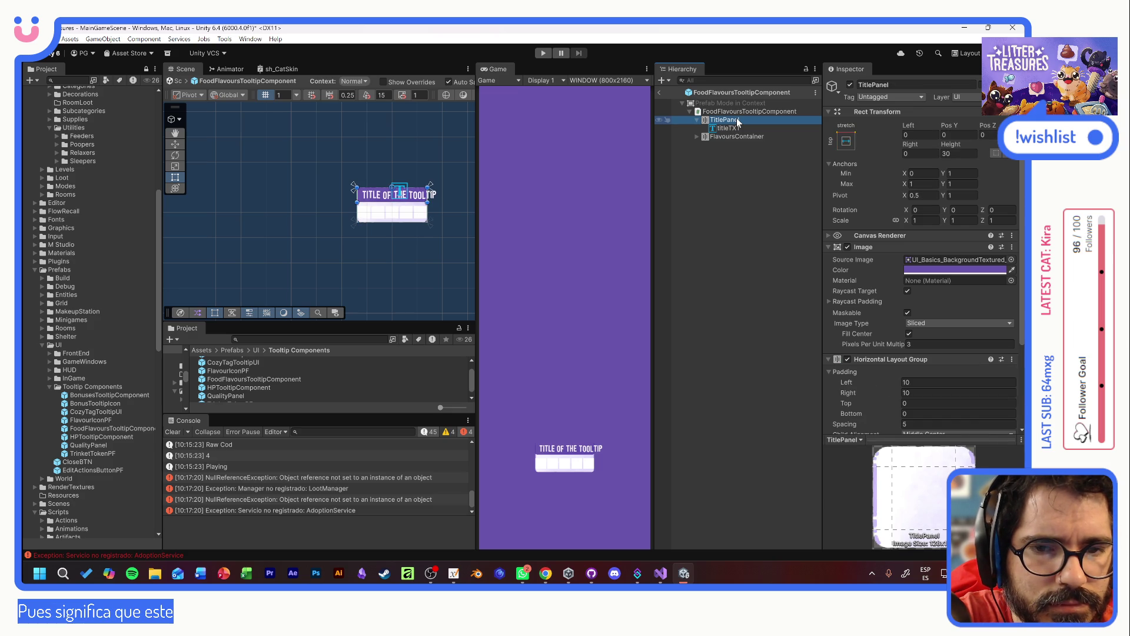
# - Re-anchor titleTXT in its panel and enable Auto Size with a maximum of 22
pyautogui.click(728, 128)
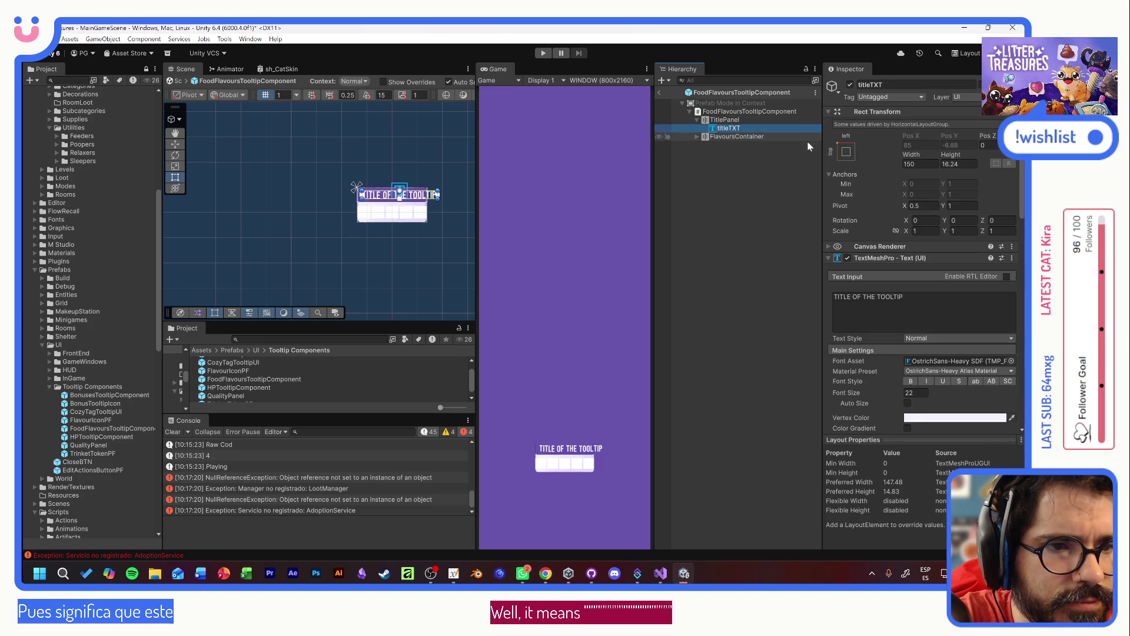
pyautogui.click(846, 151)
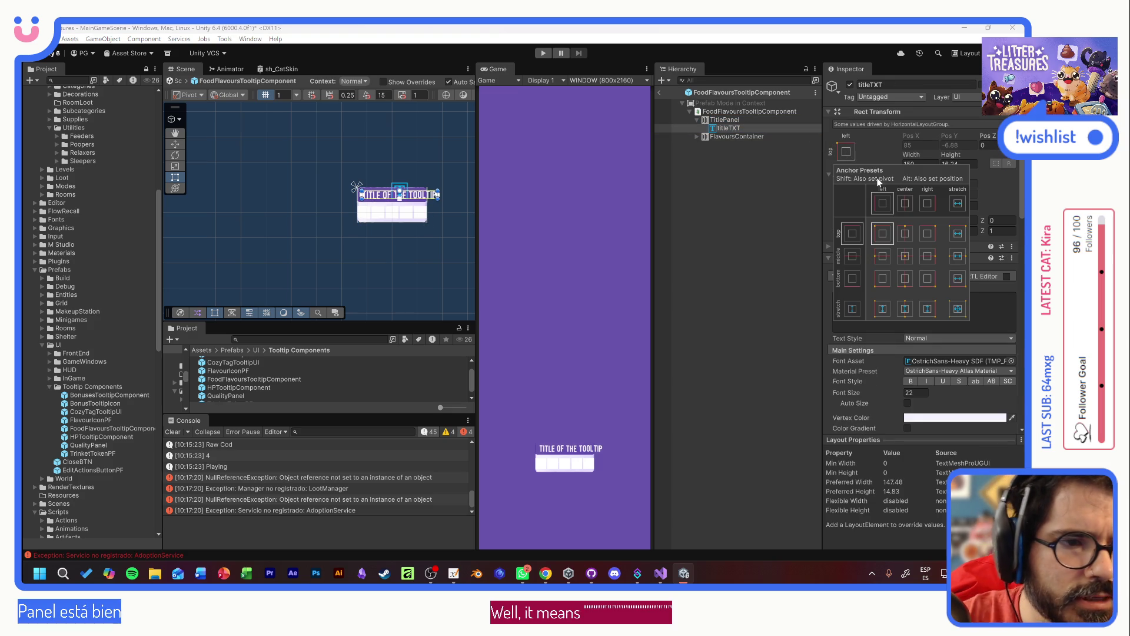
pyautogui.click(960, 255)
pyautogui.click(942, 327)
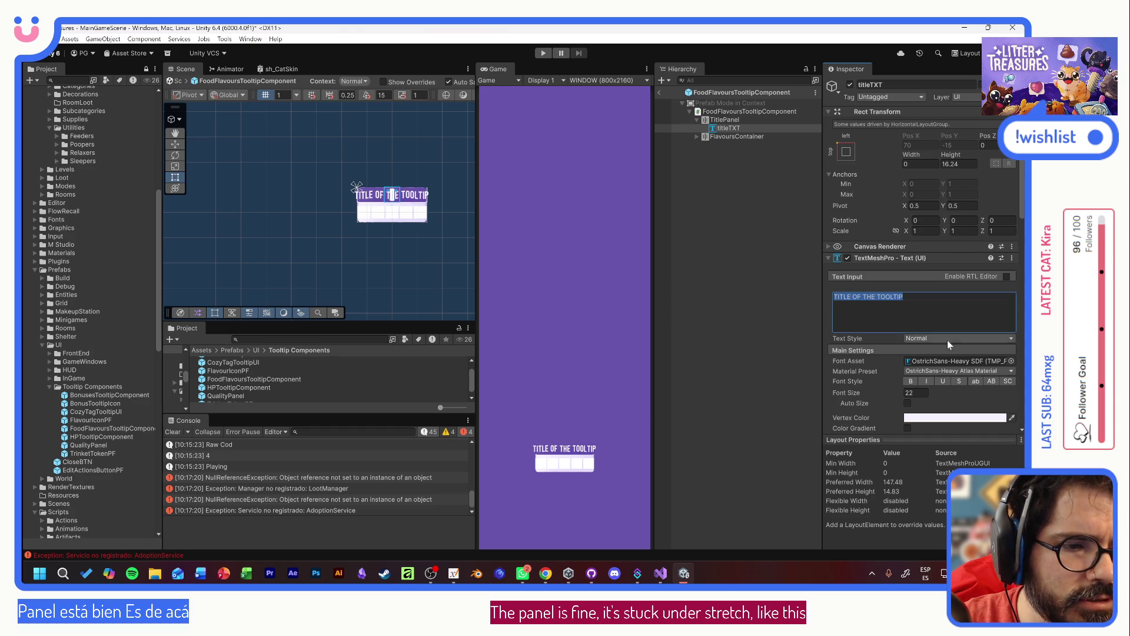
pyautogui.click(908, 403)
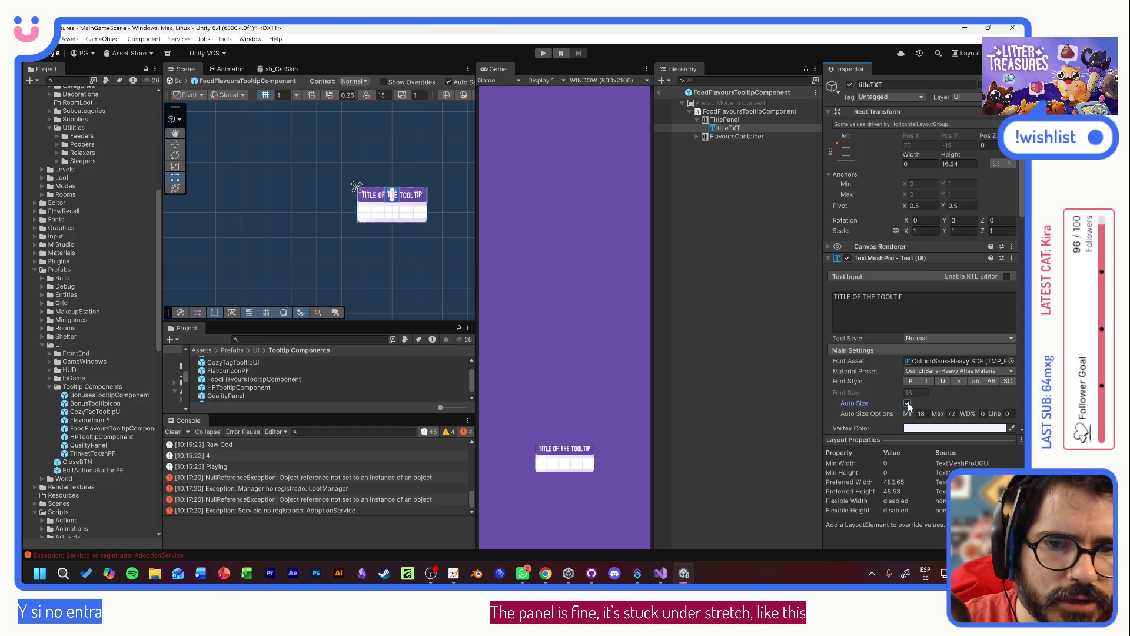
pyautogui.click(952, 413)
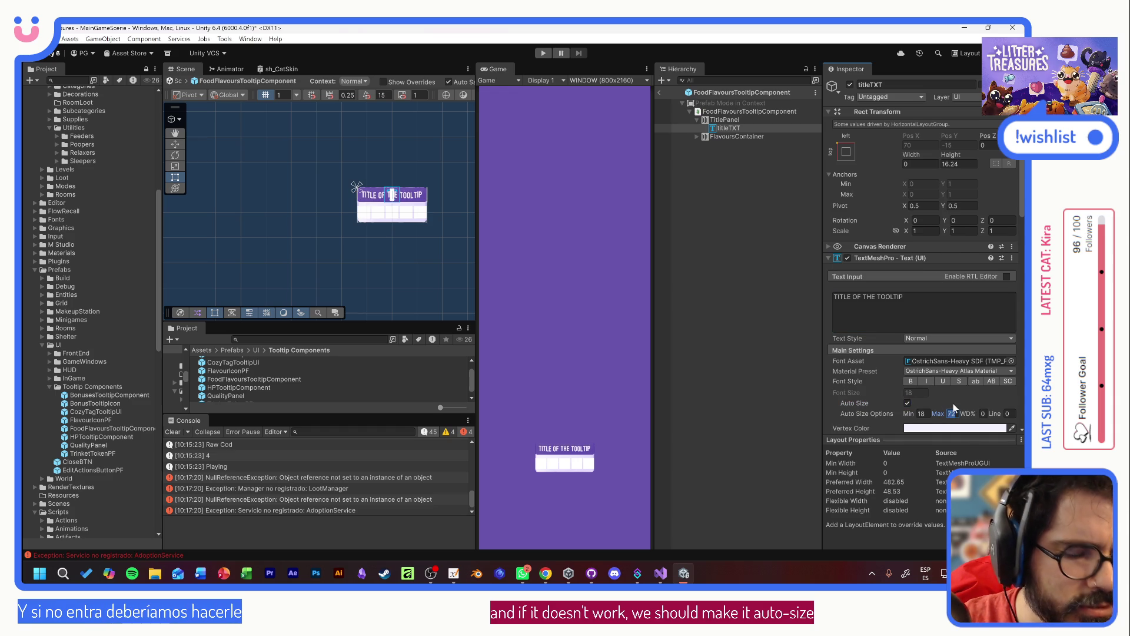
pyautogui.write('22')
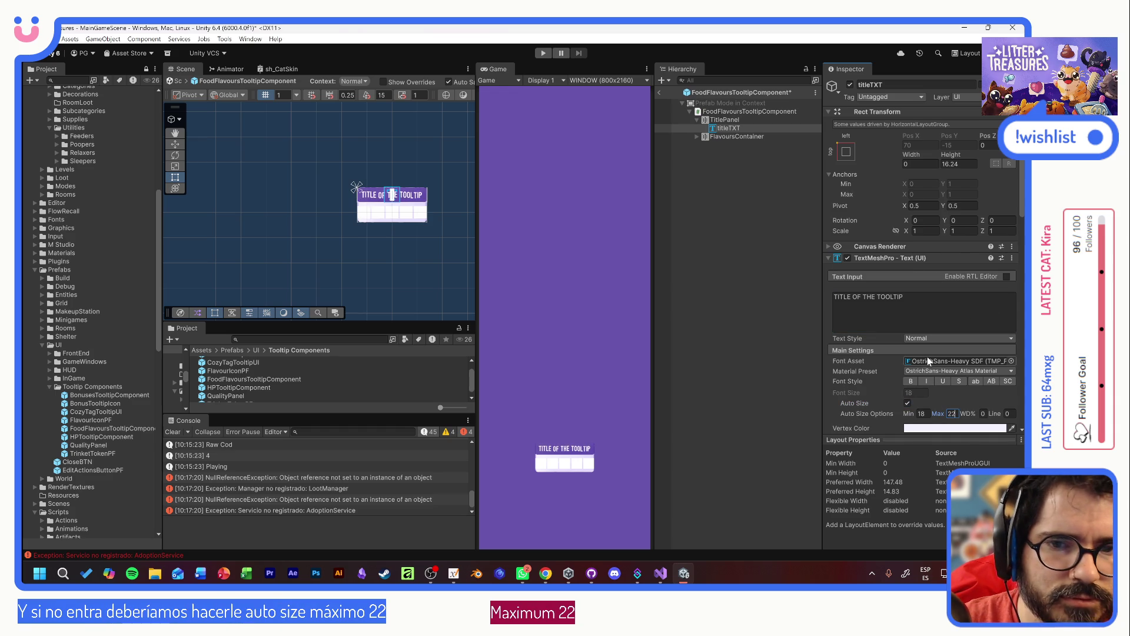
# - Set the FlavoursContainer's layout spacing between flavour icons to 1.09
pyautogui.click(721, 136)
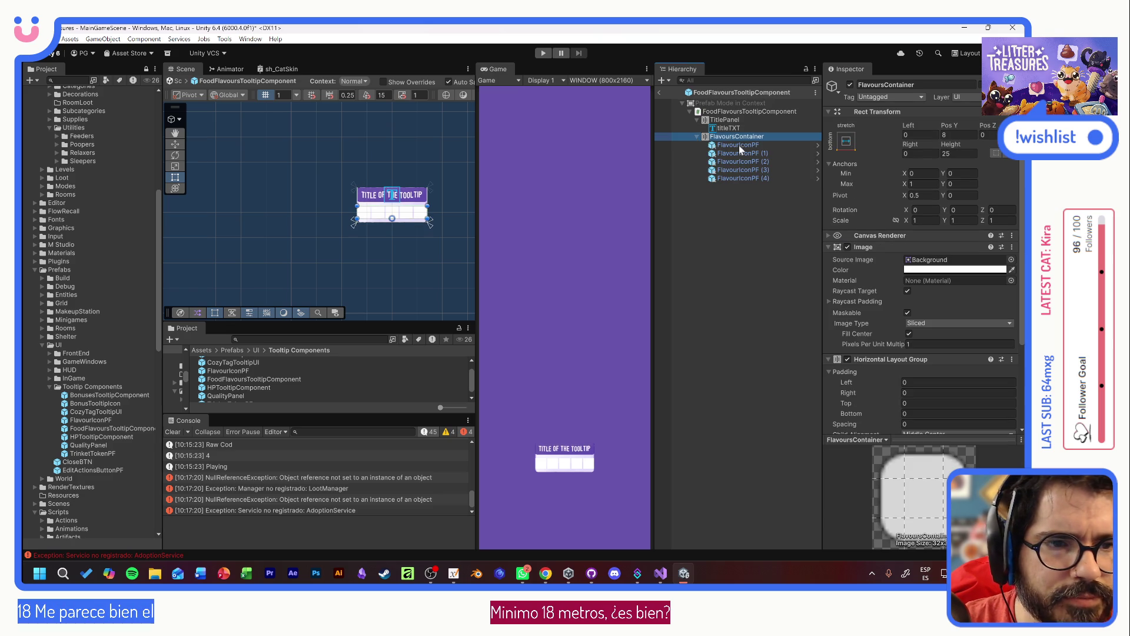
pyautogui.click(931, 310)
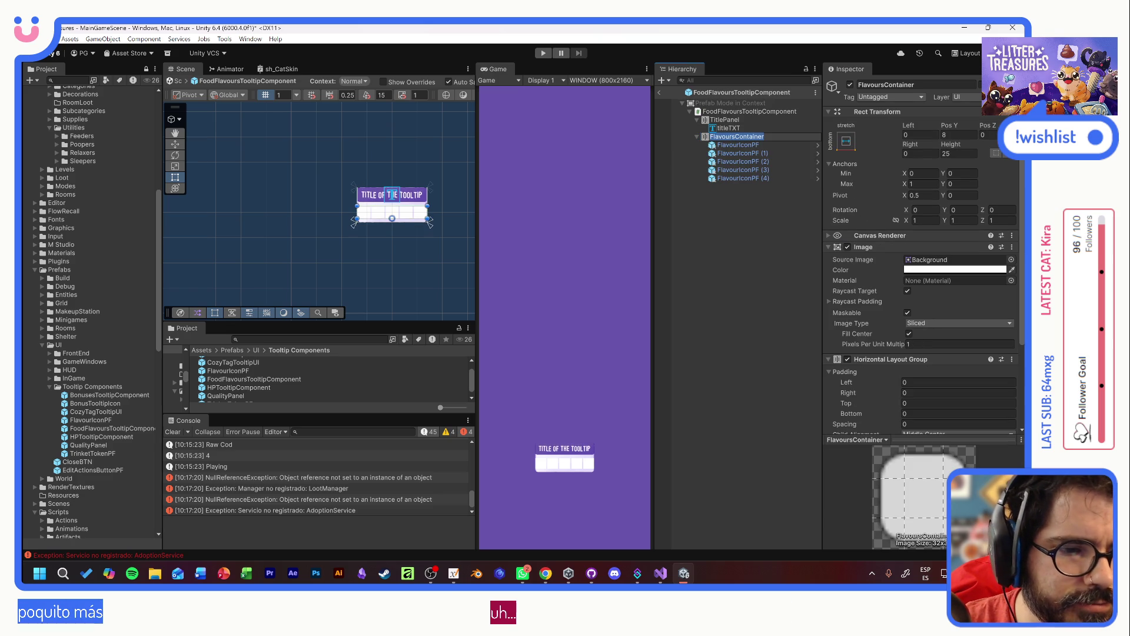
pyautogui.scroll(-2, 885, 371)
pyautogui.moveTo(886, 365); pyautogui.dragTo(861, 365)
pyautogui.scroll(-2, 892, 363)
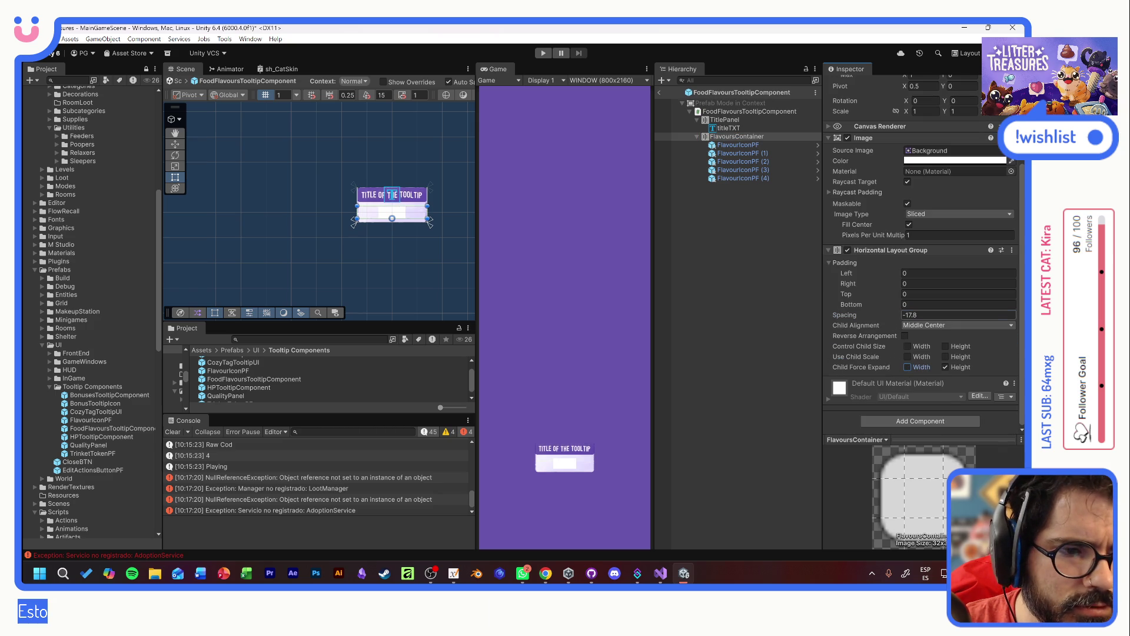
pyautogui.click(916, 315)
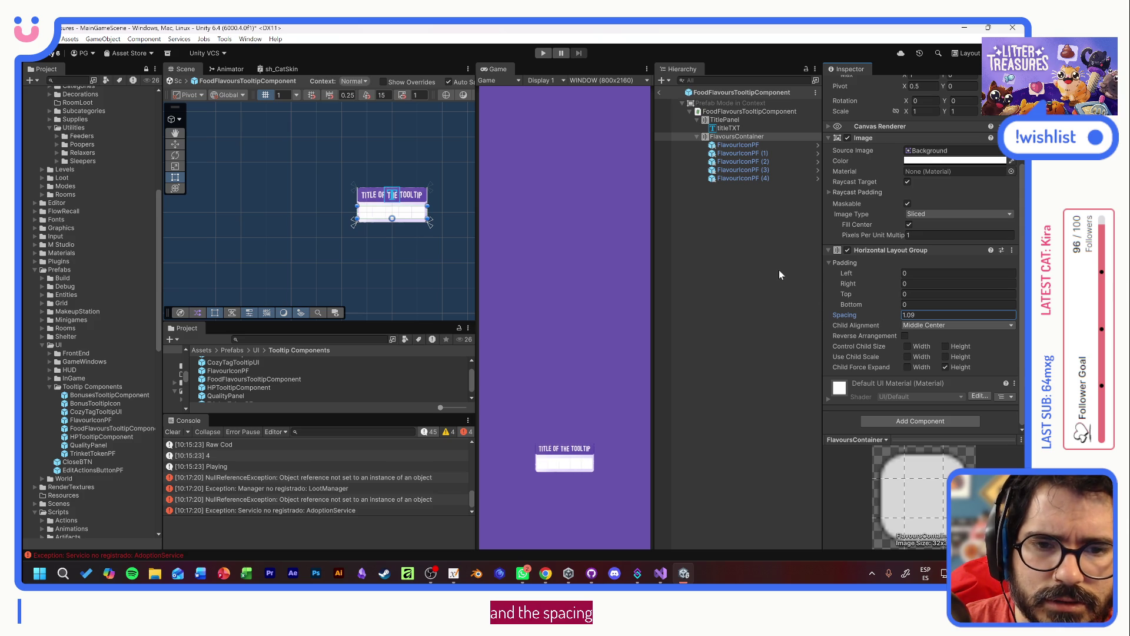
pyautogui.click(742, 129)
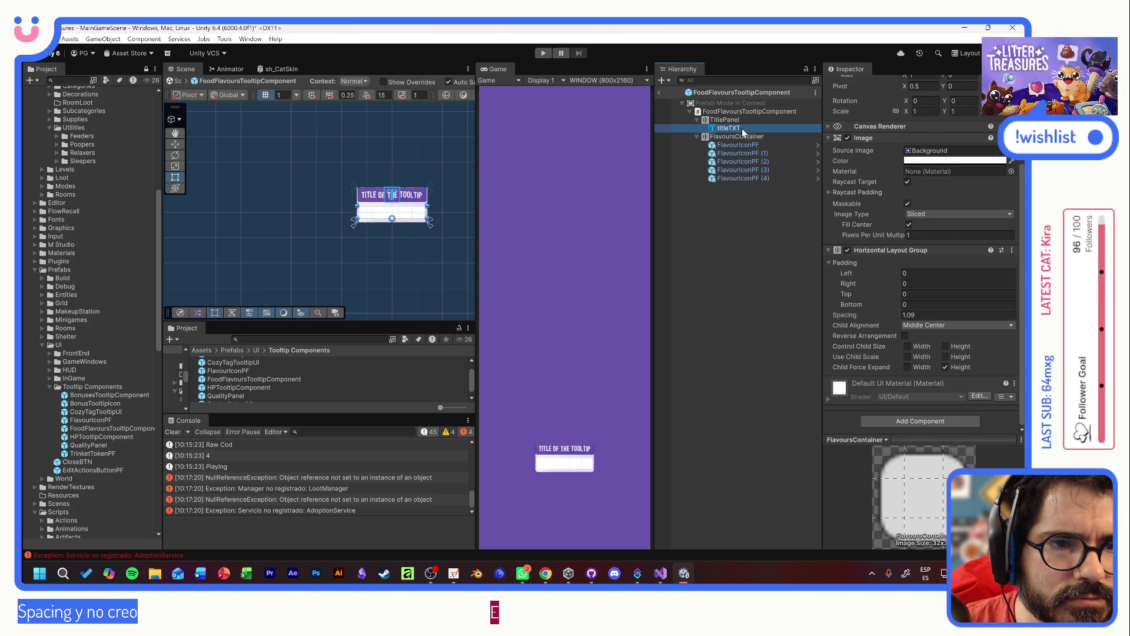
pyautogui.click(737, 136)
# - Check the FlavoursContainer height, then leave prefab editing for MainGameScene
pyautogui.scroll(5, 955, 146)
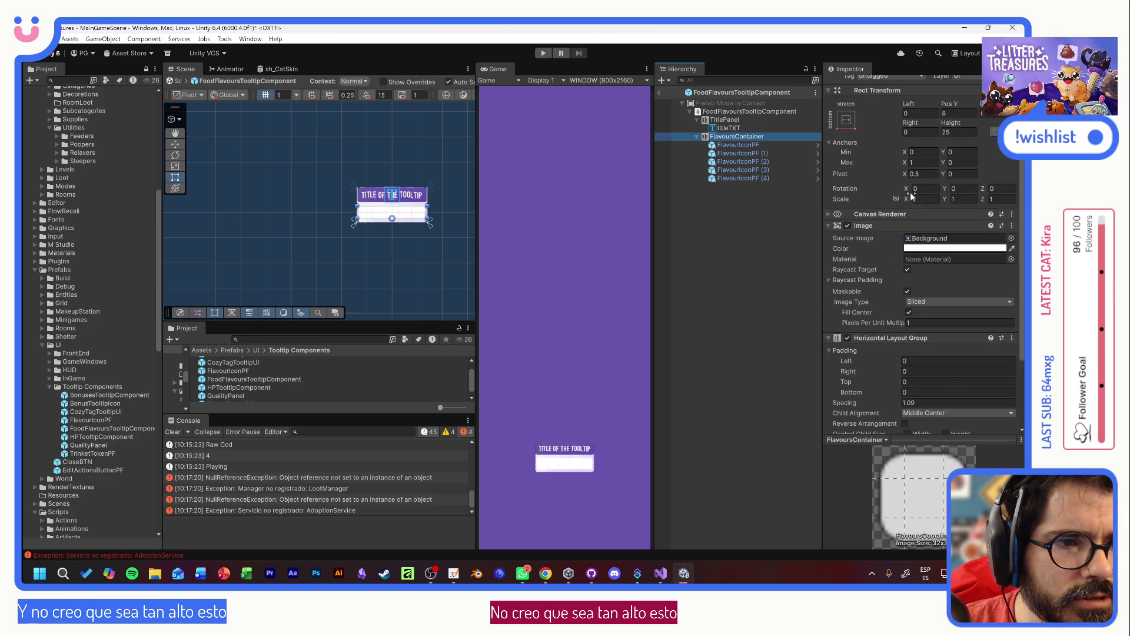
pyautogui.click(950, 153)
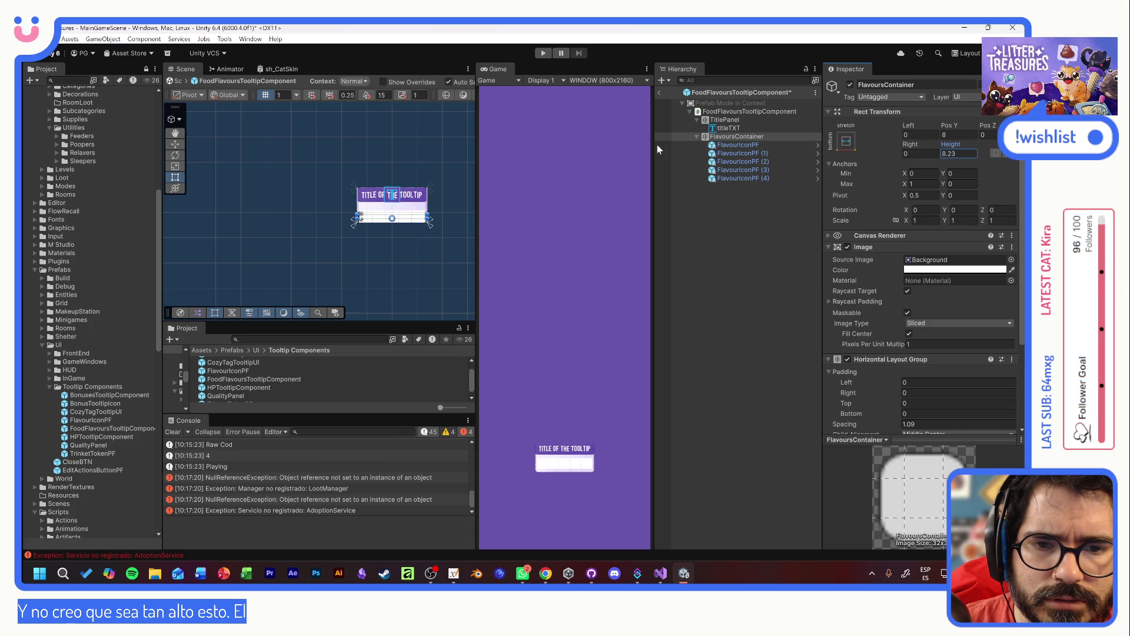
pyautogui.click(752, 112)
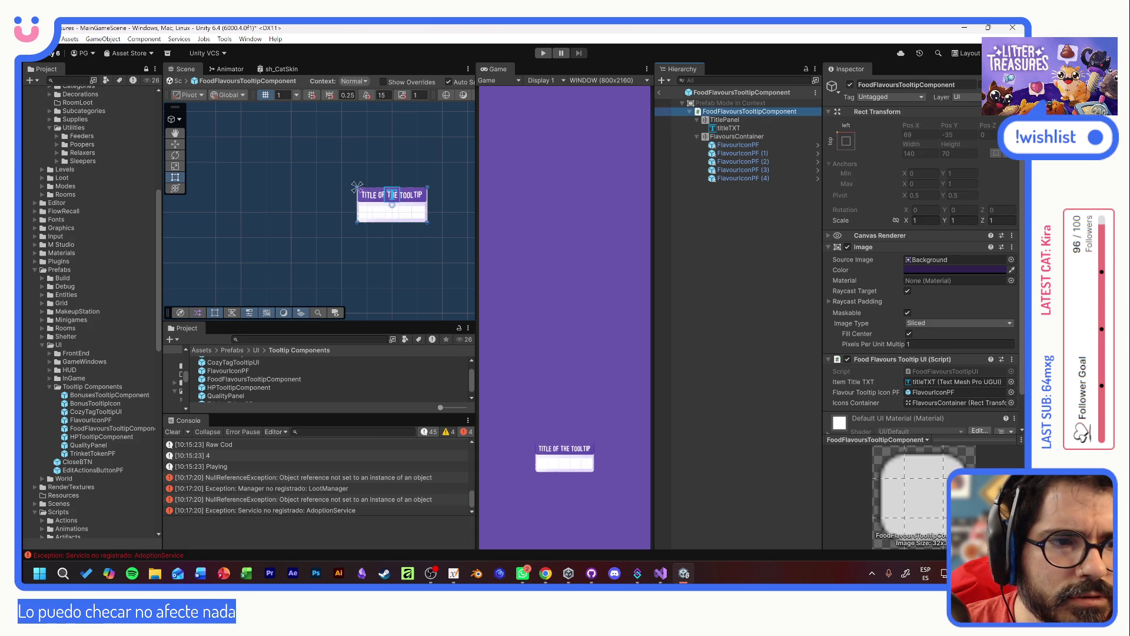
pyautogui.click(660, 93)
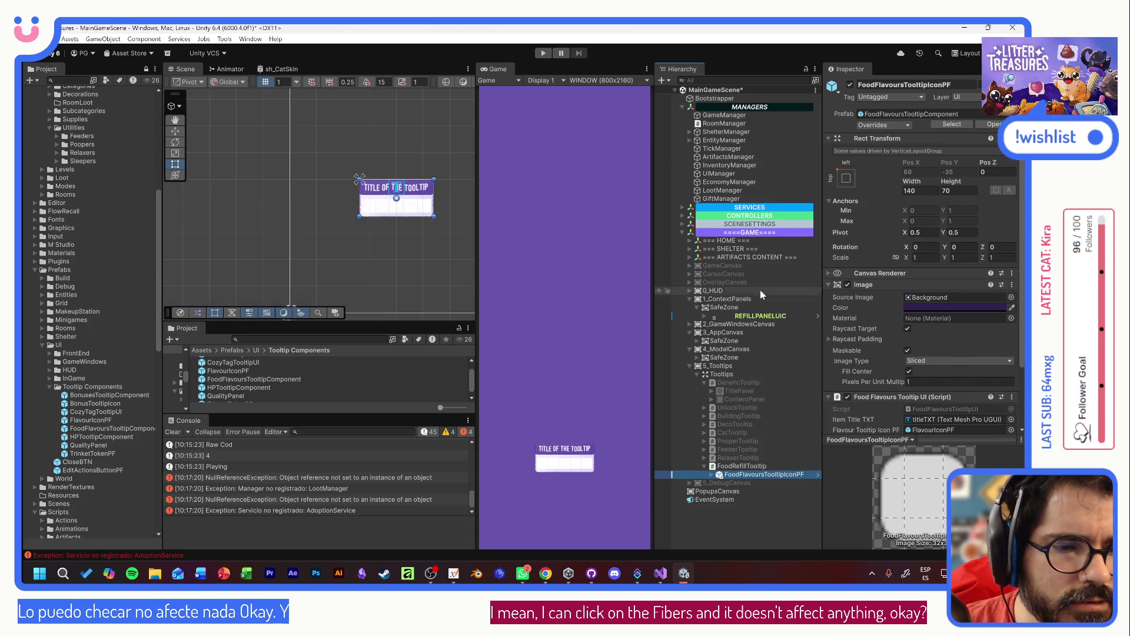
# - Set the height of both FoodFlavoursTooltipIconPF and FoodRefillTooltip to 60
pyautogui.moveTo(957, 181); pyautogui.dragTo(926, 175)
pyautogui.write('60')
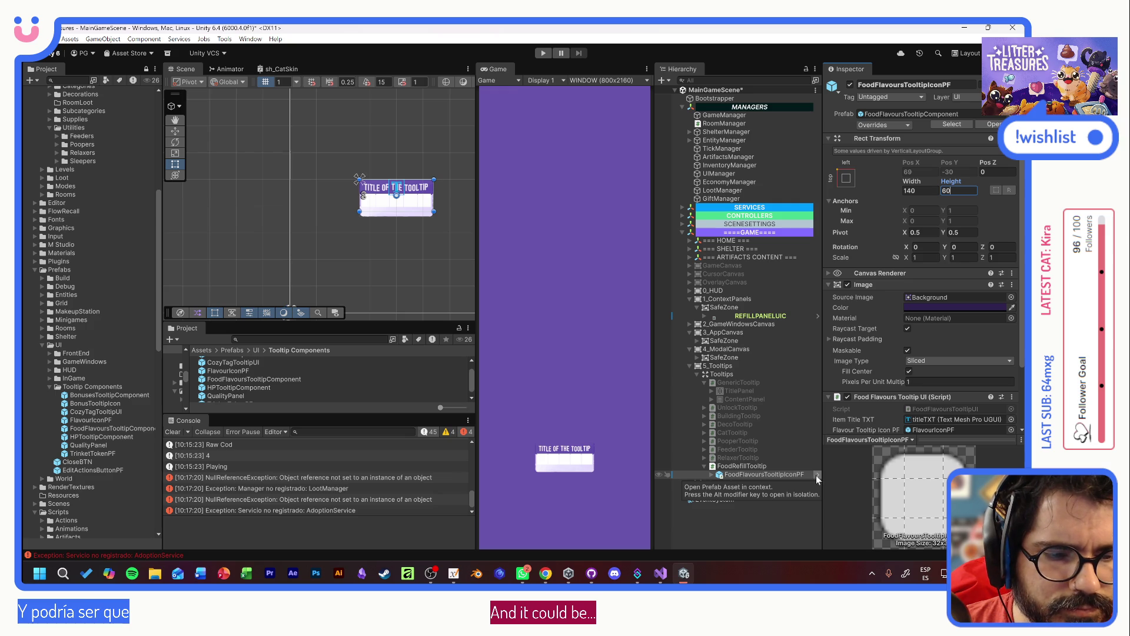
pyautogui.click(779, 468)
pyautogui.click(959, 163)
pyautogui.write('60')
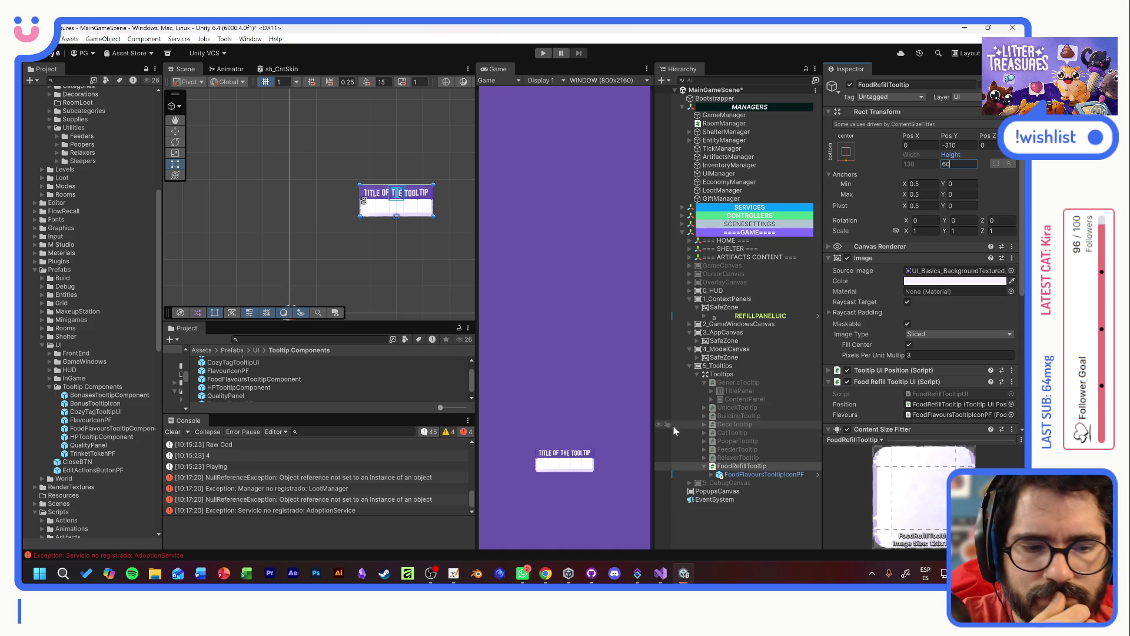
# - In the FoodFlavoursTooltipComponent prefab, remove TitlePanel's Horizontal Layout Group
pyautogui.click(817, 474)
pyautogui.click(724, 136)
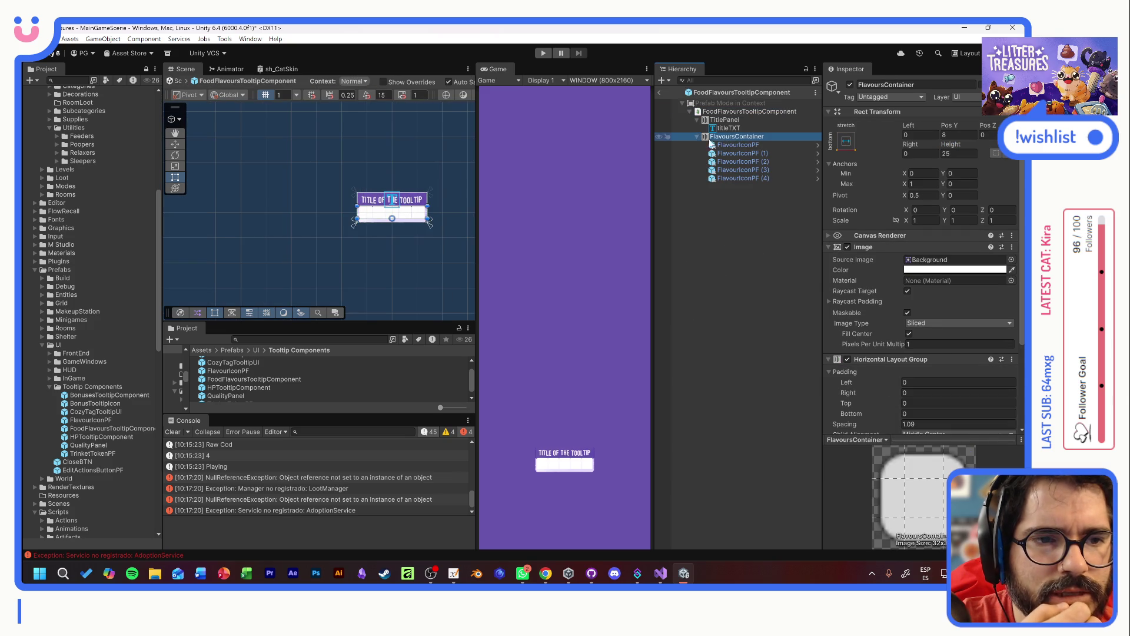
pyautogui.click(698, 136)
pyautogui.click(725, 120)
pyautogui.rightClick(873, 362)
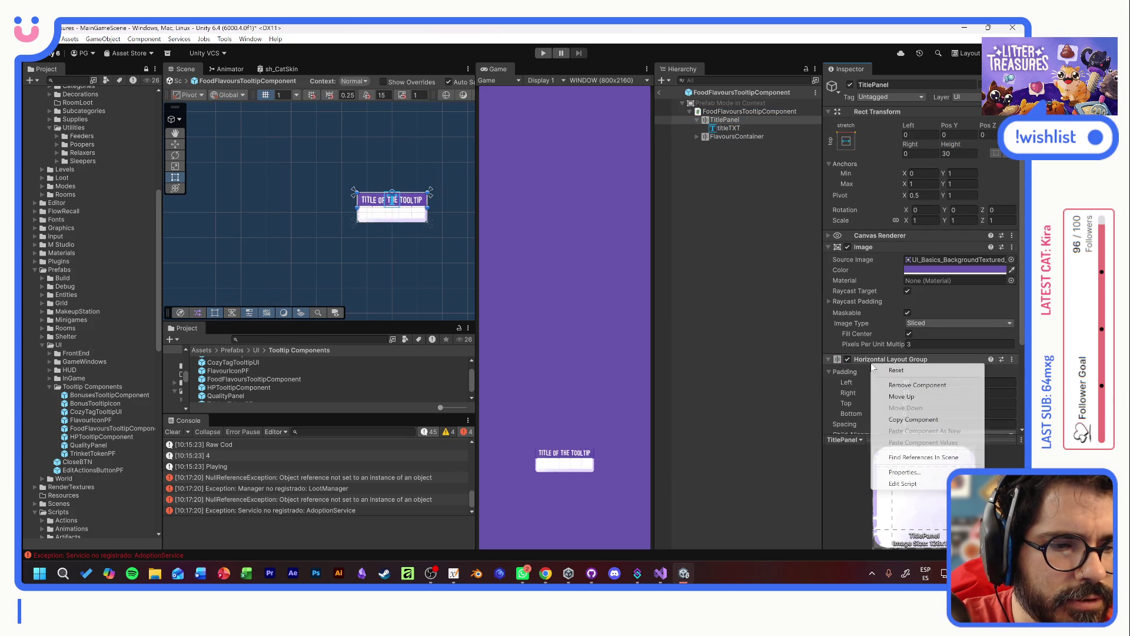
pyautogui.click(901, 385)
# - Make the title panel taller and bottom-anchor FlavoursContainer, moving its Pos Y from -22 to 3.7
pyautogui.click(726, 136)
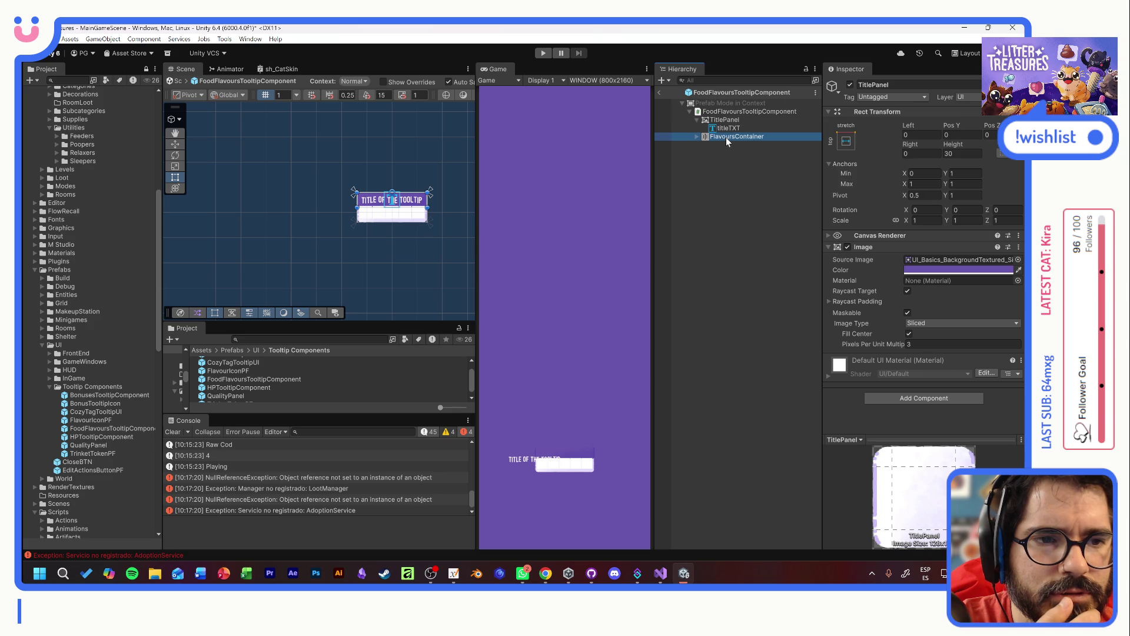
pyautogui.moveTo(726, 137); pyautogui.dragTo(727, 132)
pyautogui.moveTo(946, 142); pyautogui.dragTo(998, 147)
pyautogui.click(765, 140)
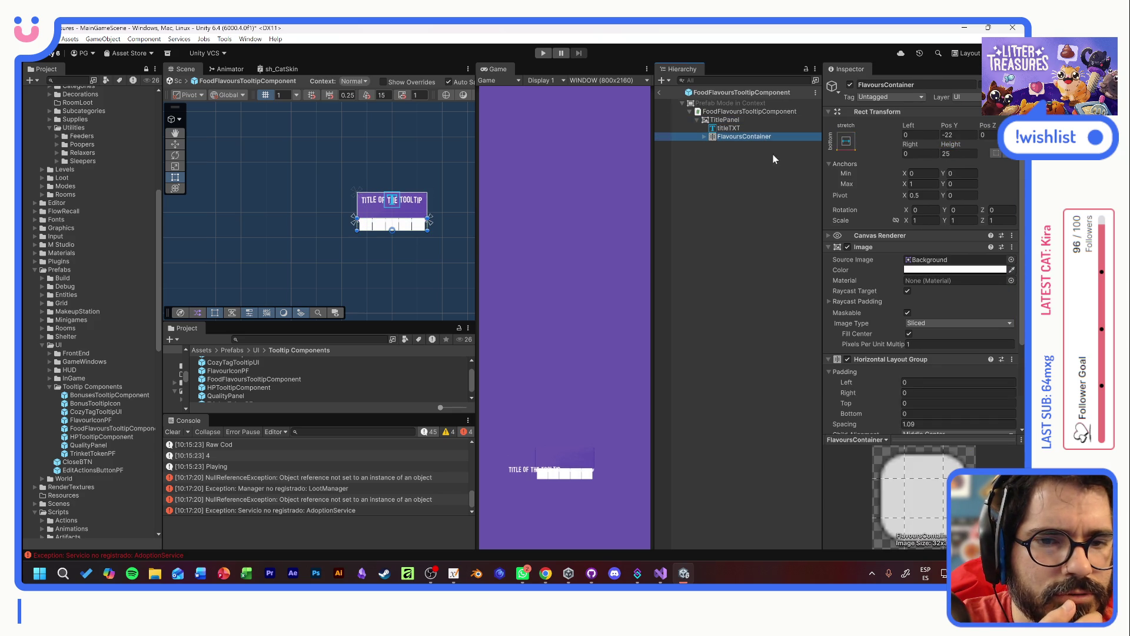
pyautogui.click(848, 142)
pyautogui.keyDown('alt'); pyautogui.click(957, 275); pyautogui.keyUp('alt')
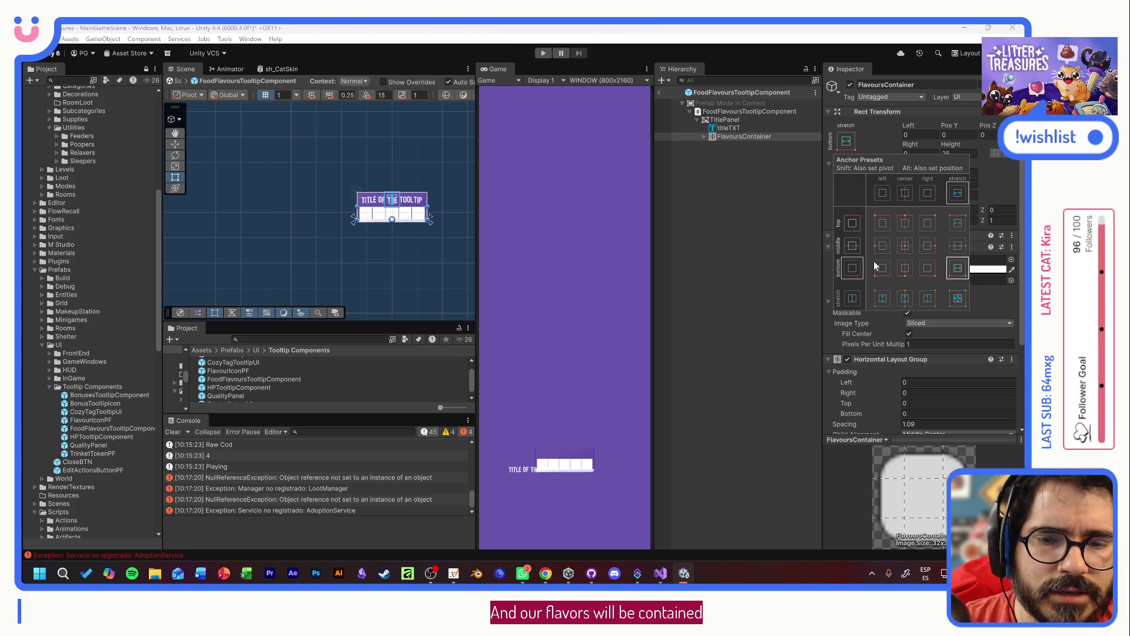
pyautogui.click(729, 127)
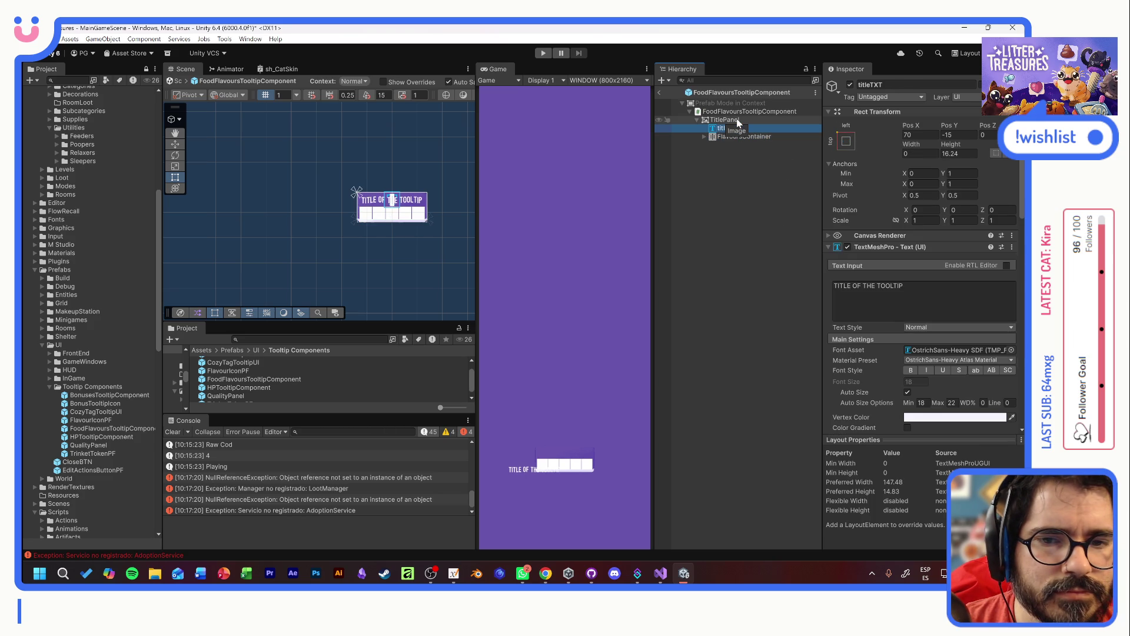
pyautogui.click(737, 121)
pyautogui.click(736, 129)
pyautogui.click(742, 137)
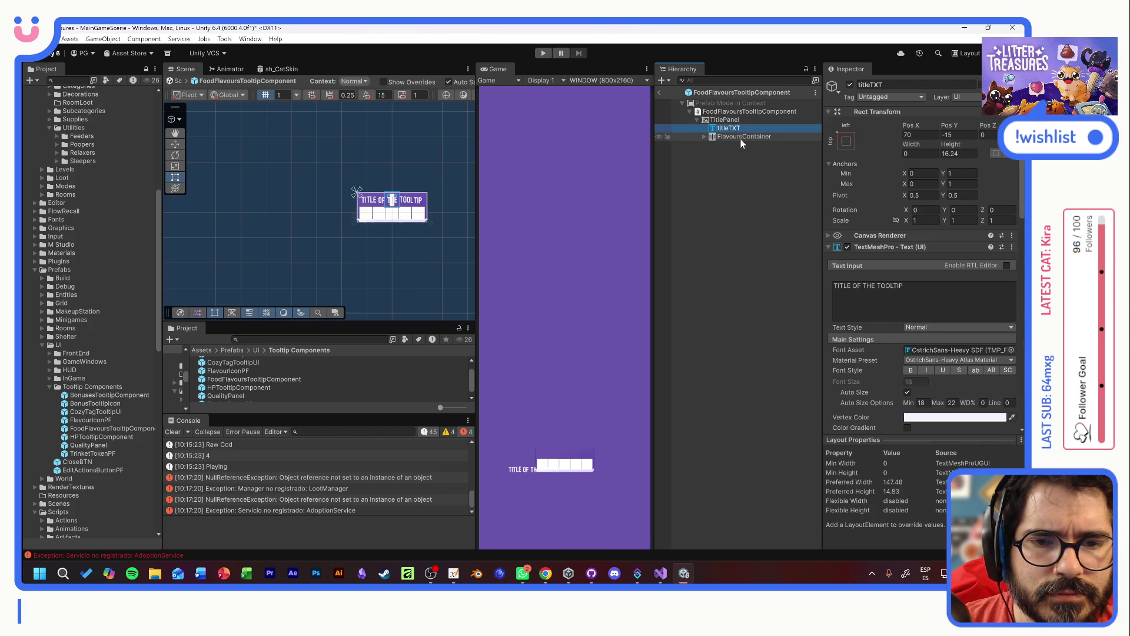
pyautogui.moveTo(947, 126); pyautogui.dragTo(959, 126)
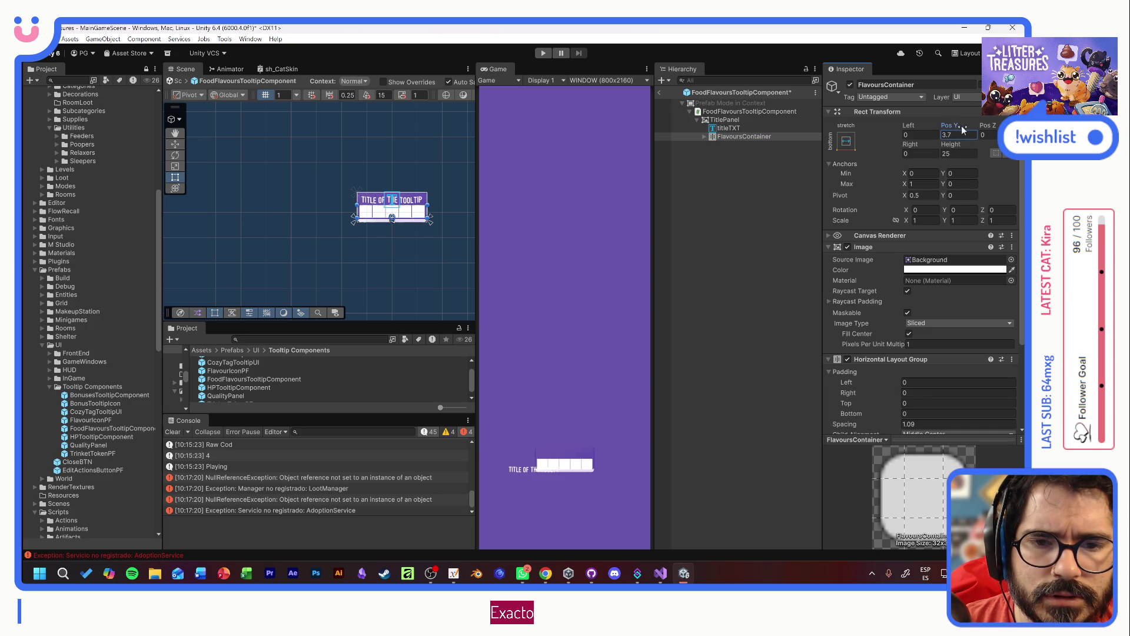
pyautogui.click(726, 156)
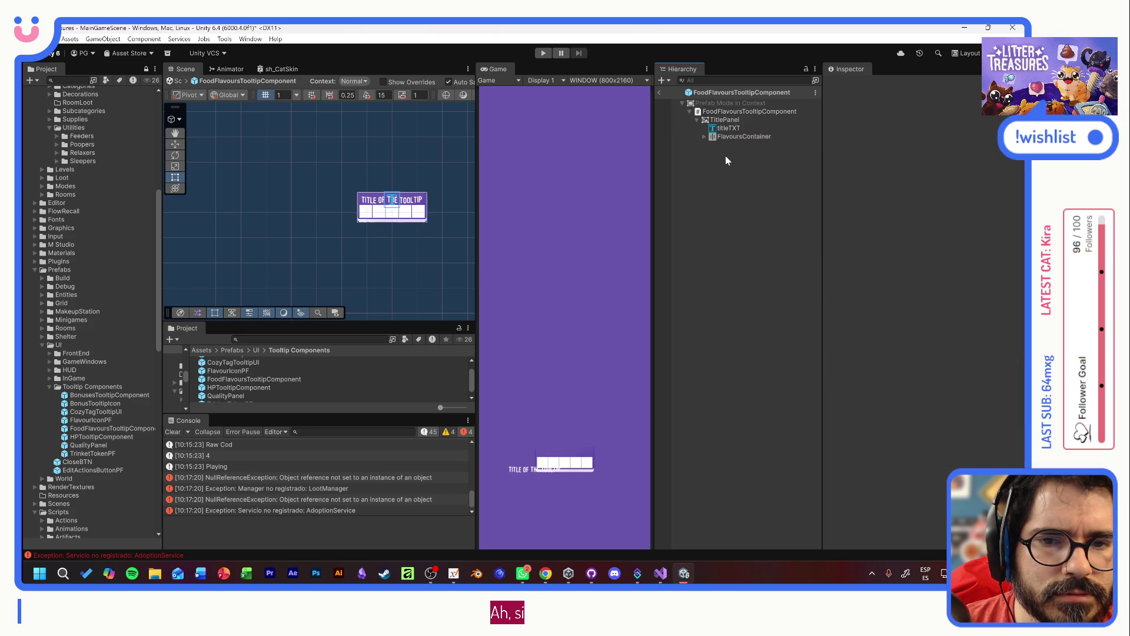
# - Return to the scene and review the tooltip background colour and the icon tooltip's anchors
pyautogui.click(658, 93)
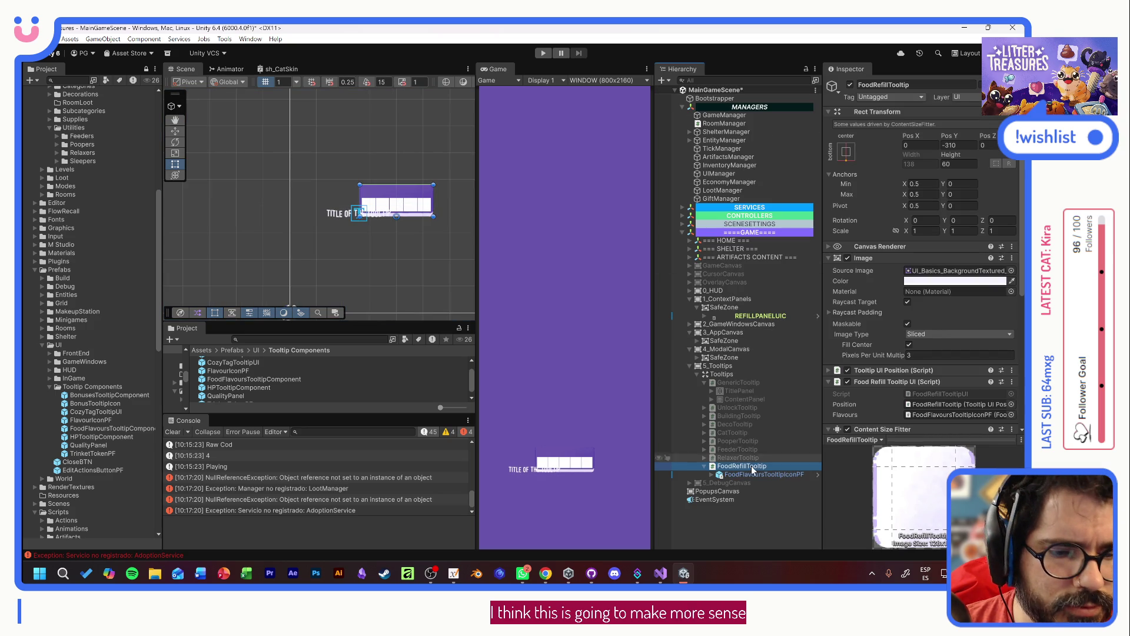
pyautogui.click(948, 281)
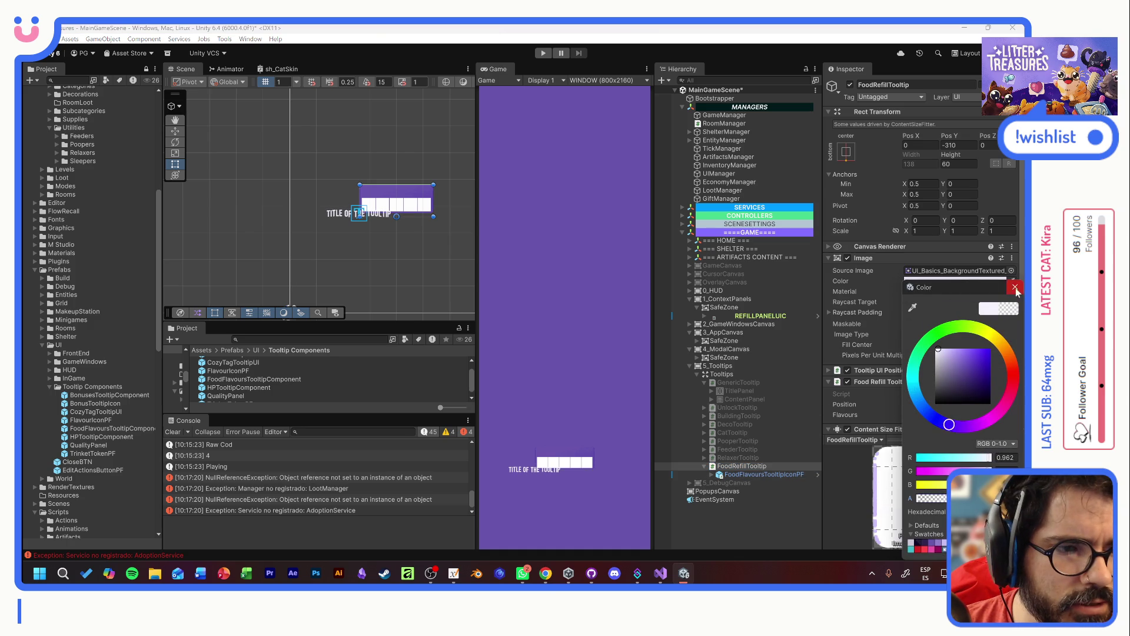
pyautogui.click(1015, 287)
pyautogui.click(759, 466)
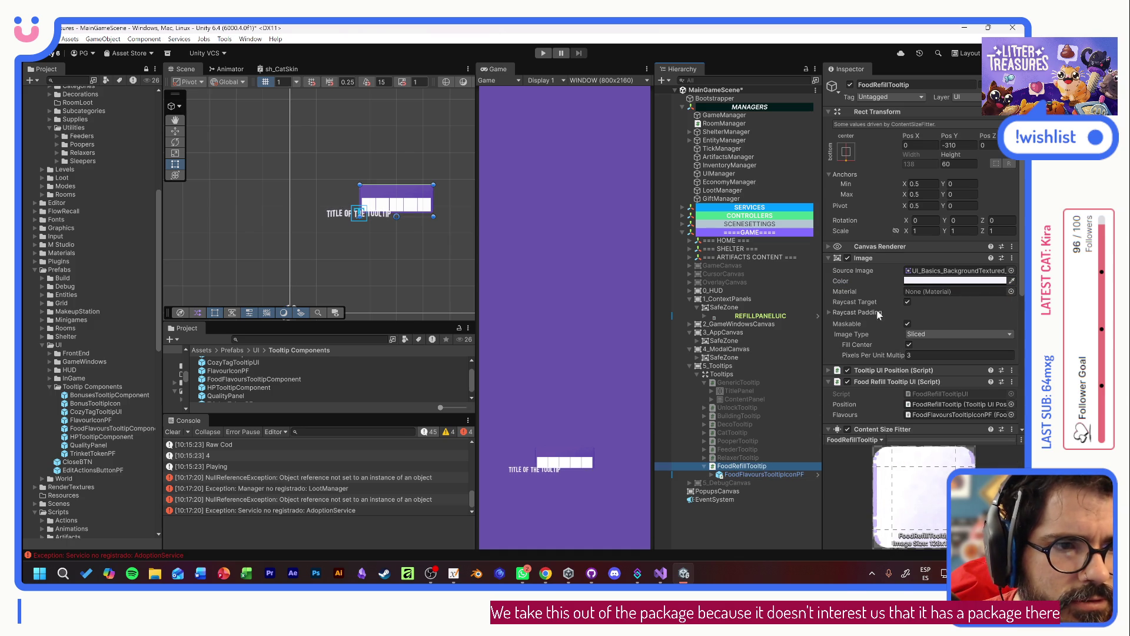
pyautogui.click(753, 474)
pyautogui.click(846, 177)
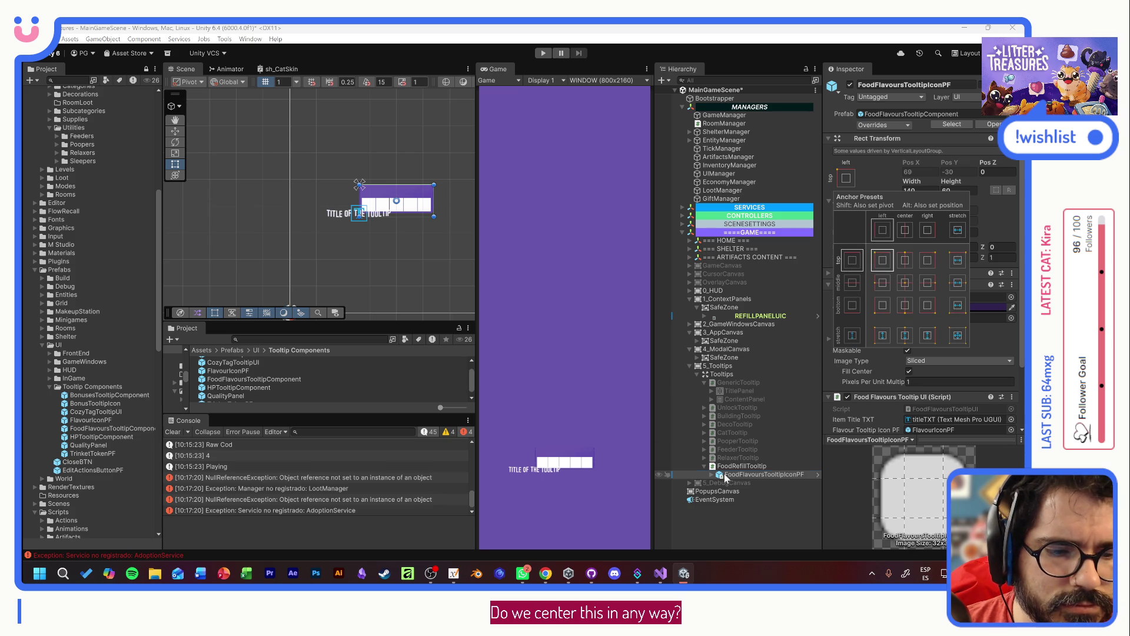
pyautogui.click(818, 475)
pyautogui.click(819, 474)
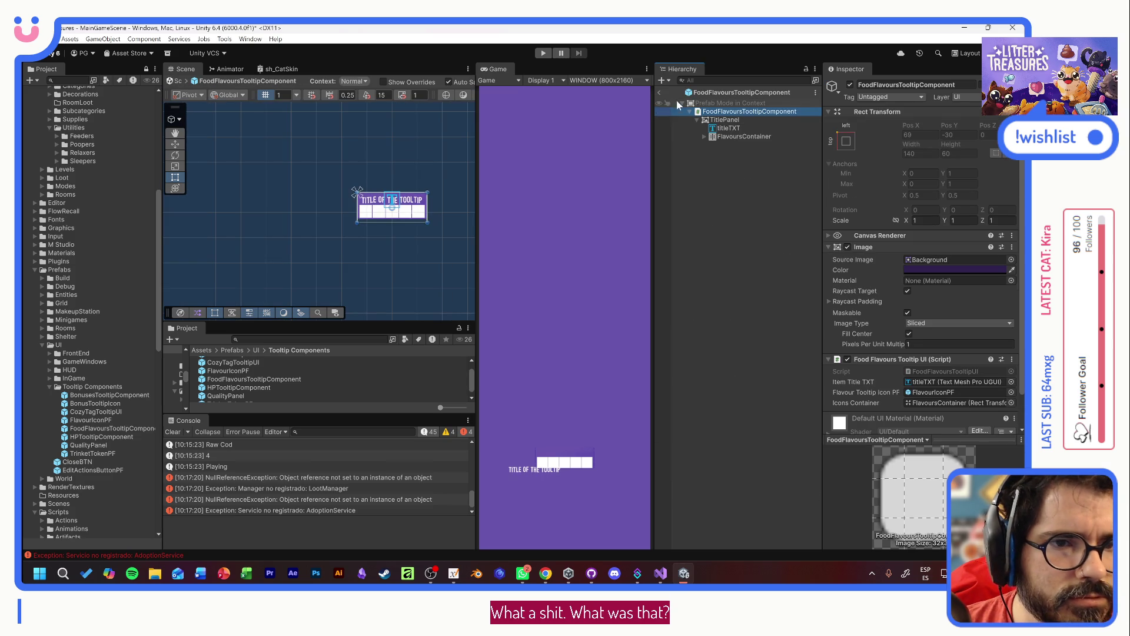
pyautogui.click(660, 93)
# - Apply all of FoodFlavoursTooltipIconPF's overrides to its prefab
pyautogui.rightClick(745, 476)
pyautogui.press('Escape')
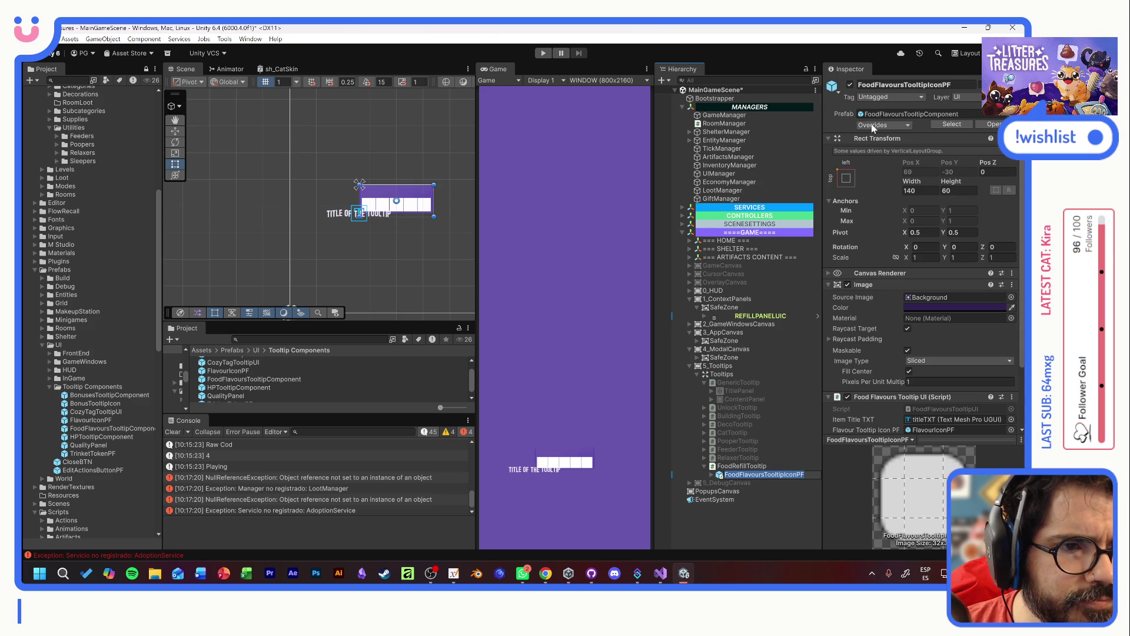
pyautogui.click(876, 125)
pyautogui.click(952, 223)
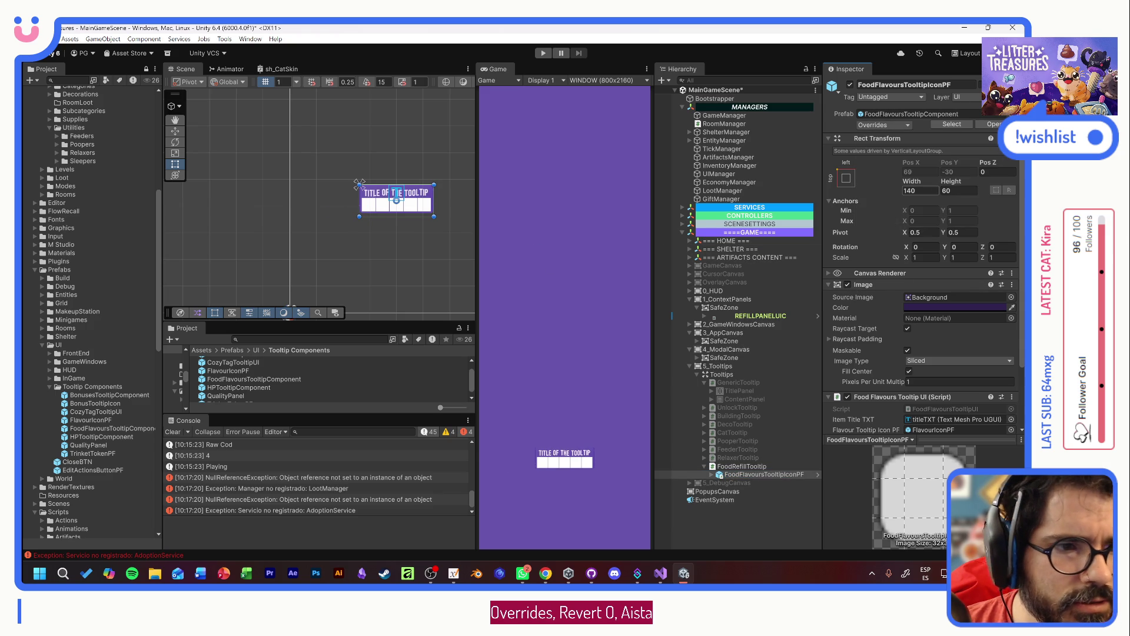
# - Set the flavours tooltip height to 50 and FoodRefillTooltip to 55, then enter play mode
pyautogui.moveTo(949, 184)
pyautogui.mouseDown()
pyautogui.moveTo(924, 183)
pyautogui.moveTo(960, 189)
pyautogui.mouseUp()
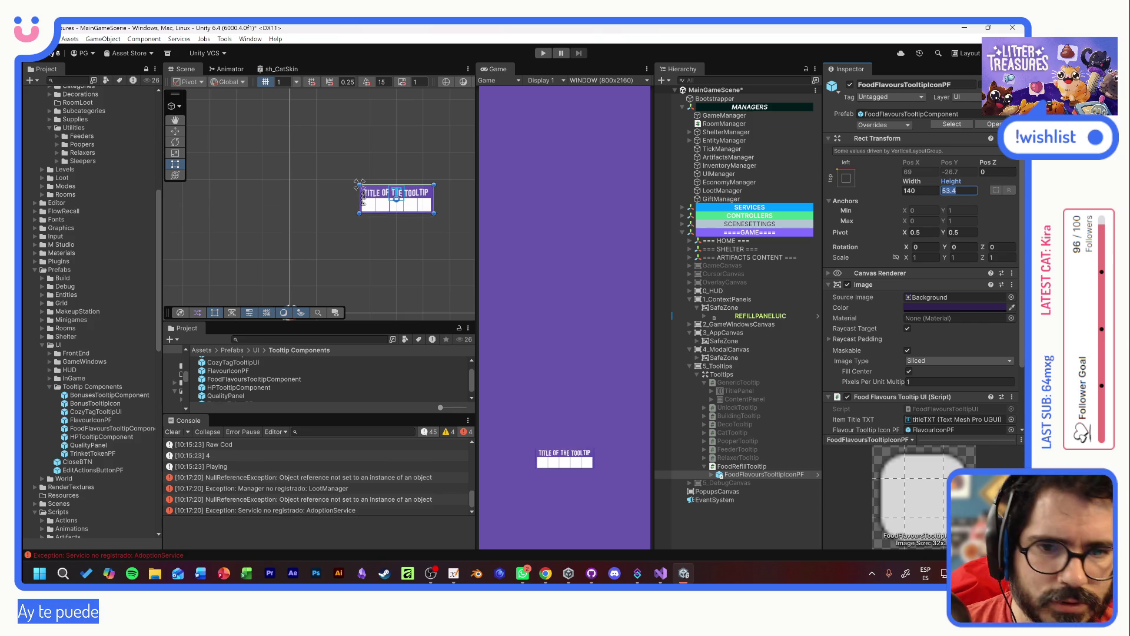
pyautogui.write('50')
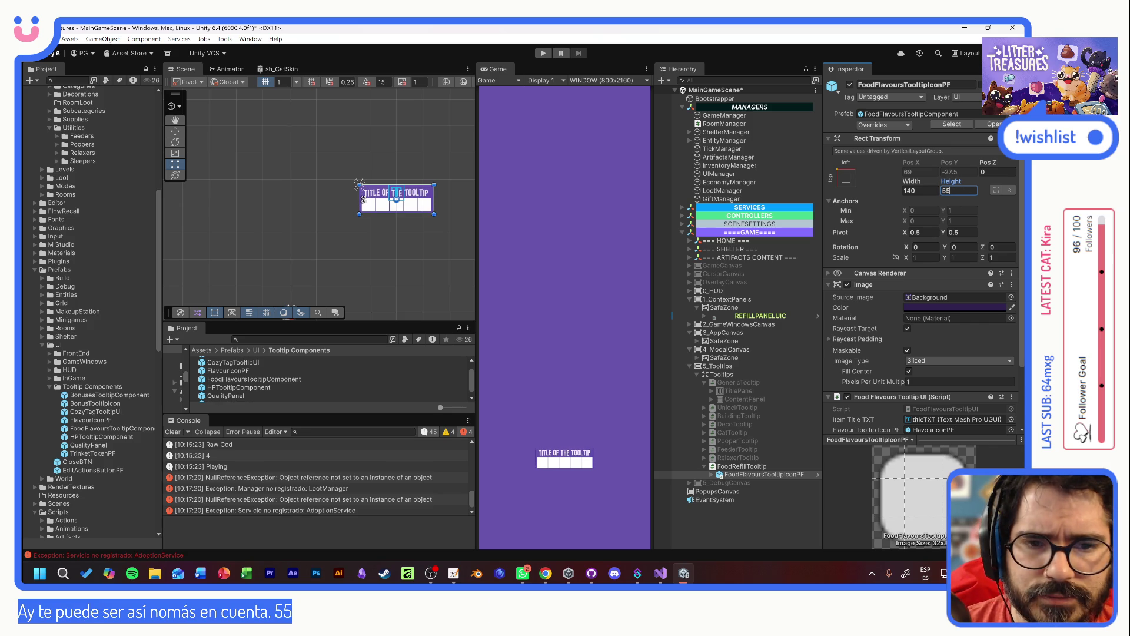
pyautogui.click(761, 465)
pyautogui.doubleClick(958, 163)
pyautogui.write('55')
pyautogui.click(545, 53)
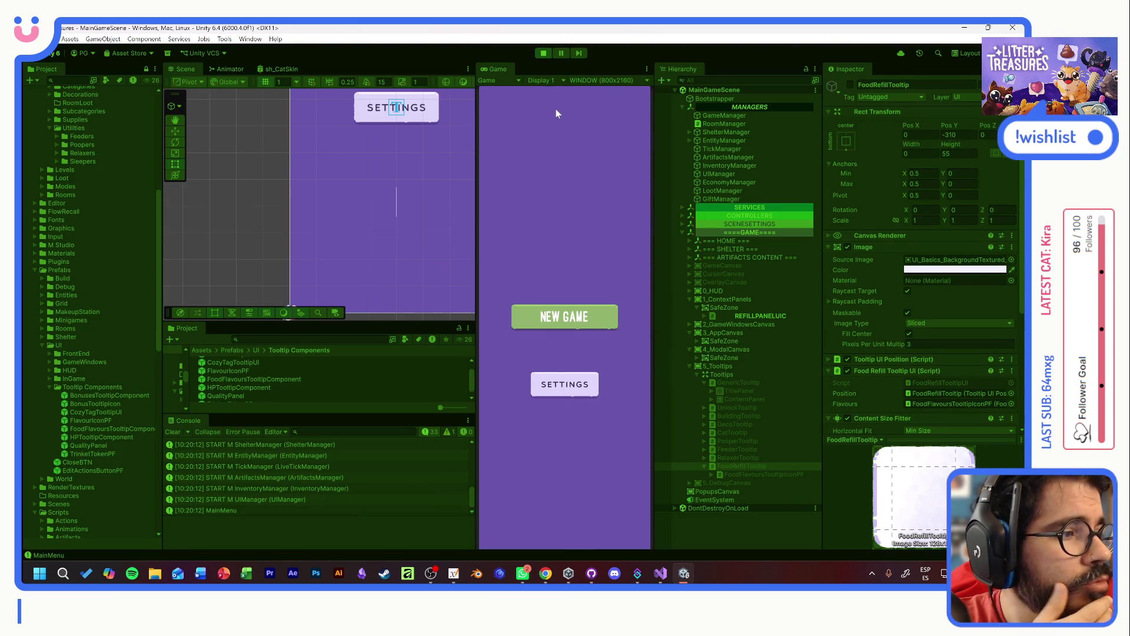
# - Start a new game and adopt the second cat, confirming its name and closing its card
pyautogui.click(566, 313)
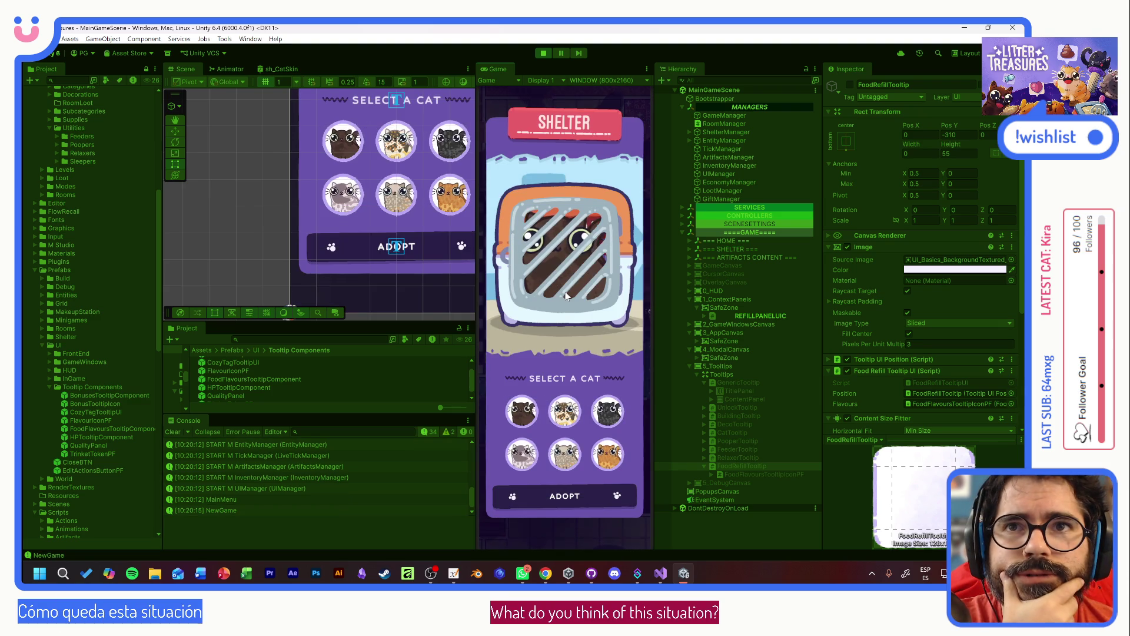
pyautogui.click(565, 409)
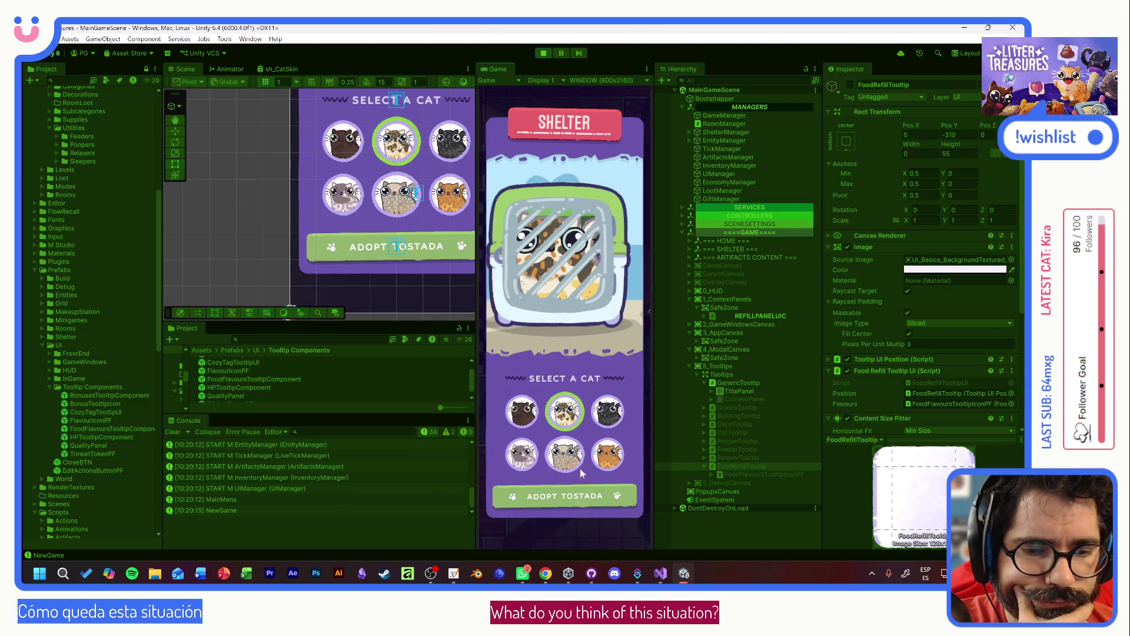
pyautogui.press('Return')
pyautogui.click(591, 496)
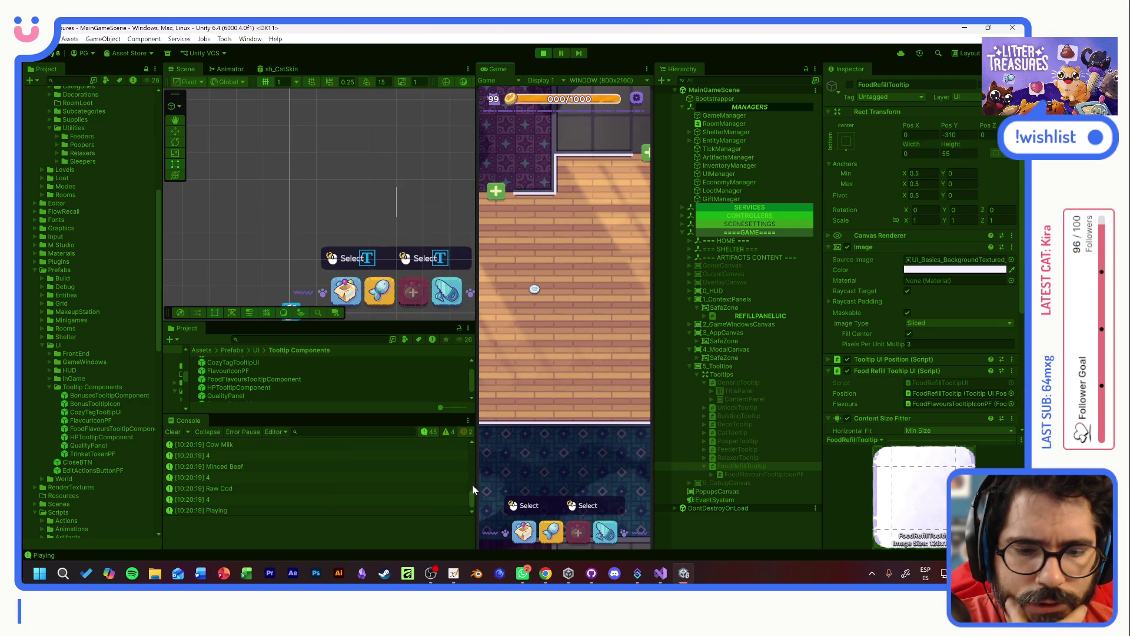
# - Inspect the NullReferenceException's stack trace, then check the food bowl's flavour tooltip while panning the shelter
pyautogui.scroll(3, 472, 486)
pyautogui.scroll(3, 474, 480)
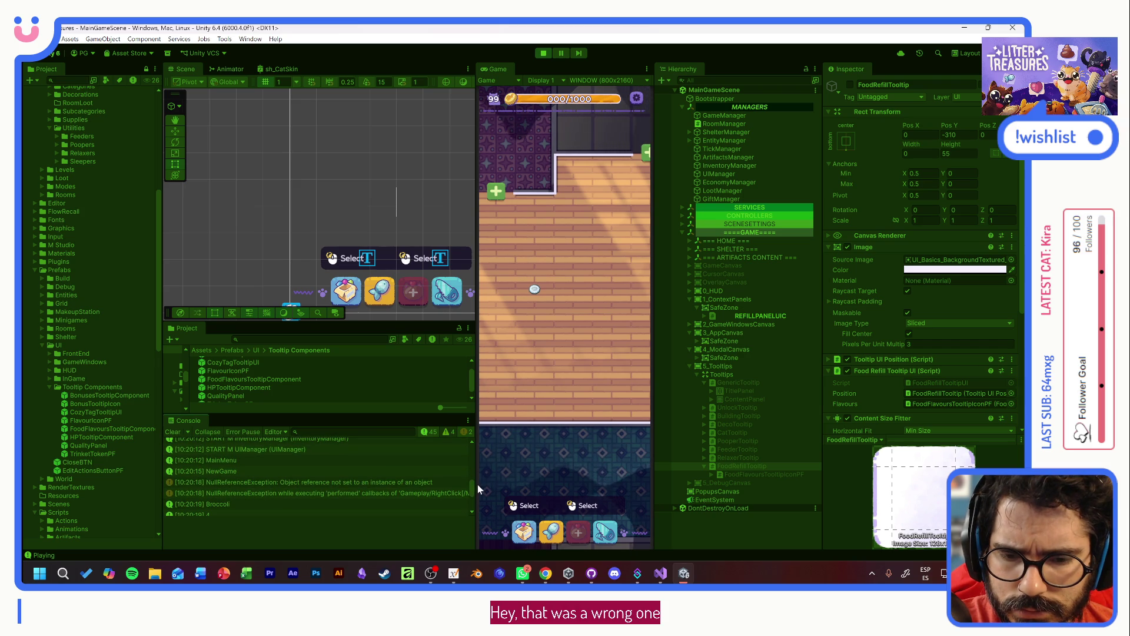
pyautogui.click(430, 484)
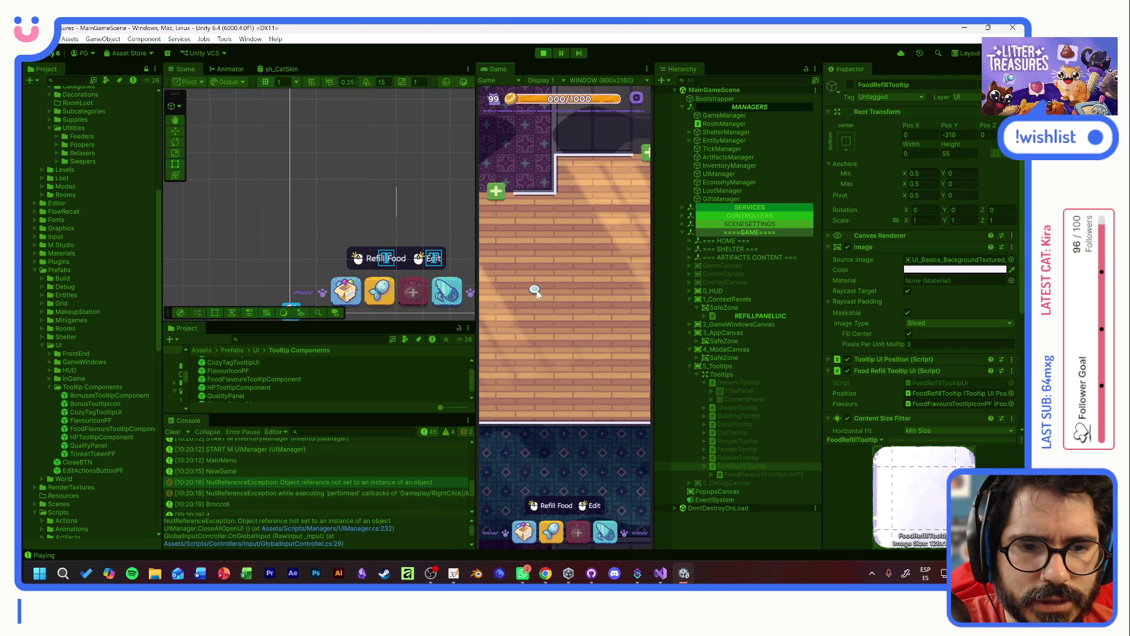
pyautogui.moveTo(536, 293)
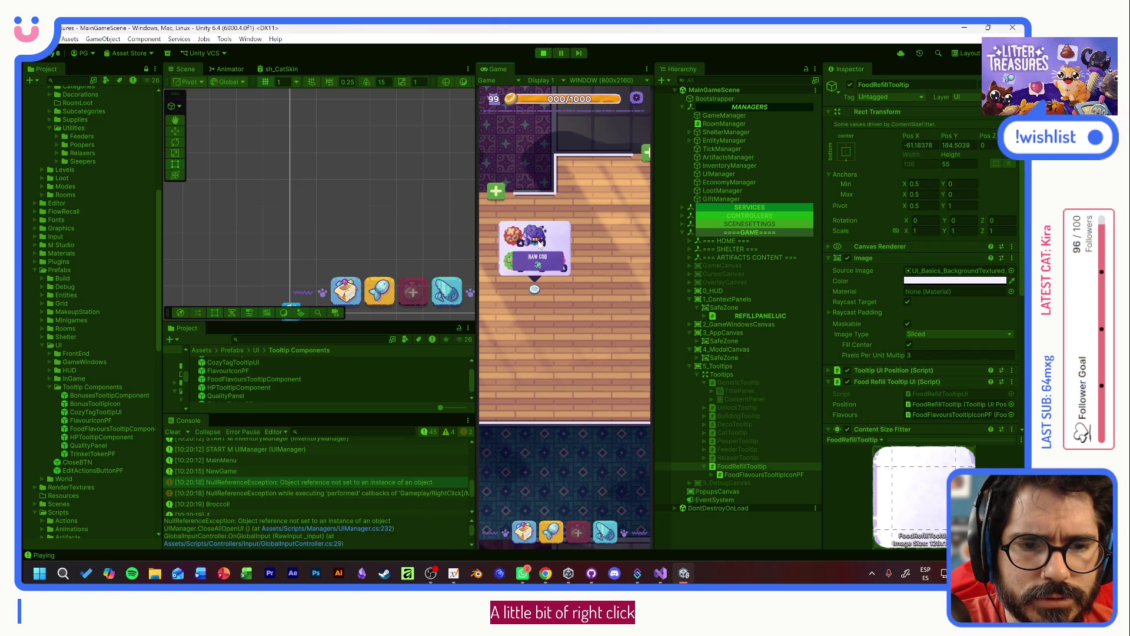
pyautogui.moveTo(519, 240)
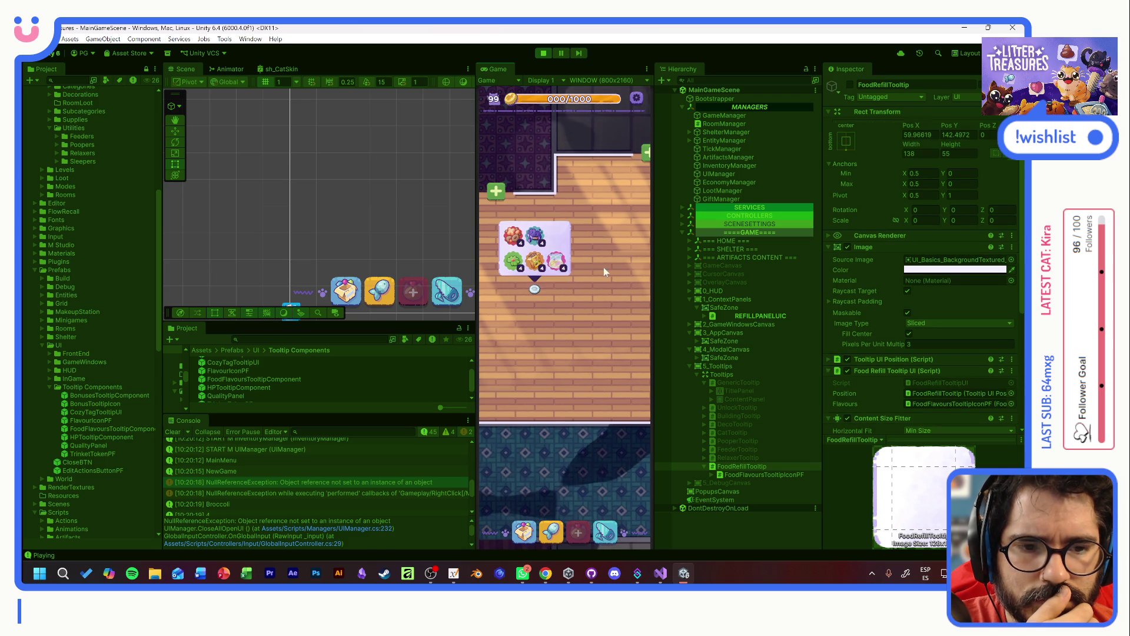
pyautogui.moveTo(601, 268); pyautogui.dragTo(636, 340)
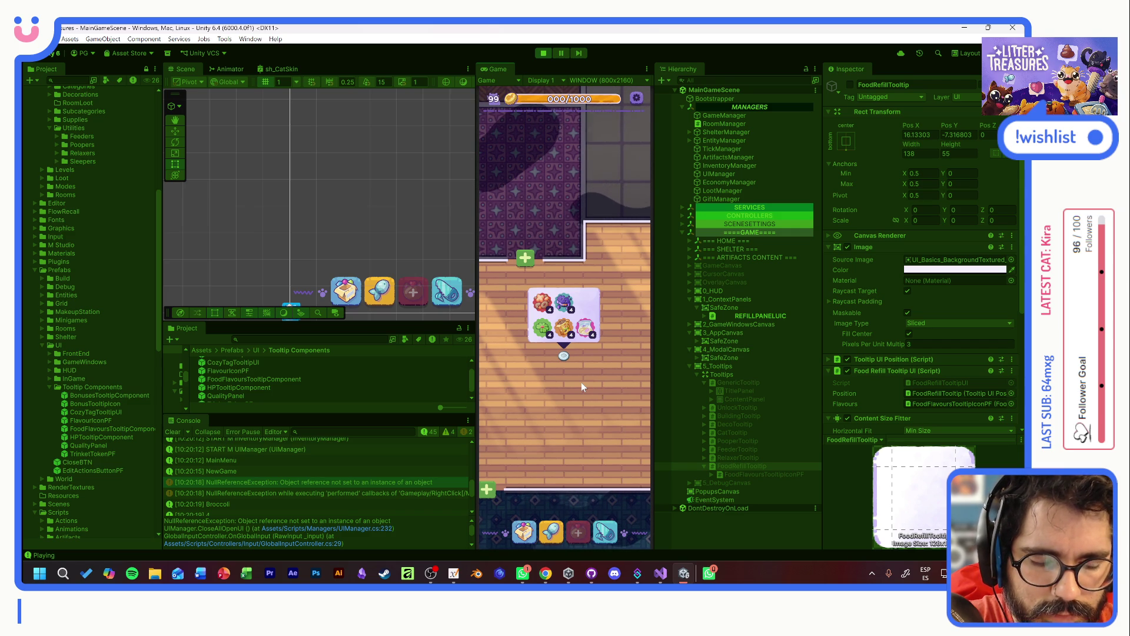
pyautogui.moveTo(547, 333)
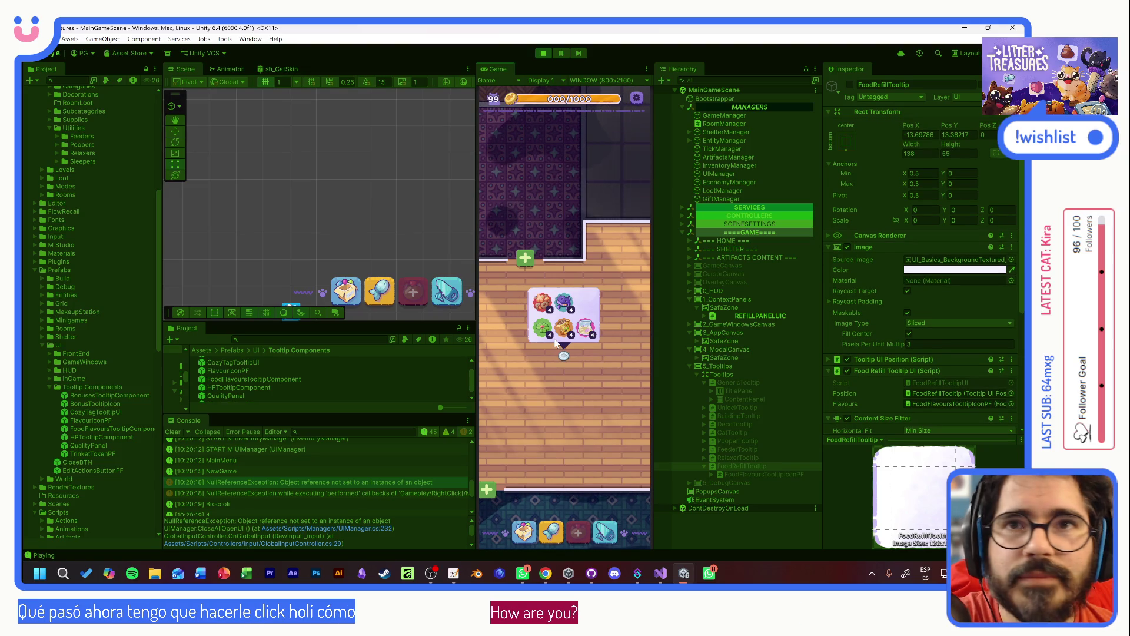
pyautogui.click(587, 412)
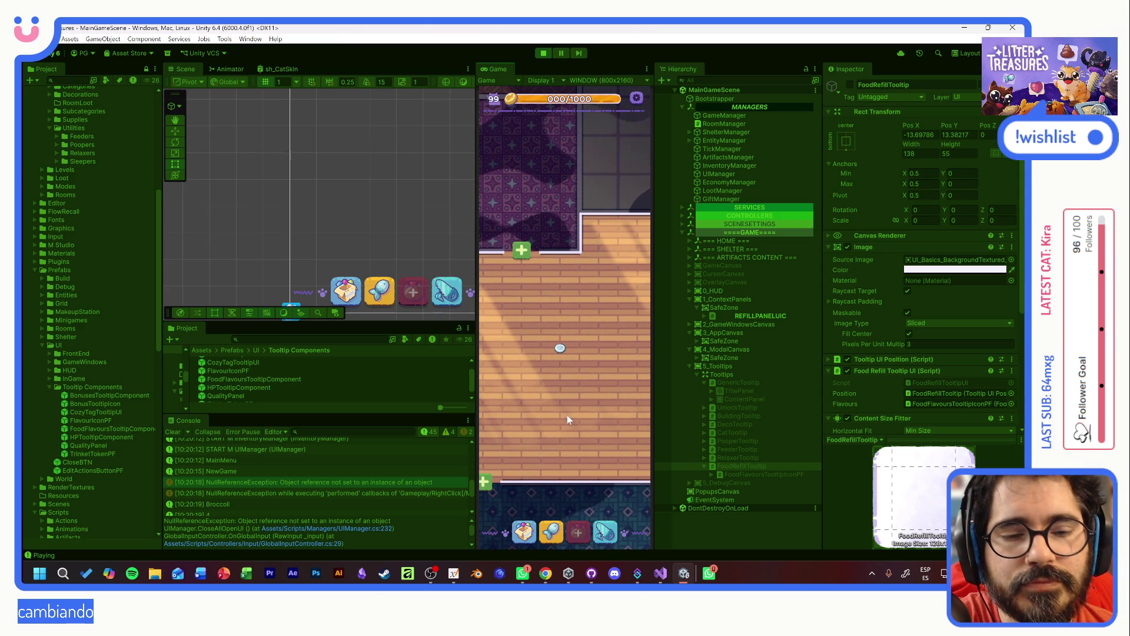
# - Trace the CloseAllOpenUI NullReferenceException to UIManager.cs line 232 after retrying the bowl tooltip
pyautogui.rightClick(560, 350)
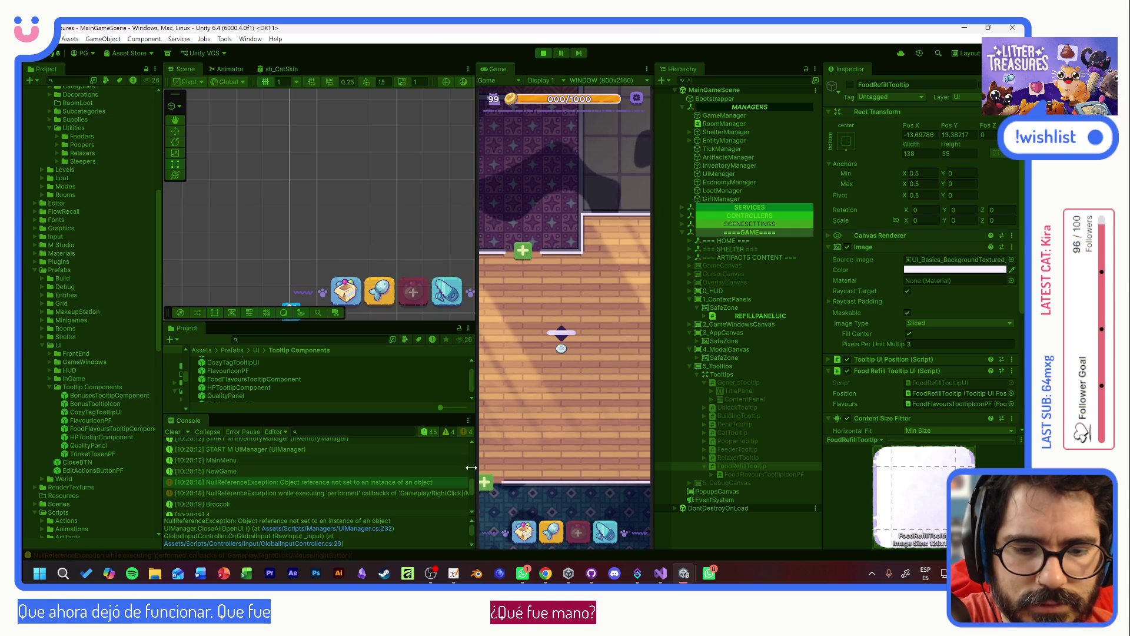
pyautogui.moveTo(471, 486); pyautogui.dragTo(466, 510)
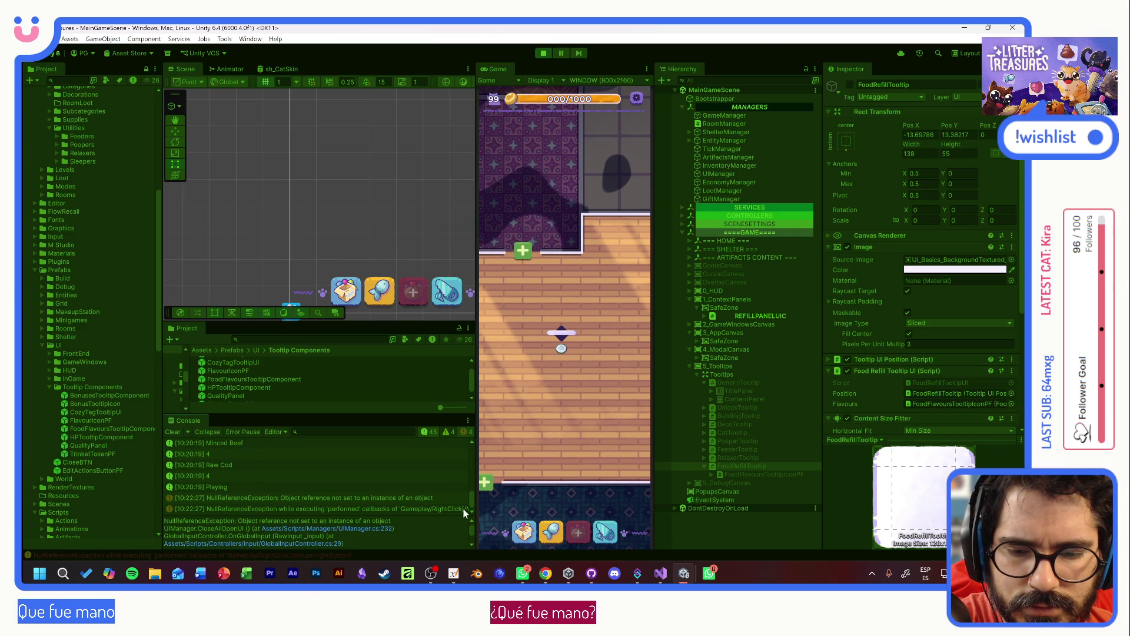
pyautogui.click(430, 499)
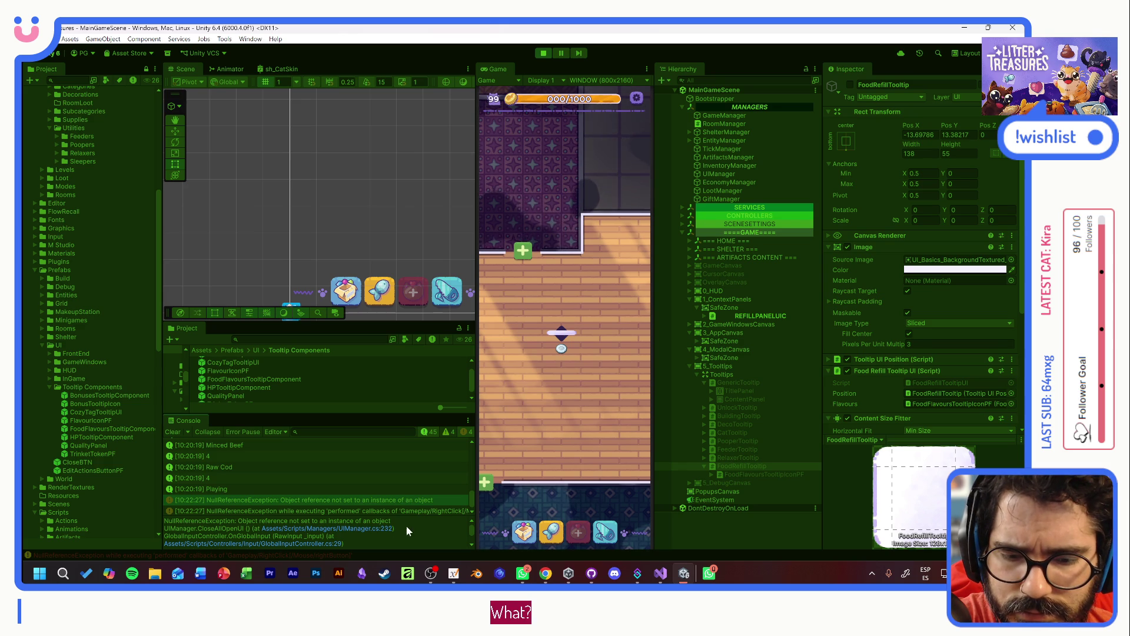
pyautogui.click(363, 528)
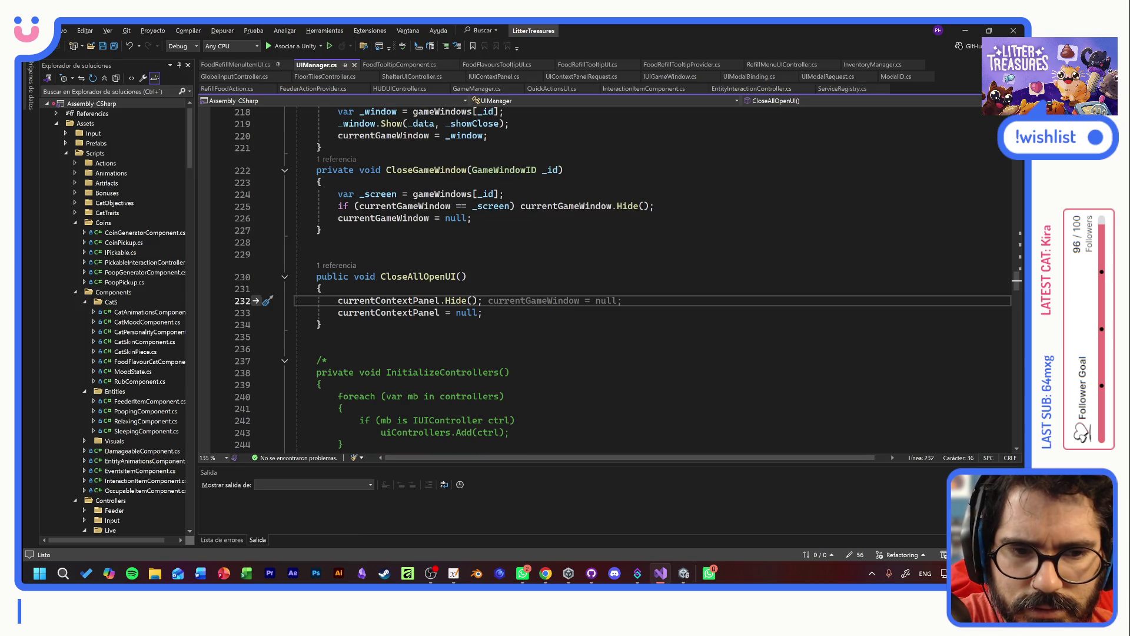
pyautogui.hotkey('alt', 'Tab')
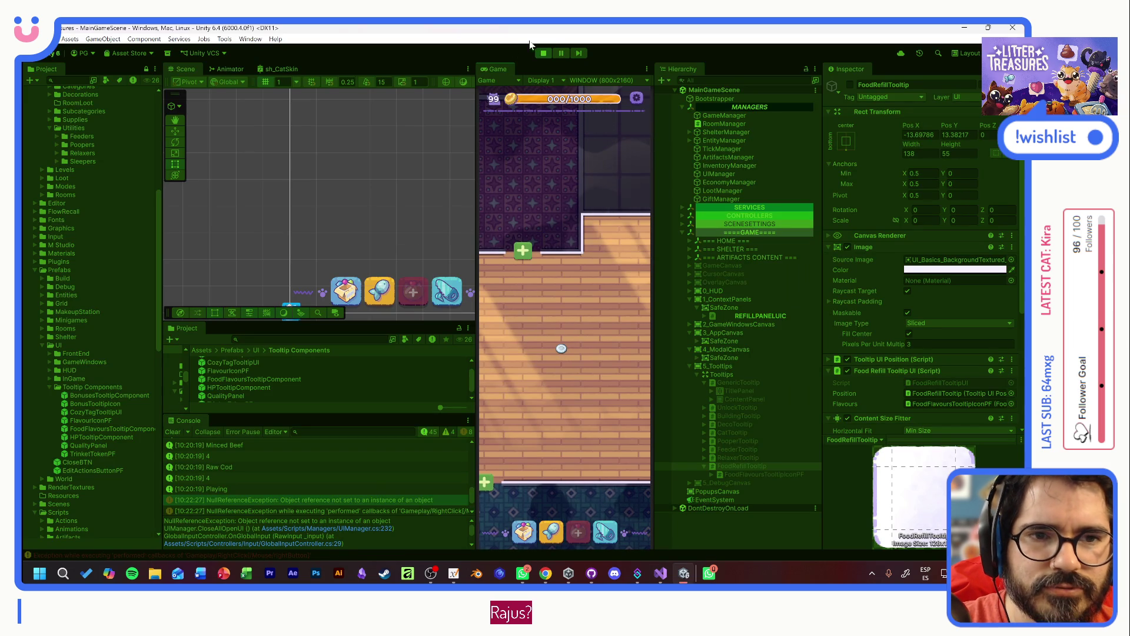
# - Restart play mode and begin a new game adopting Tostada, accepting its name and customization
pyautogui.click(544, 53)
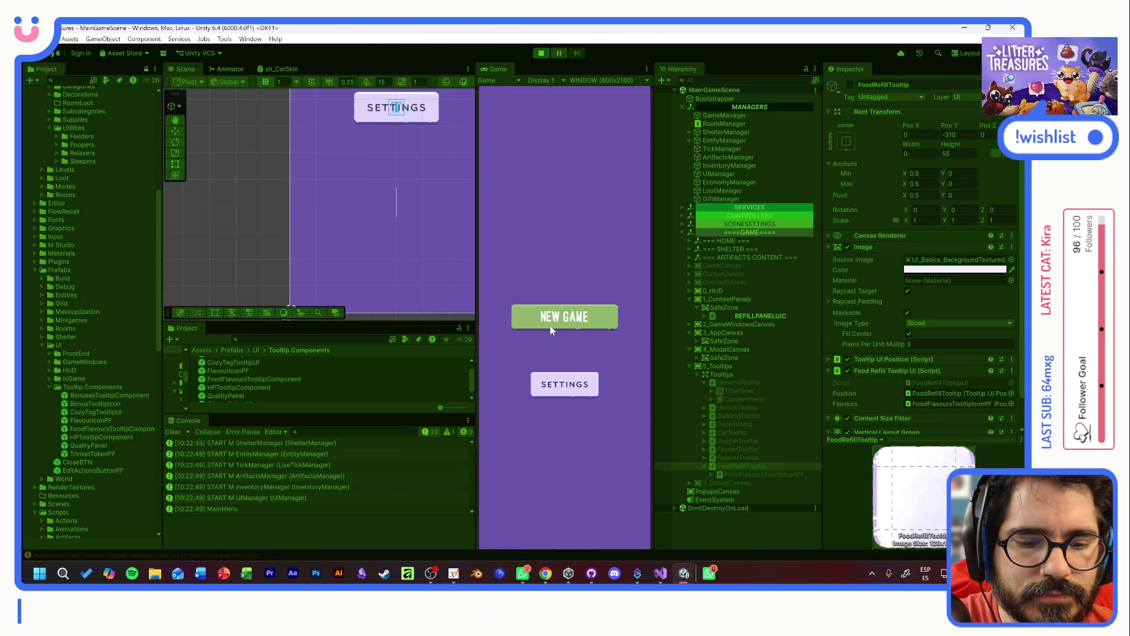
pyautogui.click(550, 326)
pyautogui.click(562, 419)
pyautogui.click(565, 496)
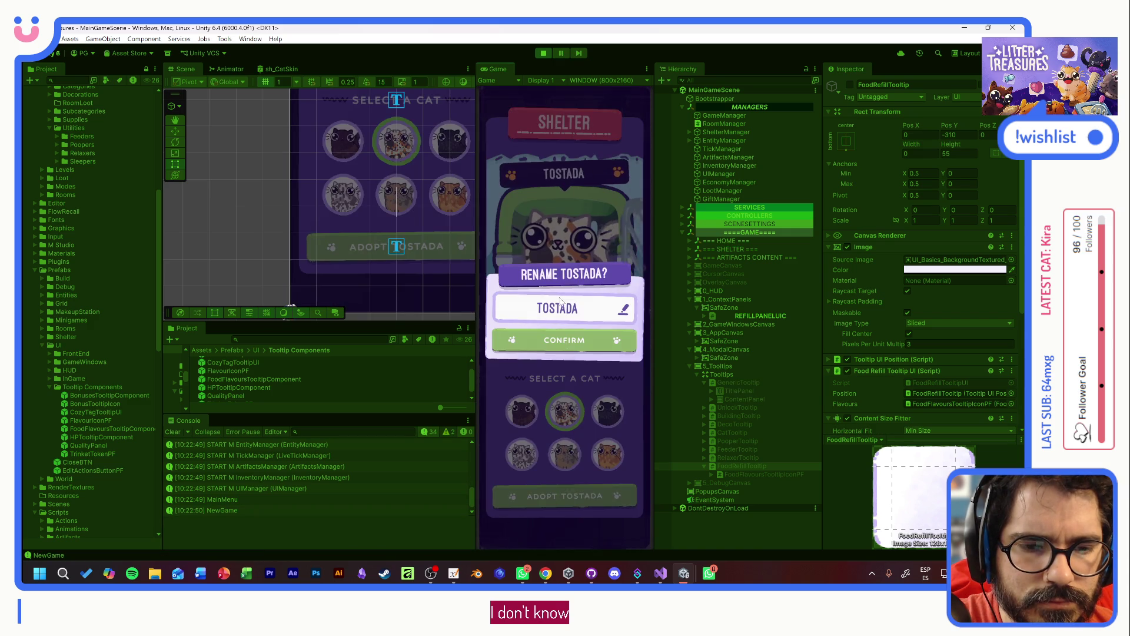
pyautogui.click(562, 337)
pyautogui.click(583, 497)
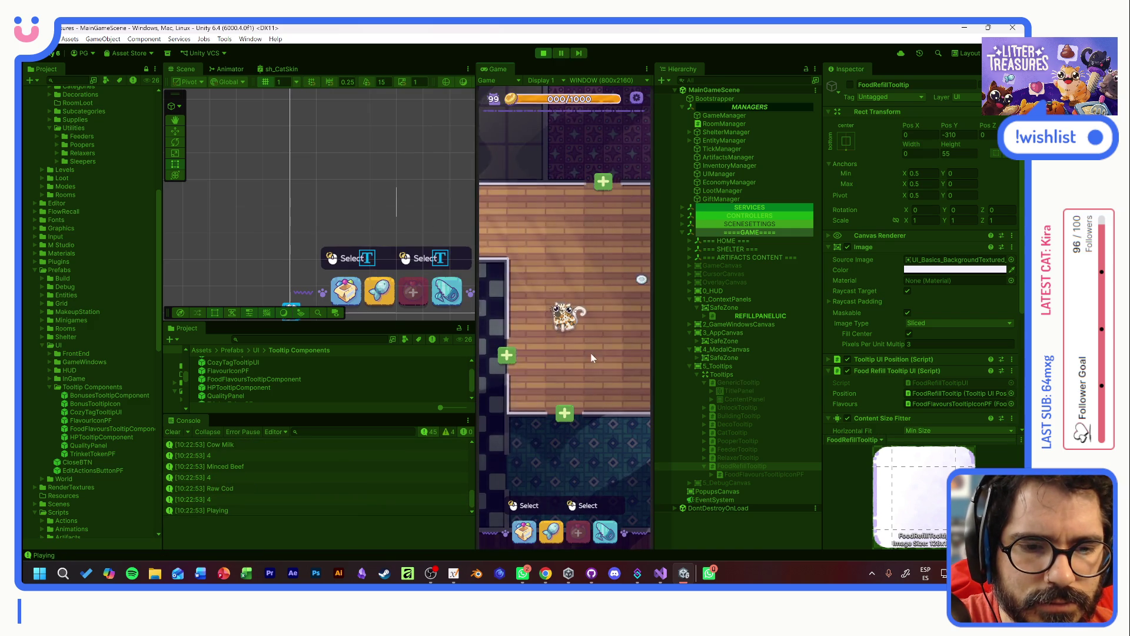
# - Pan the shelter view to the cat and food bowl, then try the bowl's refill menu
pyautogui.moveTo(598, 305)
pyautogui.moveTo(600, 327); pyautogui.dragTo(565, 417)
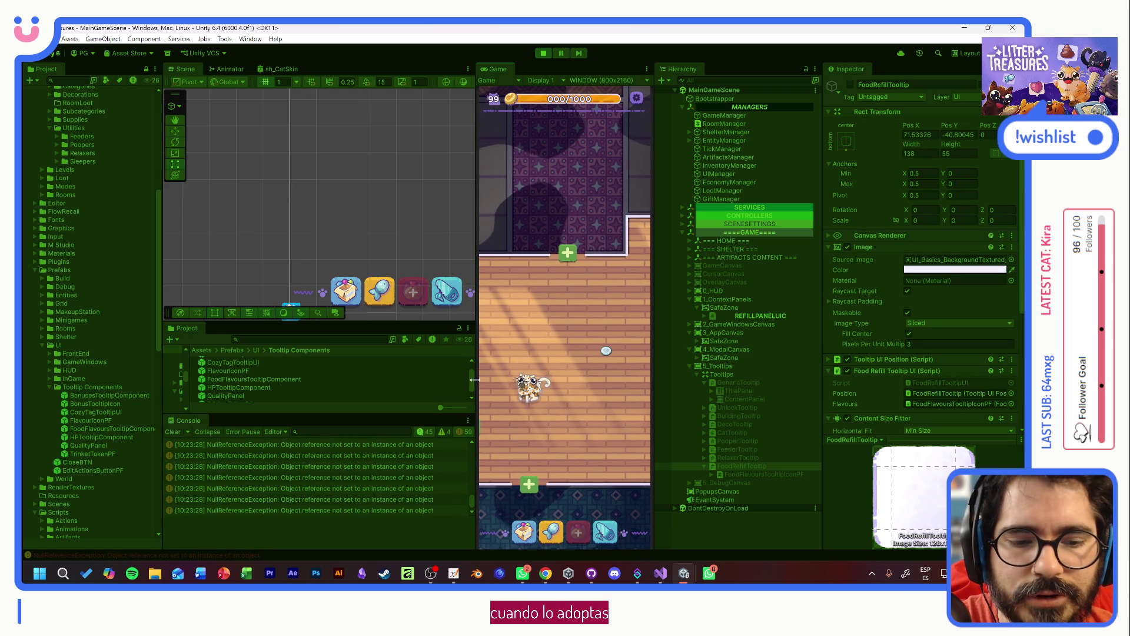
pyautogui.moveTo(574, 317)
pyautogui.mouseDown()
pyautogui.moveTo(550, 300)
pyautogui.moveTo(563, 273)
pyautogui.mouseUp()
pyautogui.moveTo(521, 340)
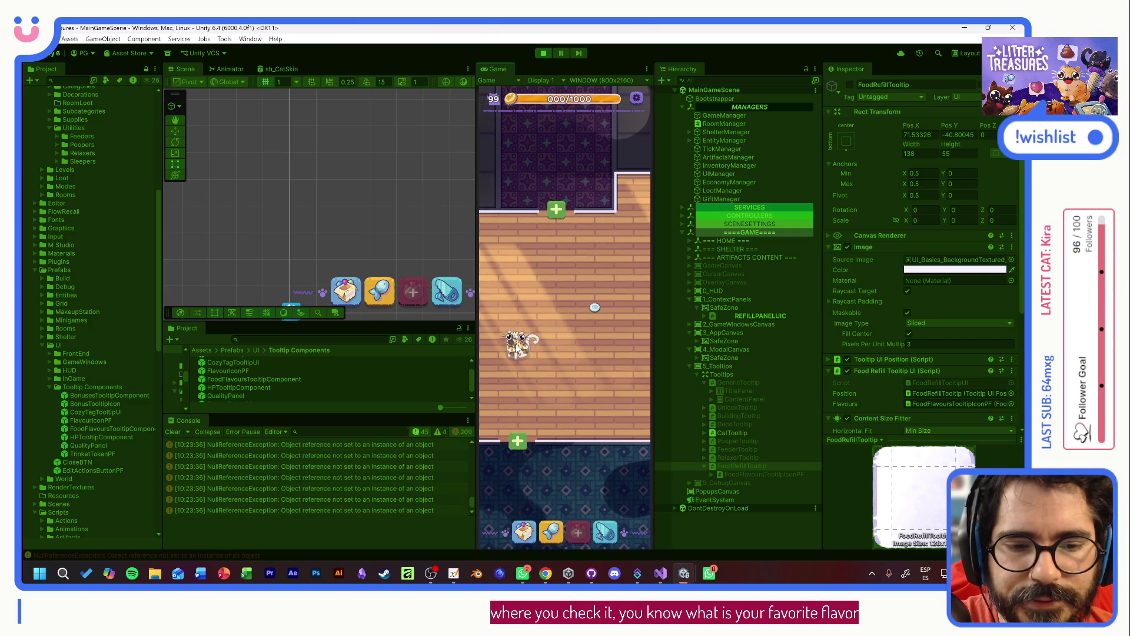
pyautogui.moveTo(596, 311)
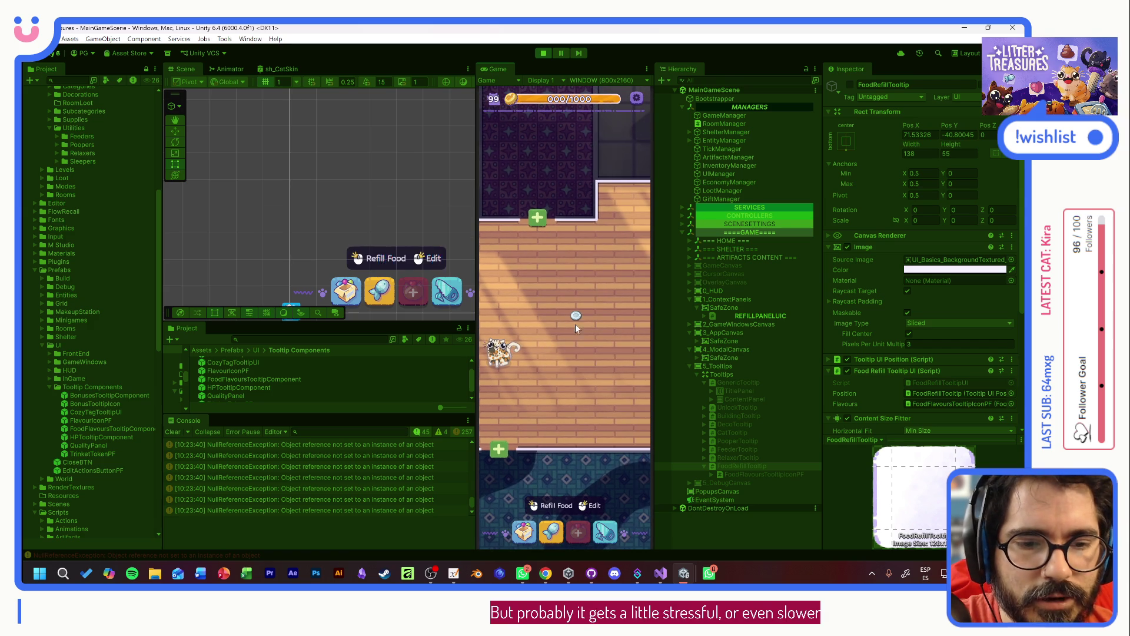
pyautogui.rightClick(576, 315)
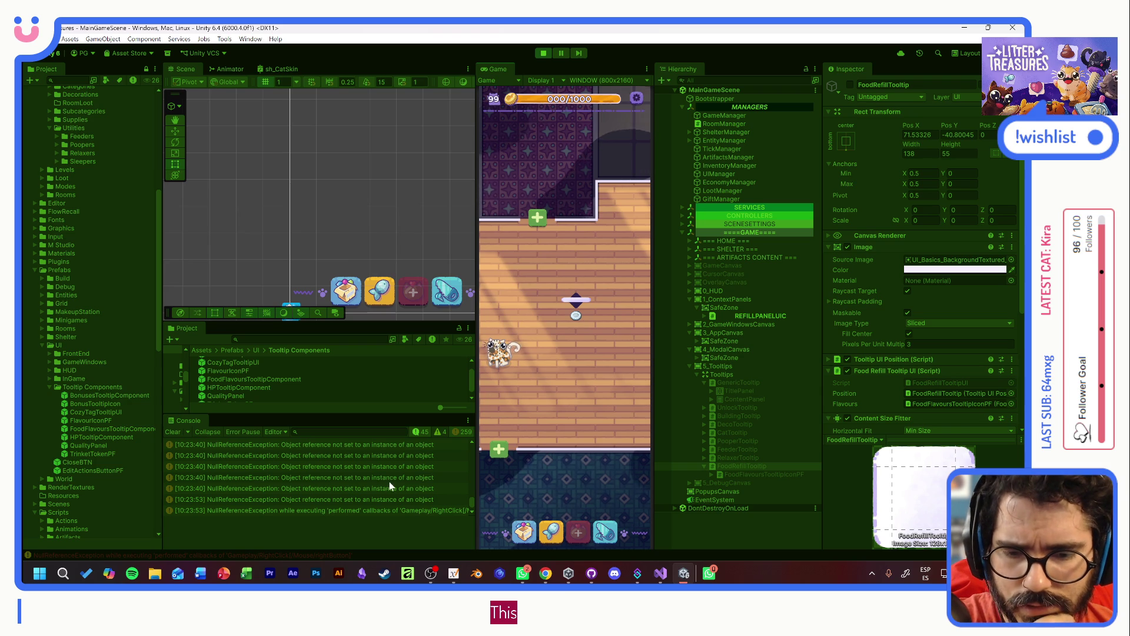
# - Pan the room view and scroll the Console down to the new errors
pyautogui.scroll(1, 414, 482)
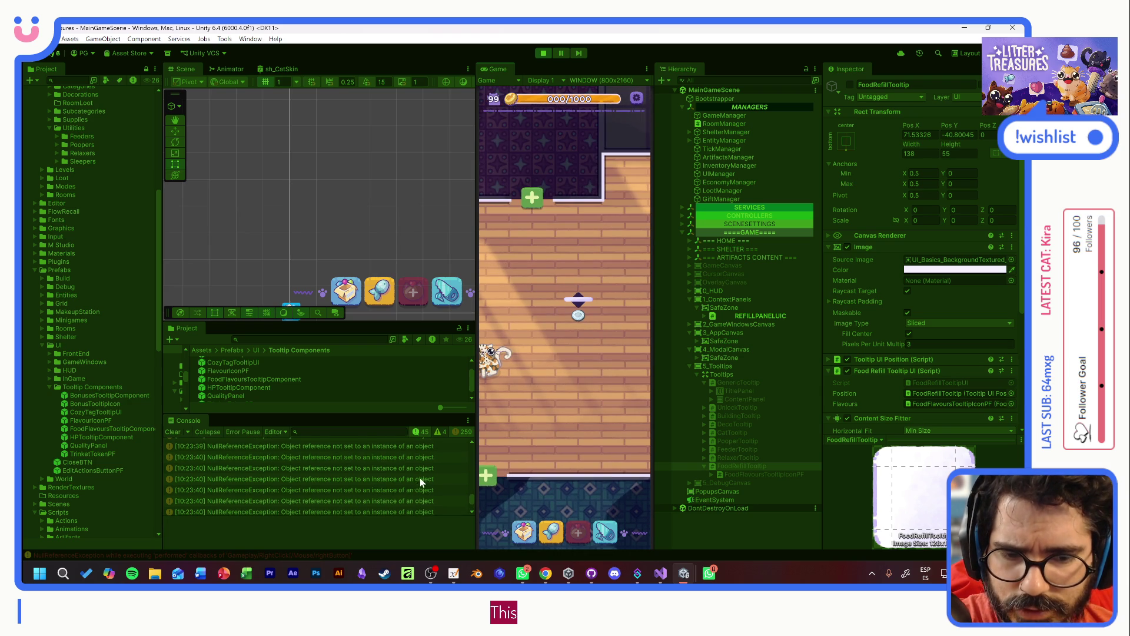
pyautogui.scroll(2, 421, 477)
pyautogui.moveTo(579, 318)
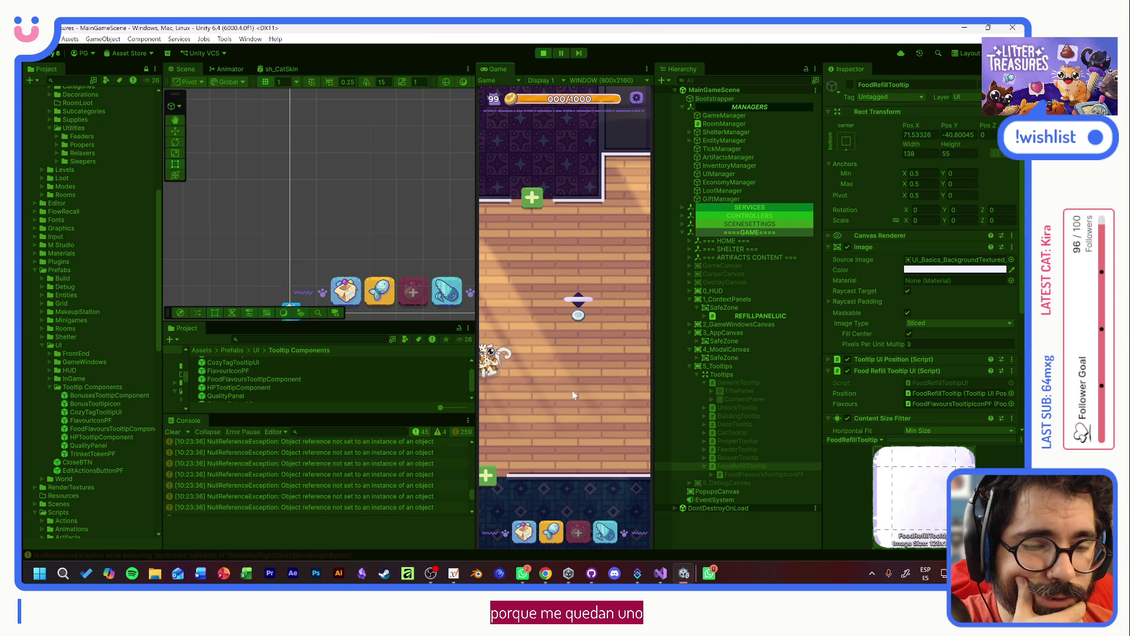
pyautogui.moveTo(588, 361); pyautogui.dragTo(564, 379)
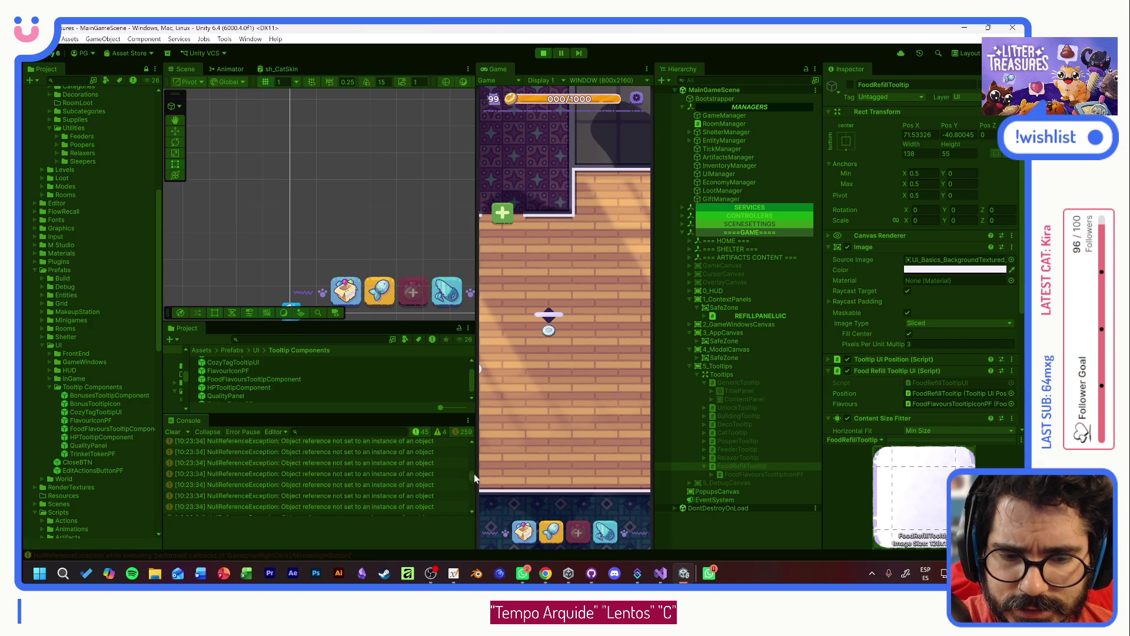
pyautogui.moveTo(472, 492); pyautogui.dragTo(477, 440)
pyautogui.scroll(-10, 429, 465)
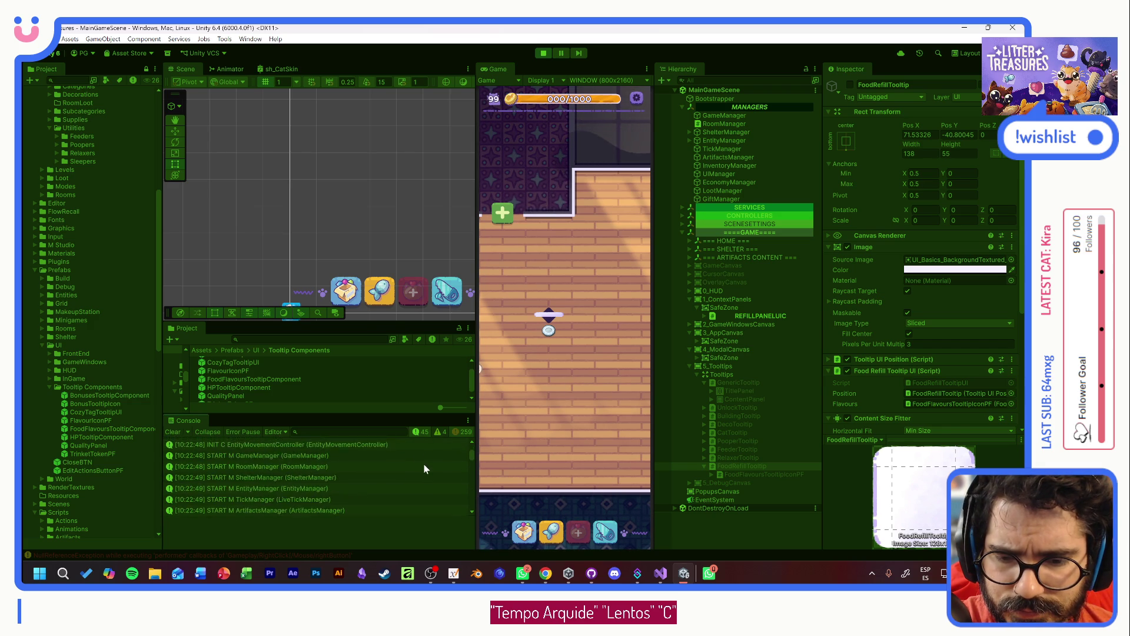
pyautogui.scroll(-5, 426, 468)
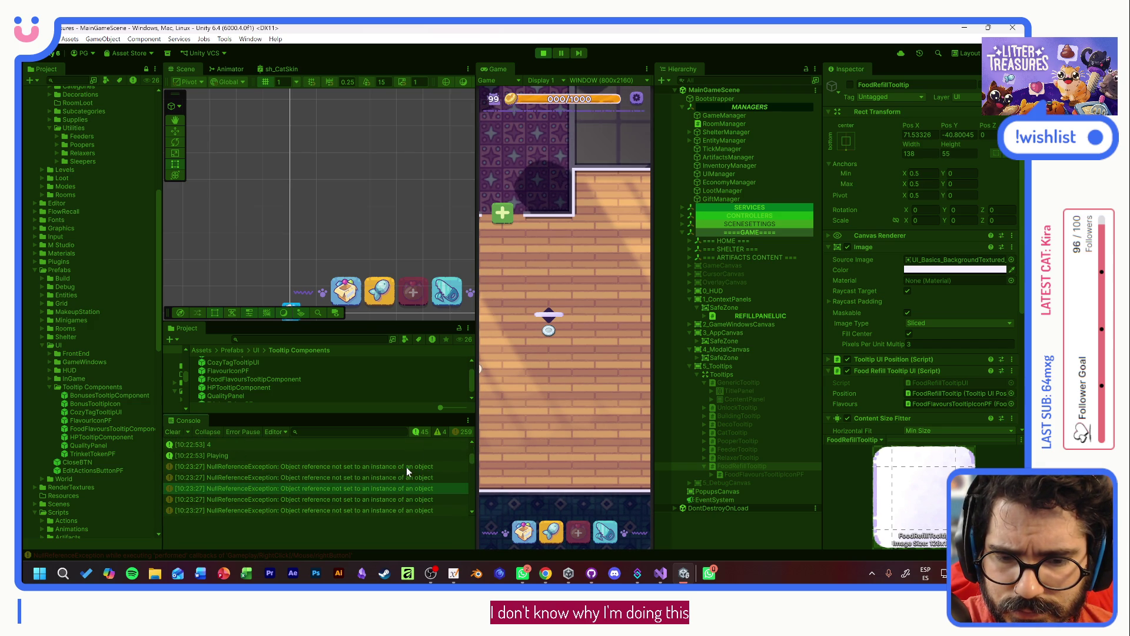
# - Read a null reference error's stack trace, then stop play mode
pyautogui.click(406, 467)
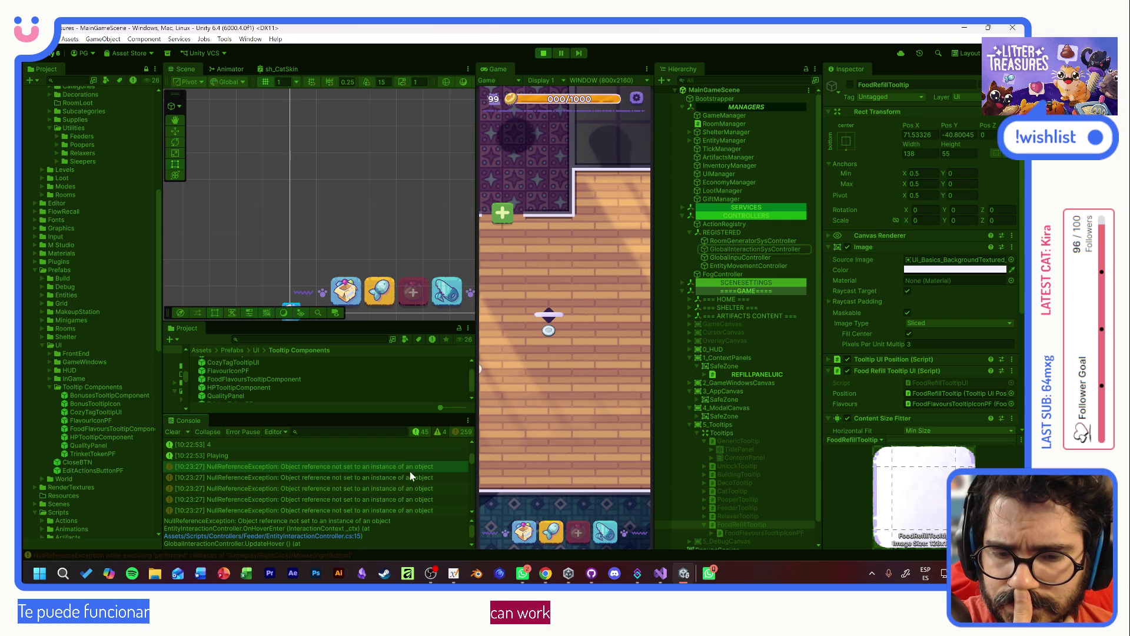
pyautogui.scroll(-2, 412, 472)
pyautogui.scroll(-5, 412, 472)
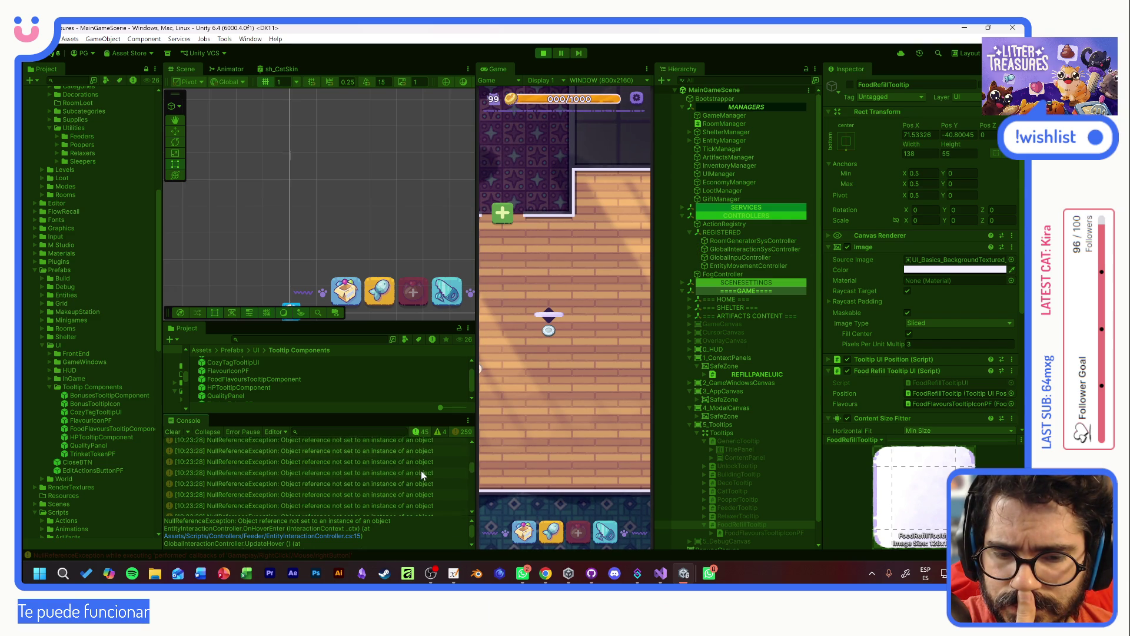
pyautogui.moveTo(549, 335)
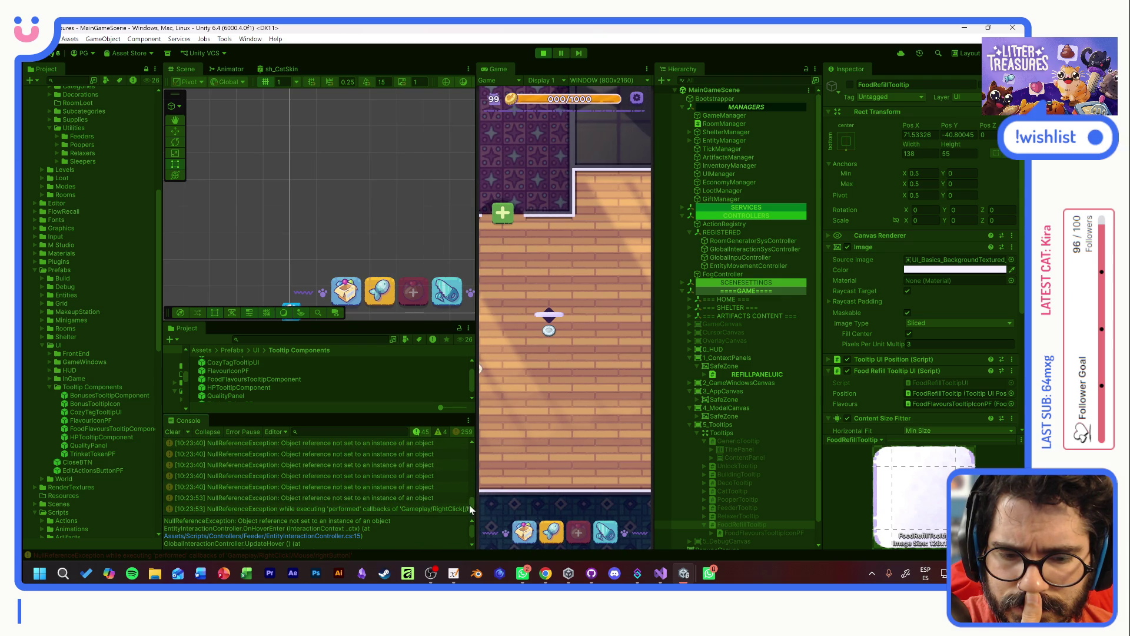
pyautogui.click(545, 53)
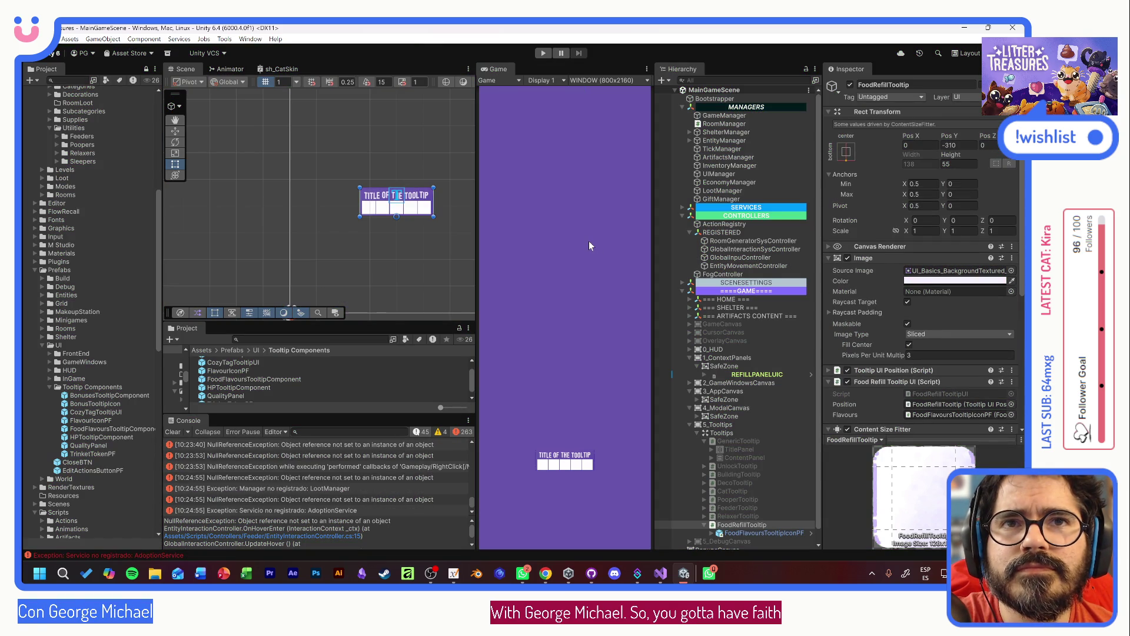
# - Enter play mode and start a new game adopting the tabby cat Tostada
pyautogui.click(544, 53)
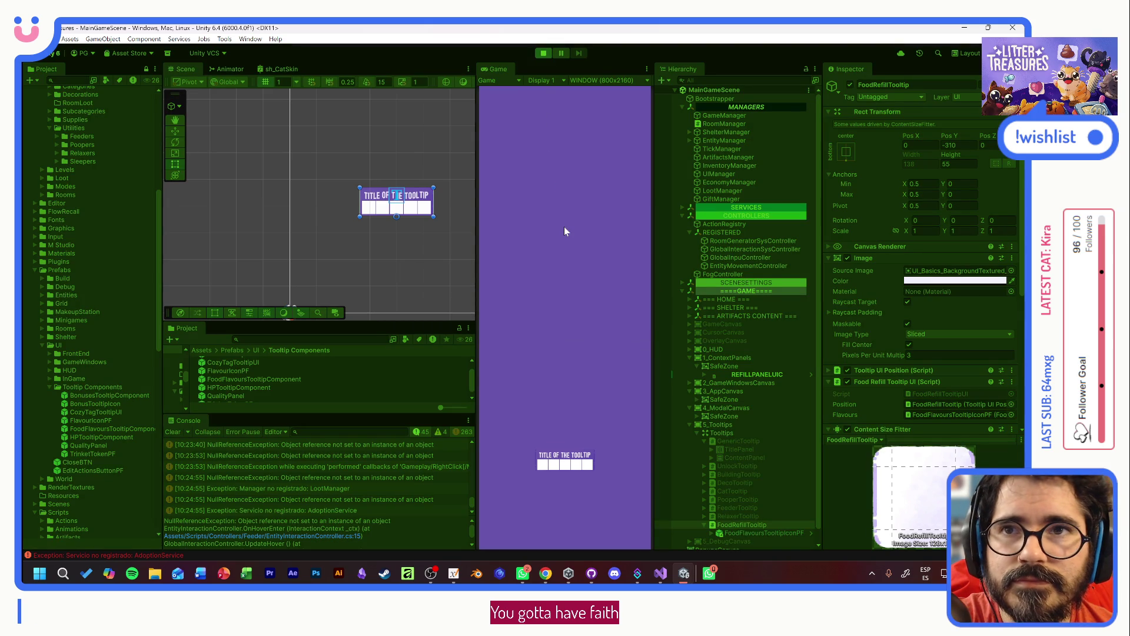
pyautogui.click(567, 318)
pyautogui.click(565, 412)
pyautogui.click(574, 492)
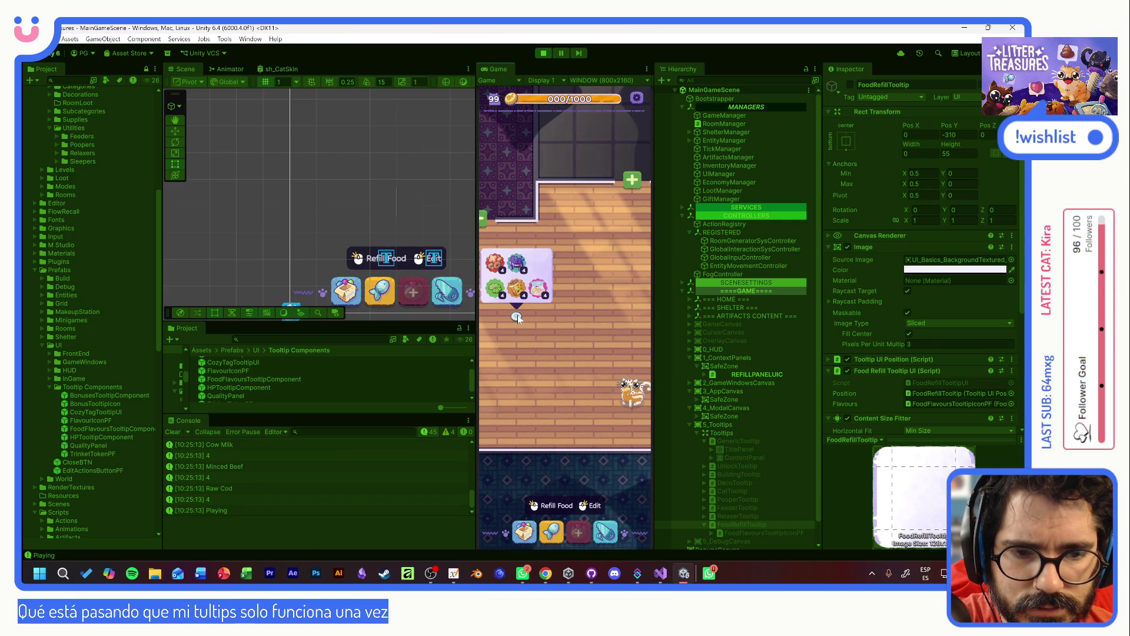
# - Test whether the bowl's food tooltip reopens, then inspect REFILLPANELUIC and its children
pyautogui.rightClick(517, 316)
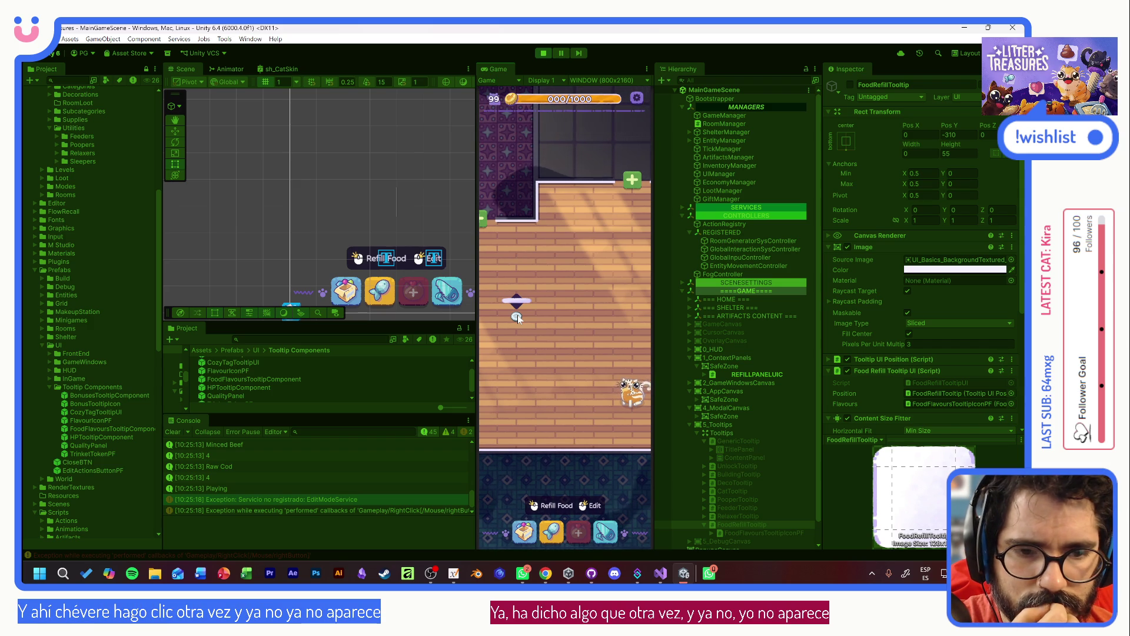
pyautogui.click(518, 316)
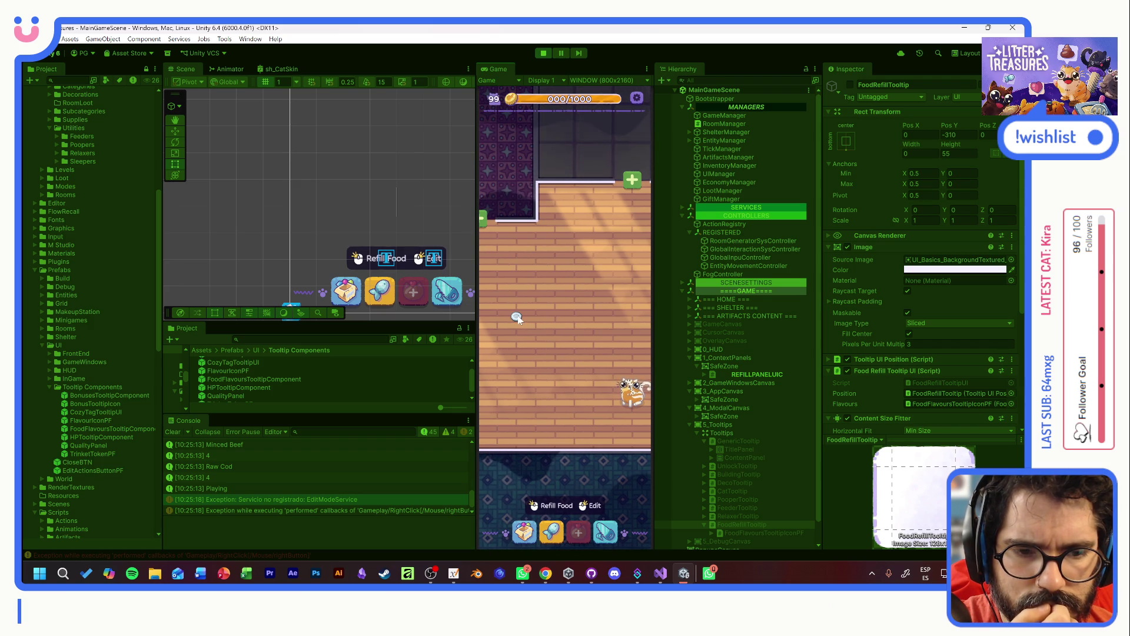
pyautogui.click(517, 316)
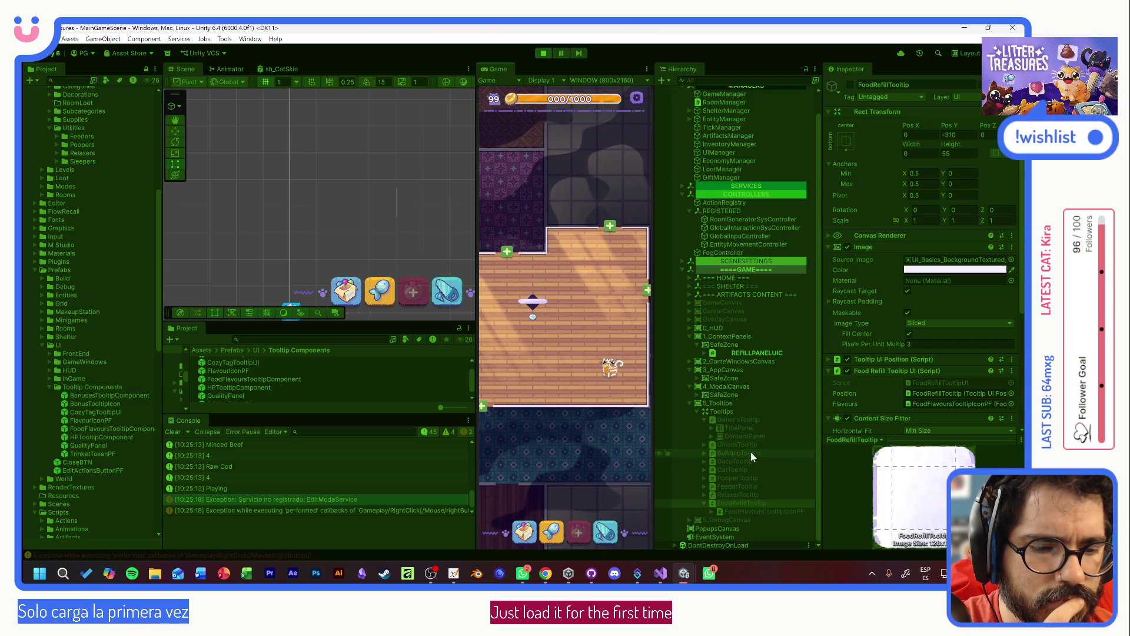
pyautogui.scroll(-1, 758, 471)
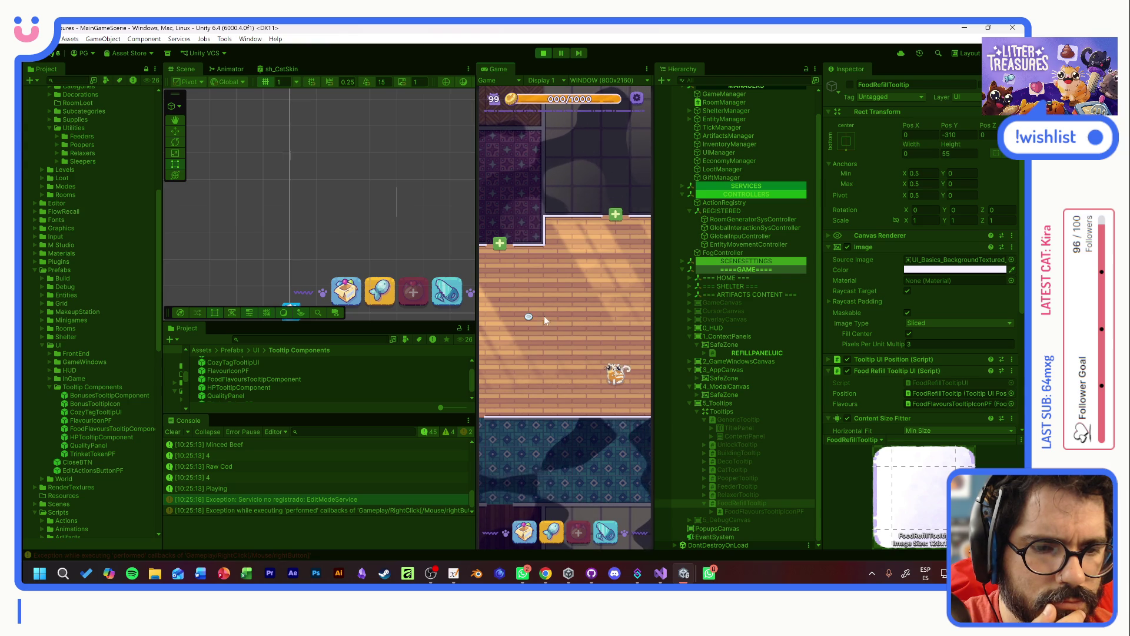
pyautogui.moveTo(530, 320)
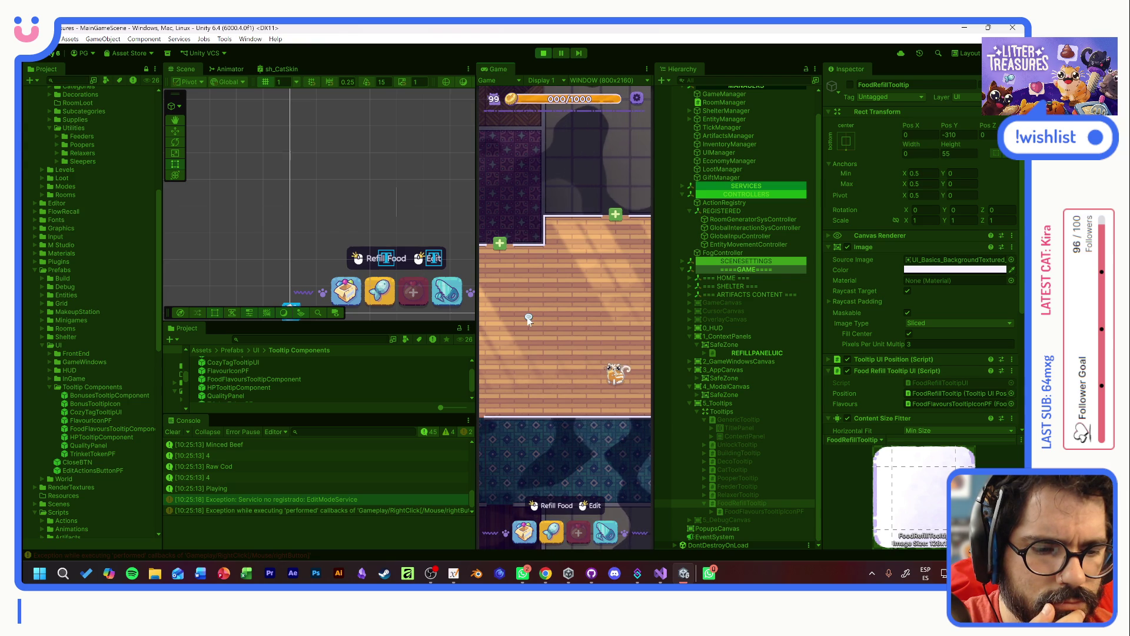
pyautogui.click(529, 319)
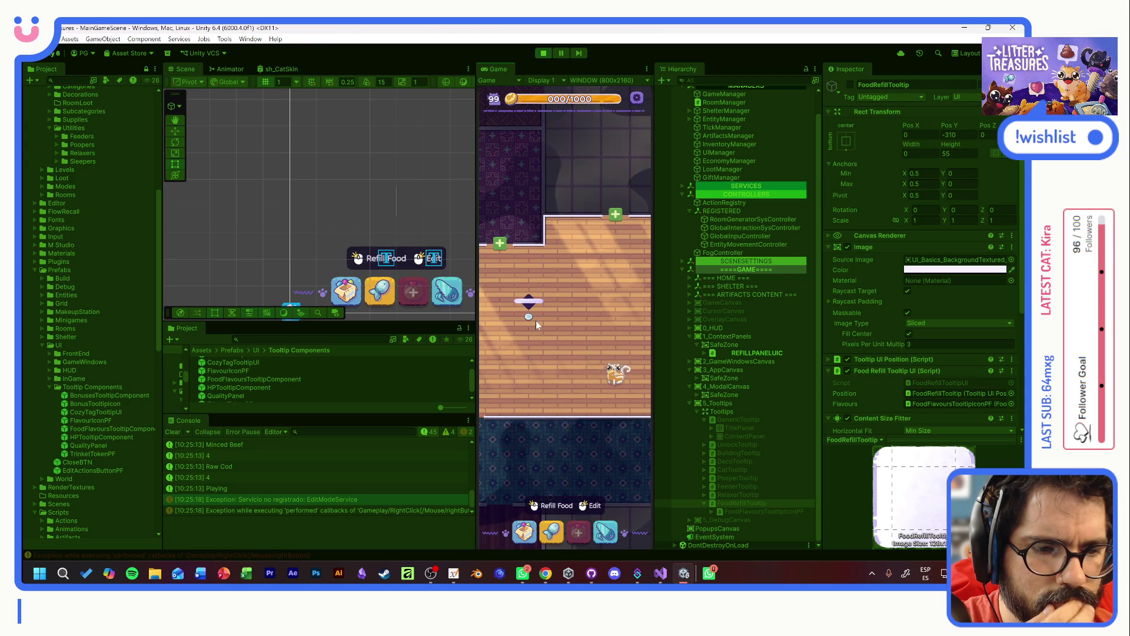
pyautogui.click(754, 353)
pyautogui.click(705, 353)
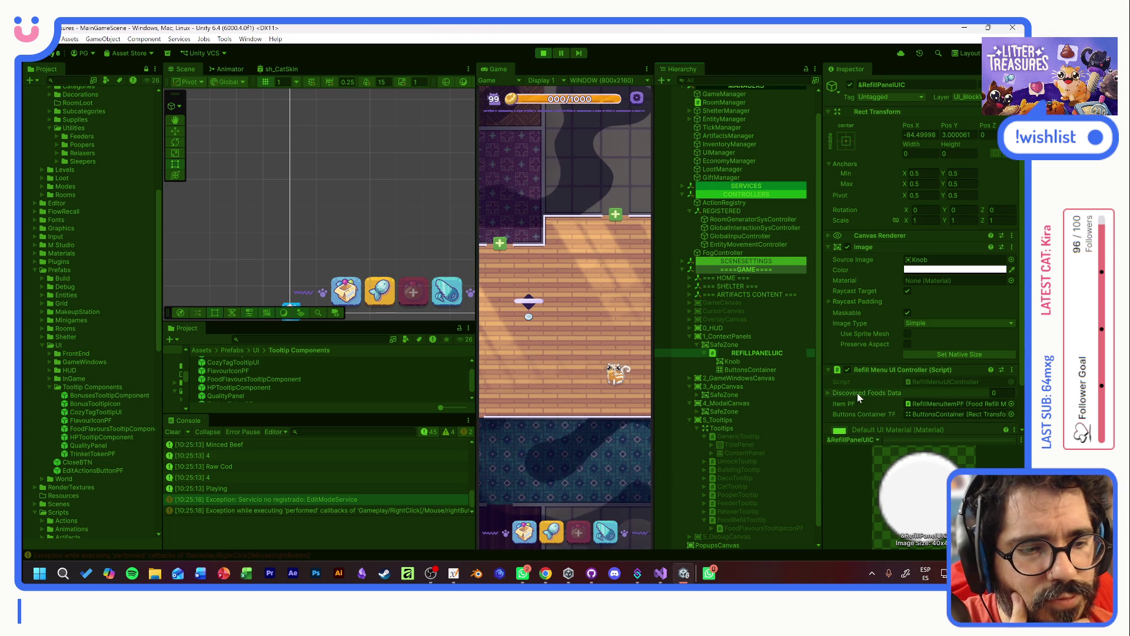
# - Open RefillMenuUIController.cs and find the PopulateItems method
pyautogui.click(933, 380)
pyautogui.doubleClick(934, 380)
pyautogui.click(317, 370)
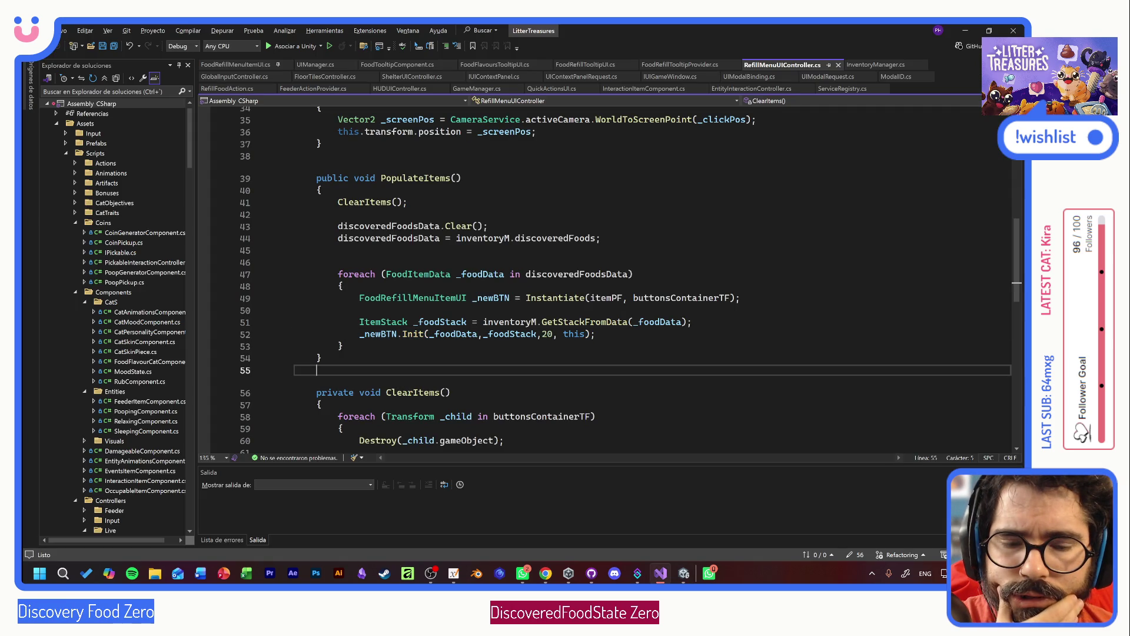
pyautogui.scroll(9, 607, 276)
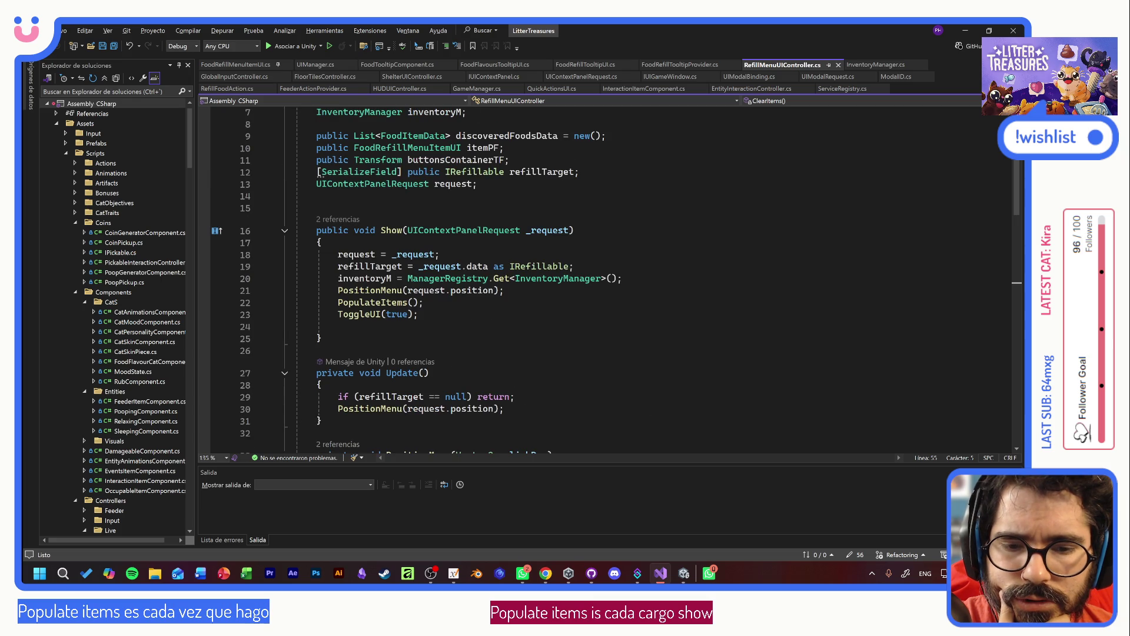
pyautogui.scroll(-3, 527, 352)
pyautogui.scroll(-13, 527, 353)
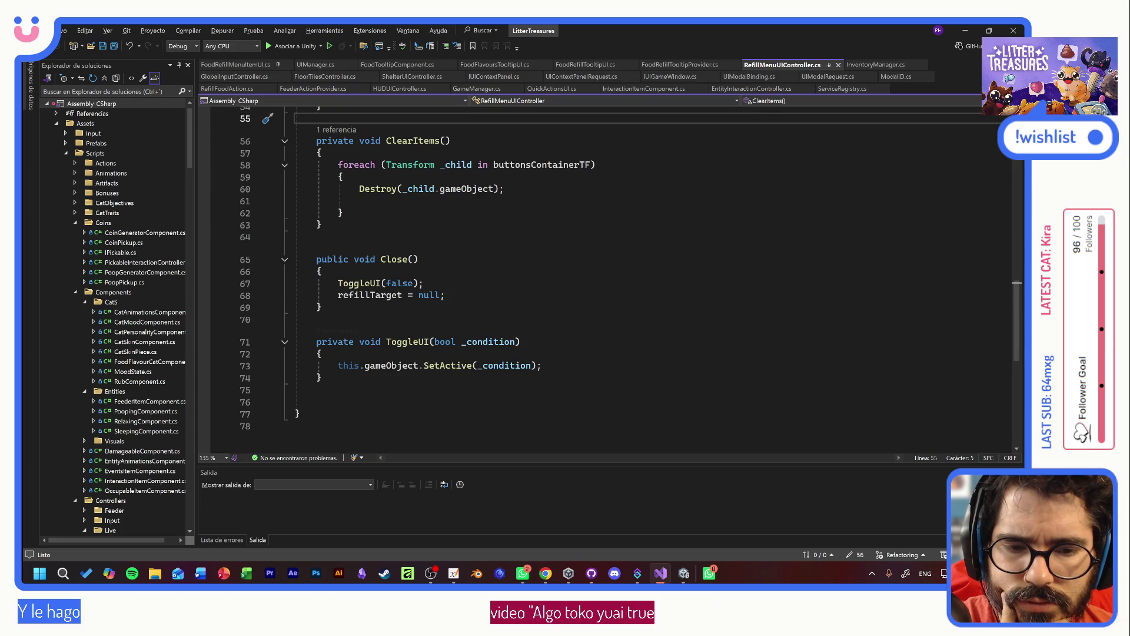
pyautogui.scroll(1, 606, 277)
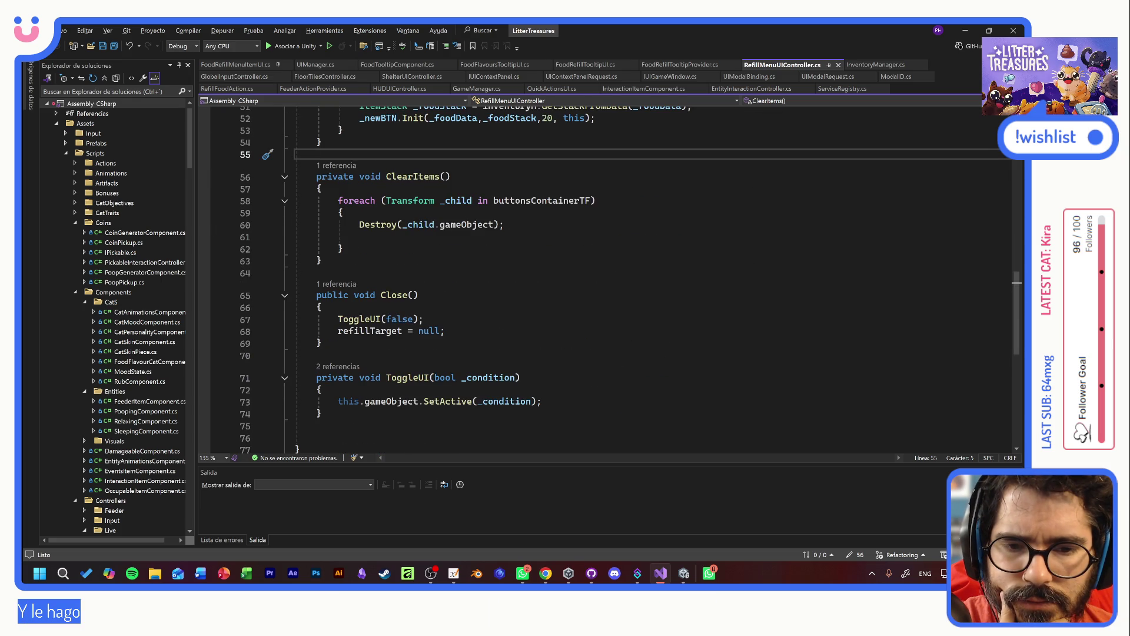
pyautogui.scroll(7, 612, 359)
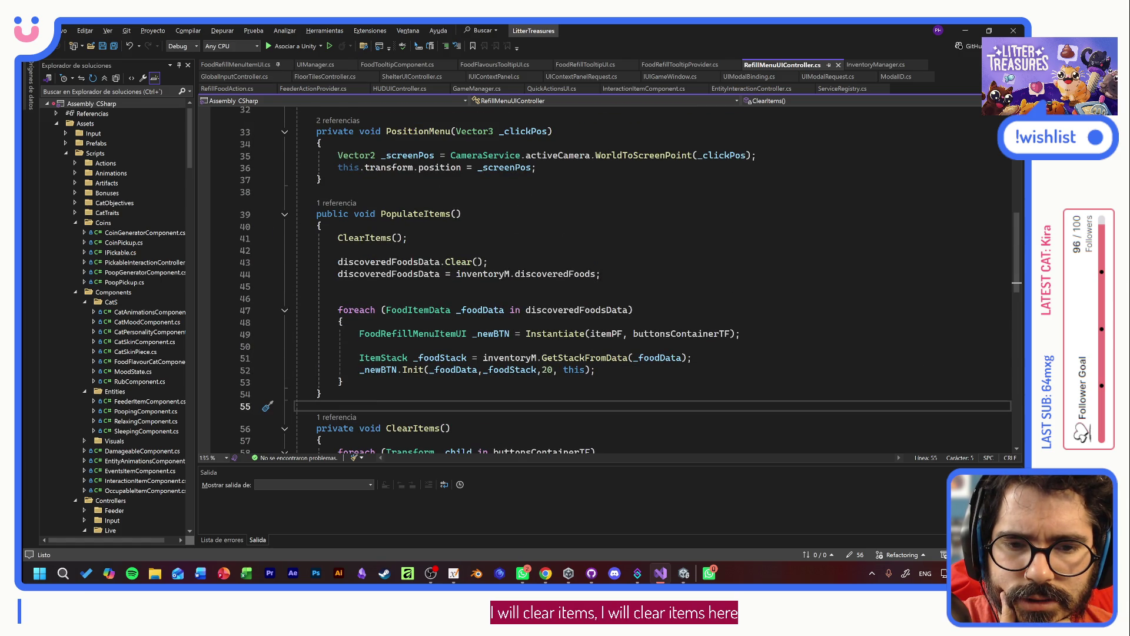
# - Delete the discoveredFoodsData.Clear(); line, save the script, and return to Unity
pyautogui.click(489, 262)
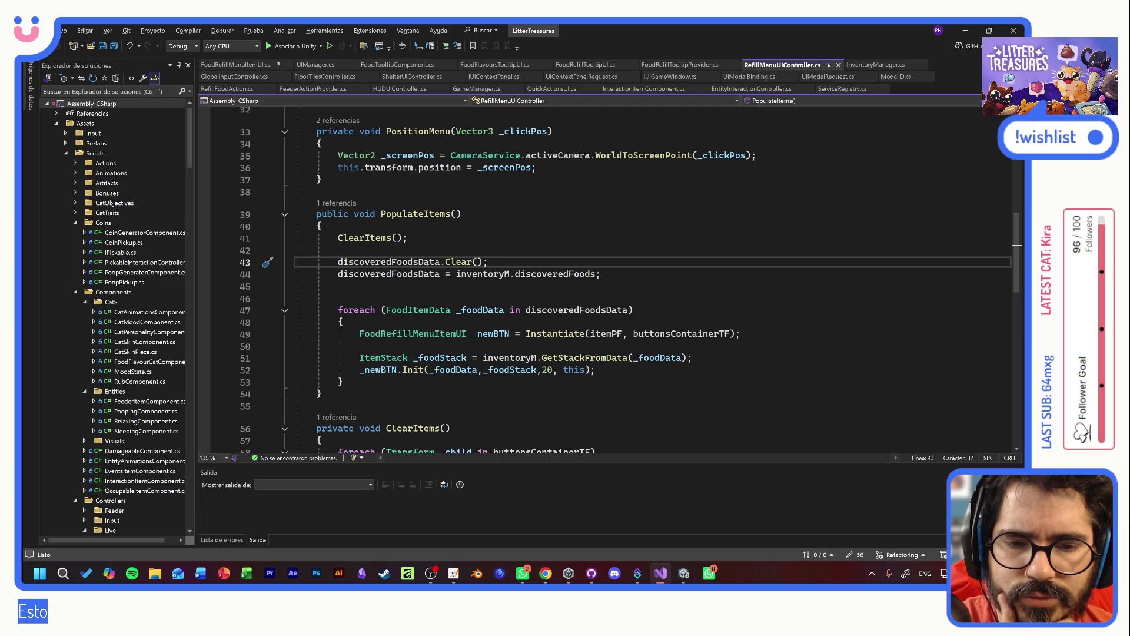
pyautogui.hotkey('shift', 'Home')
pyautogui.hotkey('shift', 'Home')
pyautogui.press('Delete')
pyautogui.press('Delete')
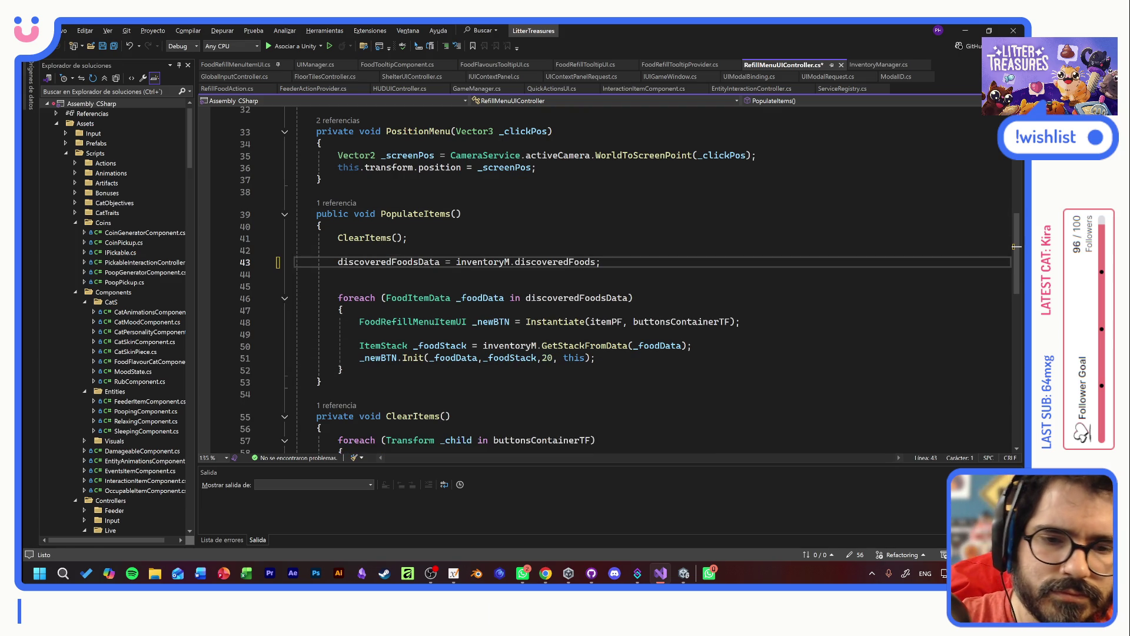
pyautogui.hotkey('ctrl', 's')
pyautogui.hotkey('alt', 'Tab')
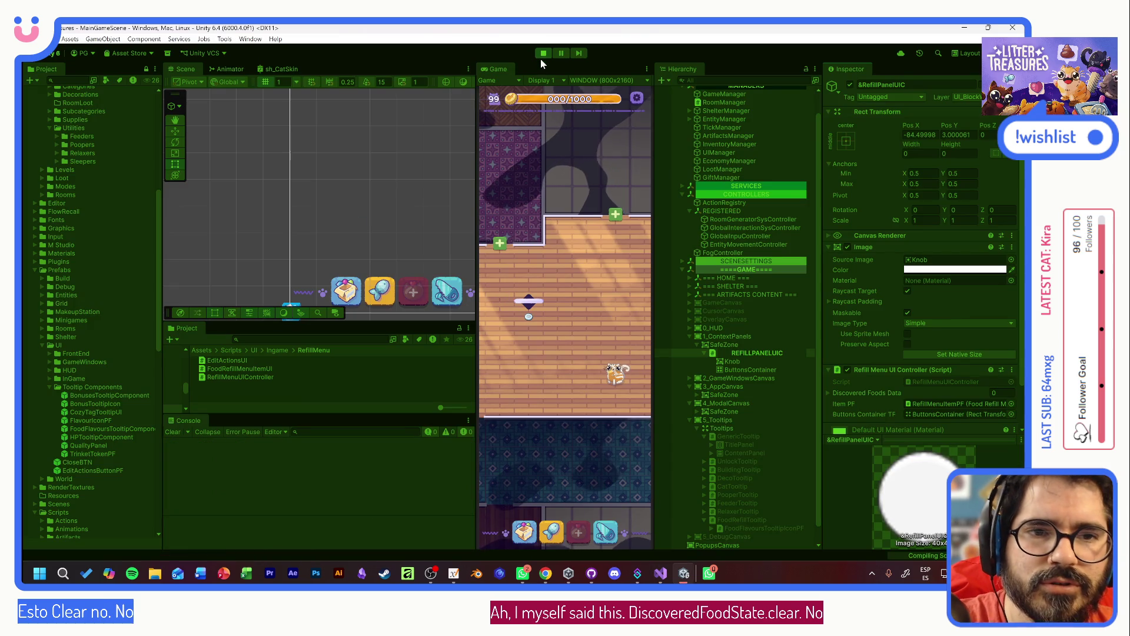
# - Restart play mode and begin a new game with Tostada in the room
pyautogui.click(542, 53)
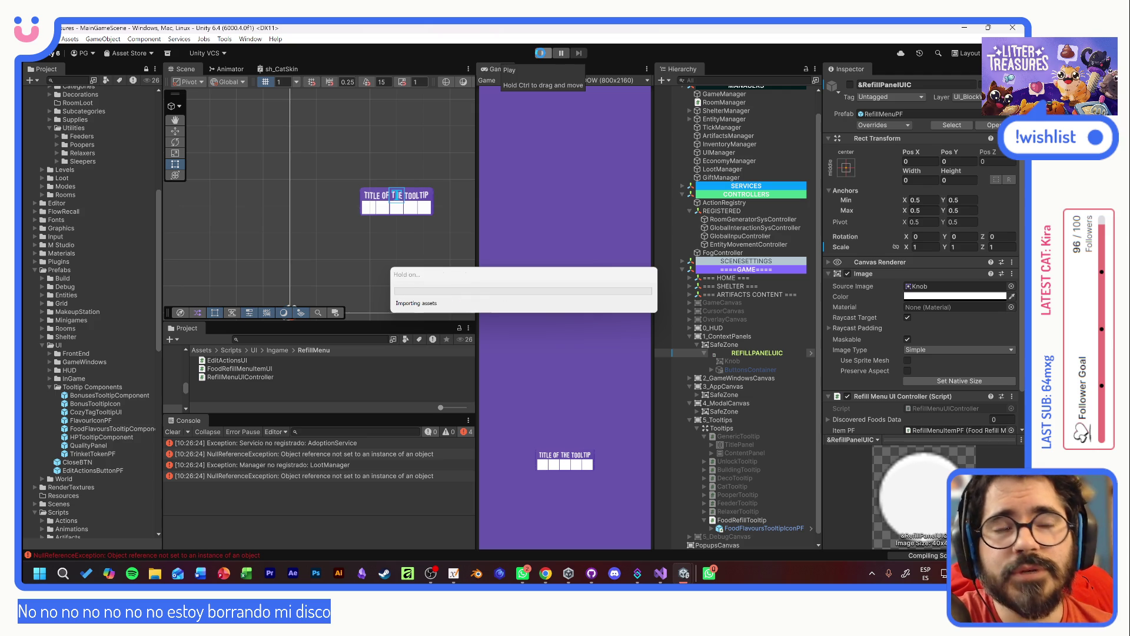
pyautogui.click(544, 53)
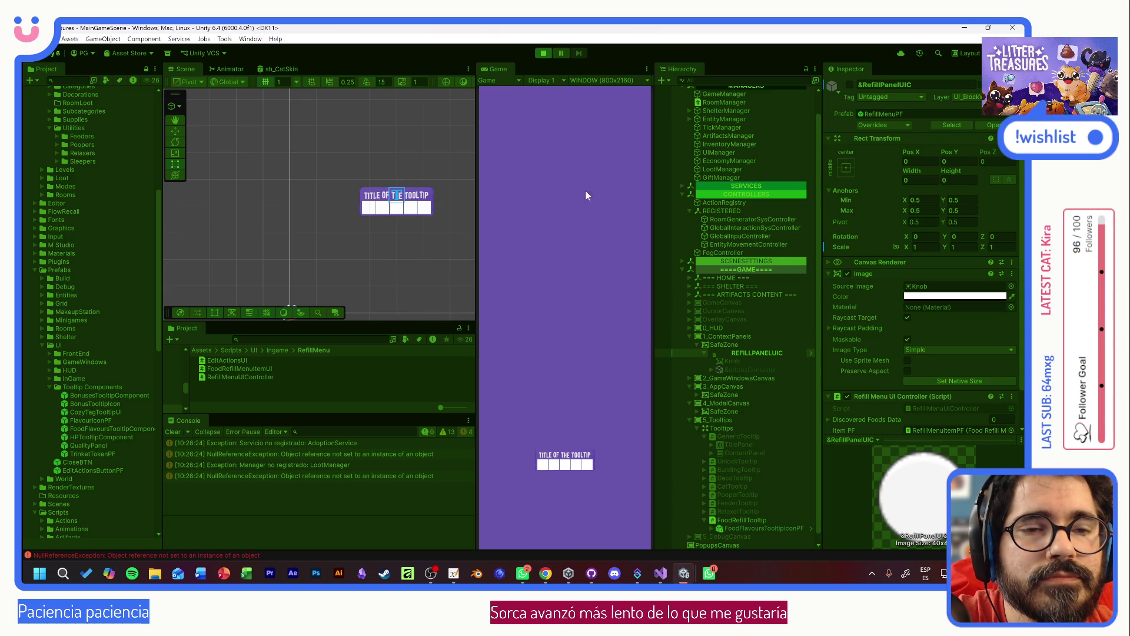
pyautogui.click(590, 307)
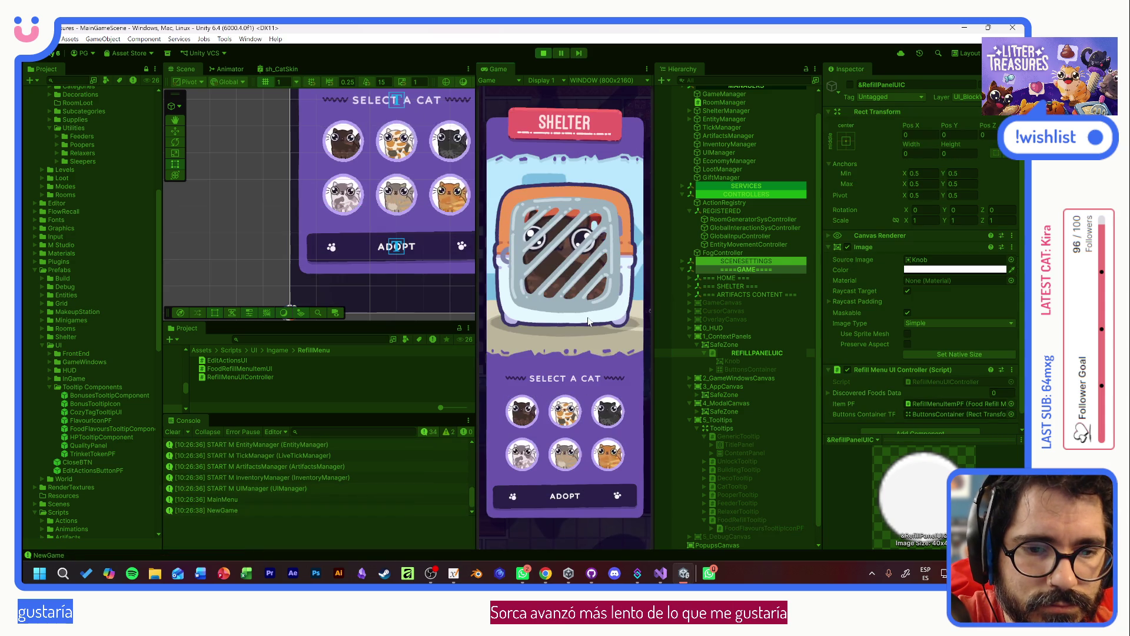
pyautogui.click(559, 494)
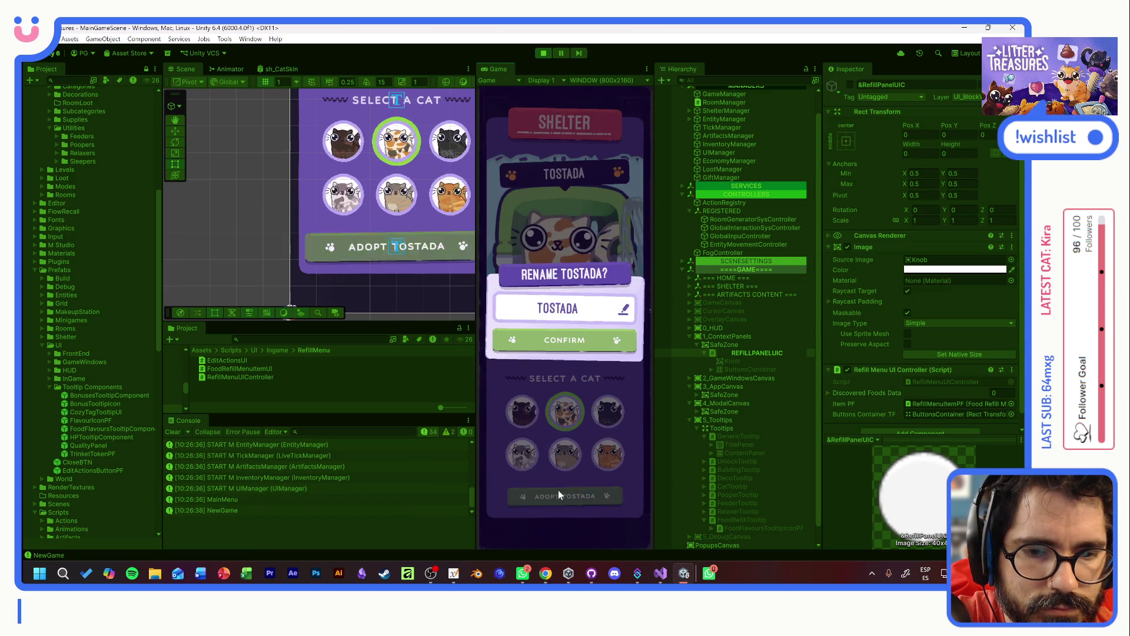
pyautogui.press('Return')
pyautogui.click(594, 500)
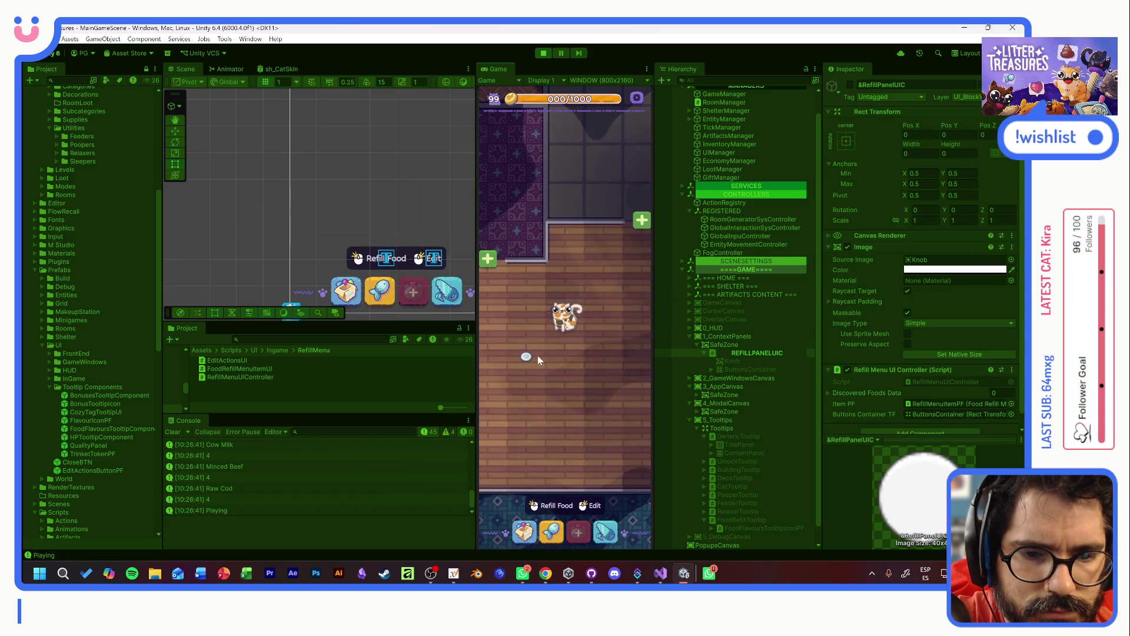
# - Check that the food bowl's tooltip reopens with five foods, then stop play mode
pyautogui.moveTo(541, 362)
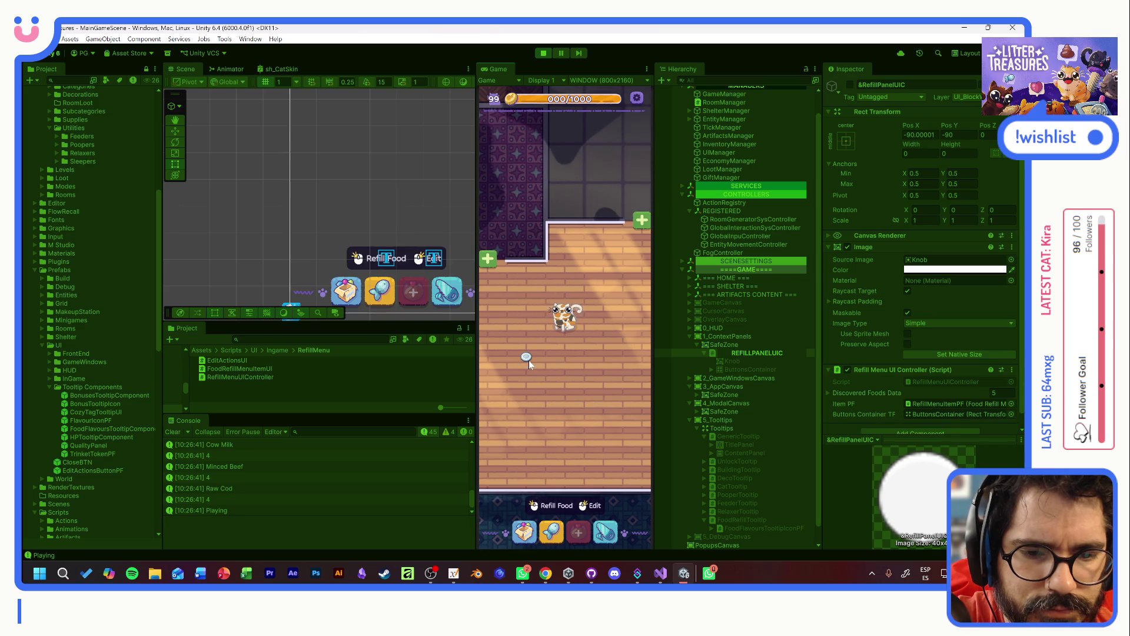
pyautogui.moveTo(528, 354); pyautogui.dragTo(588, 379)
pyautogui.moveTo(570, 344)
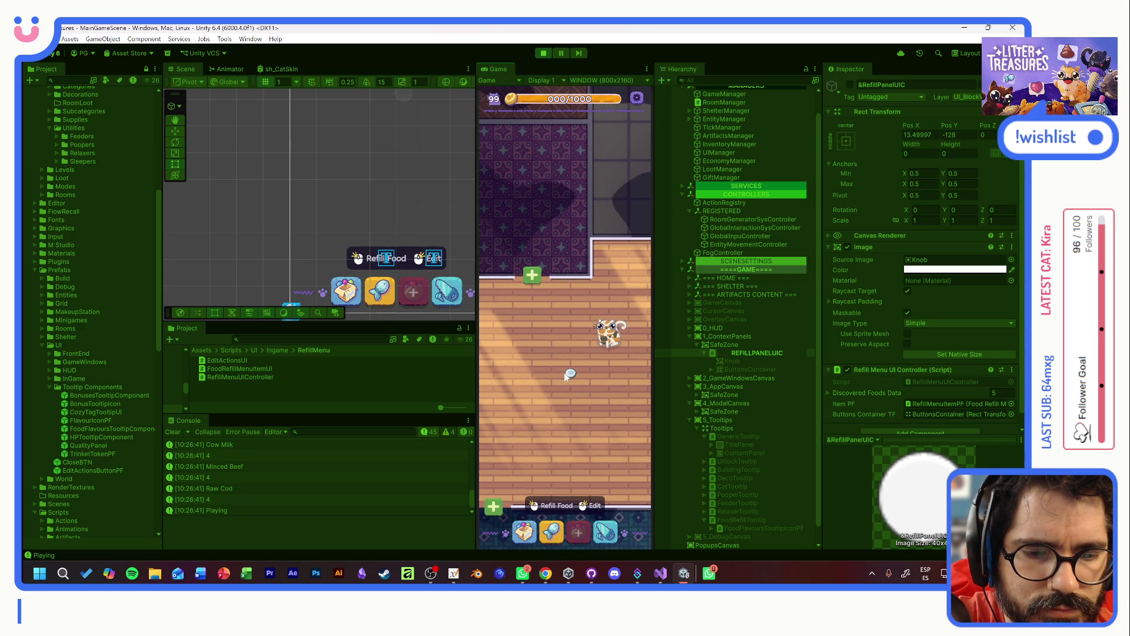
pyautogui.moveTo(567, 370)
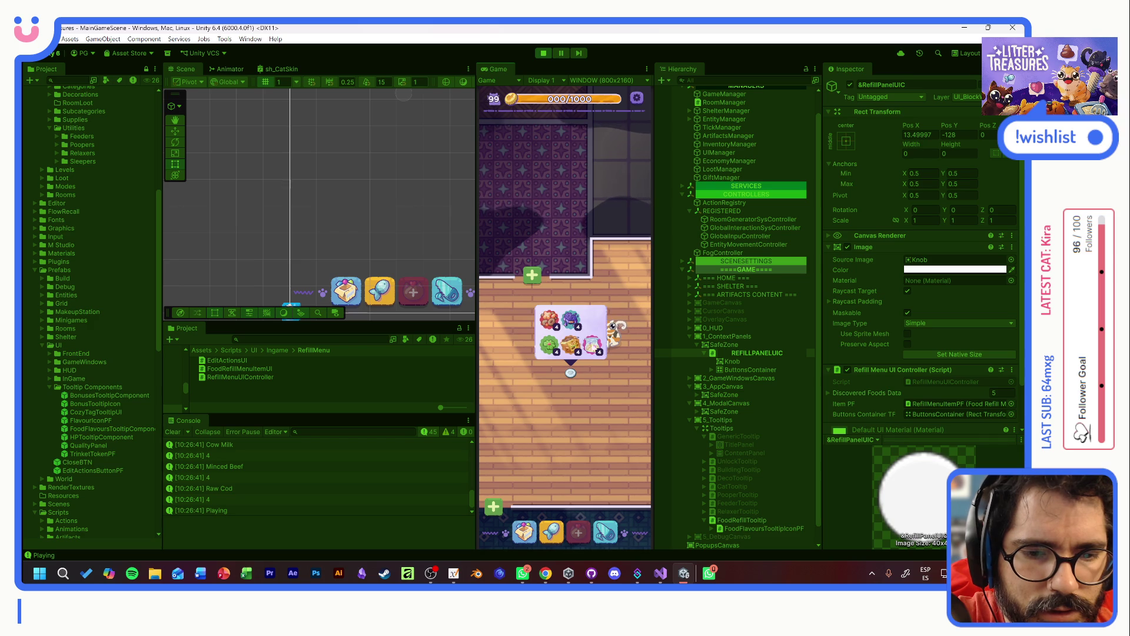
pyautogui.click(544, 55)
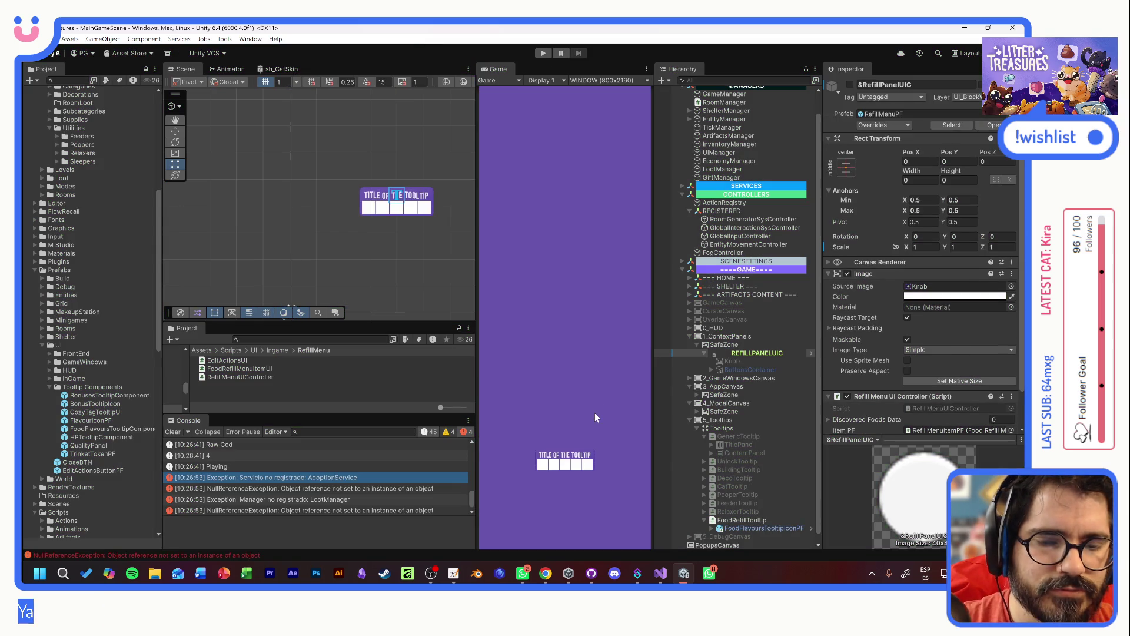
pyautogui.click(543, 53)
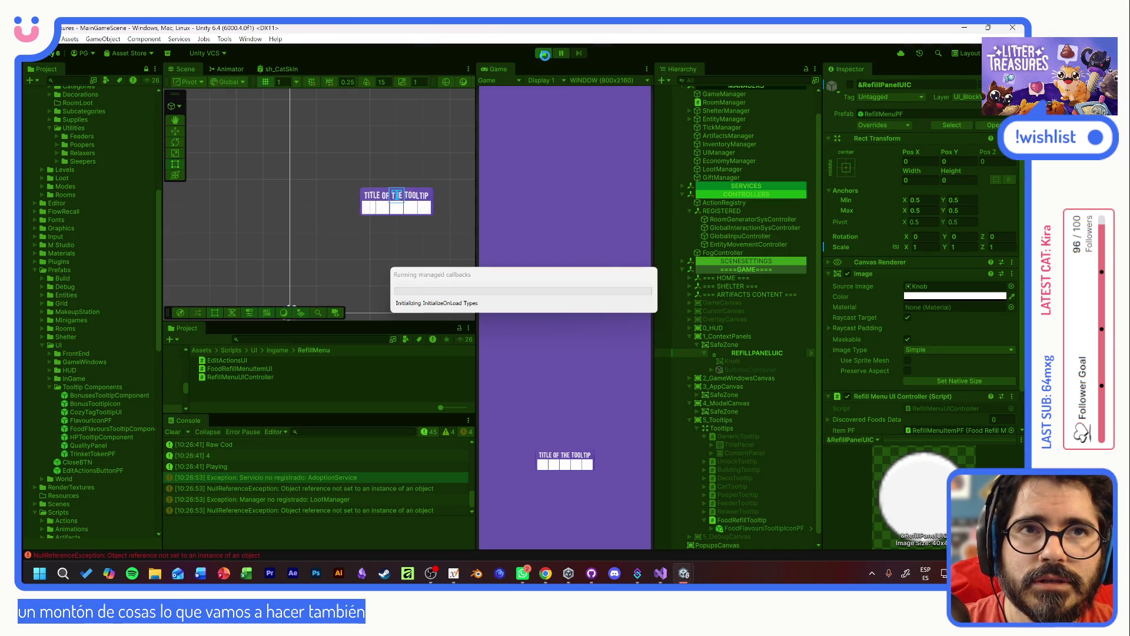
pyautogui.click(570, 323)
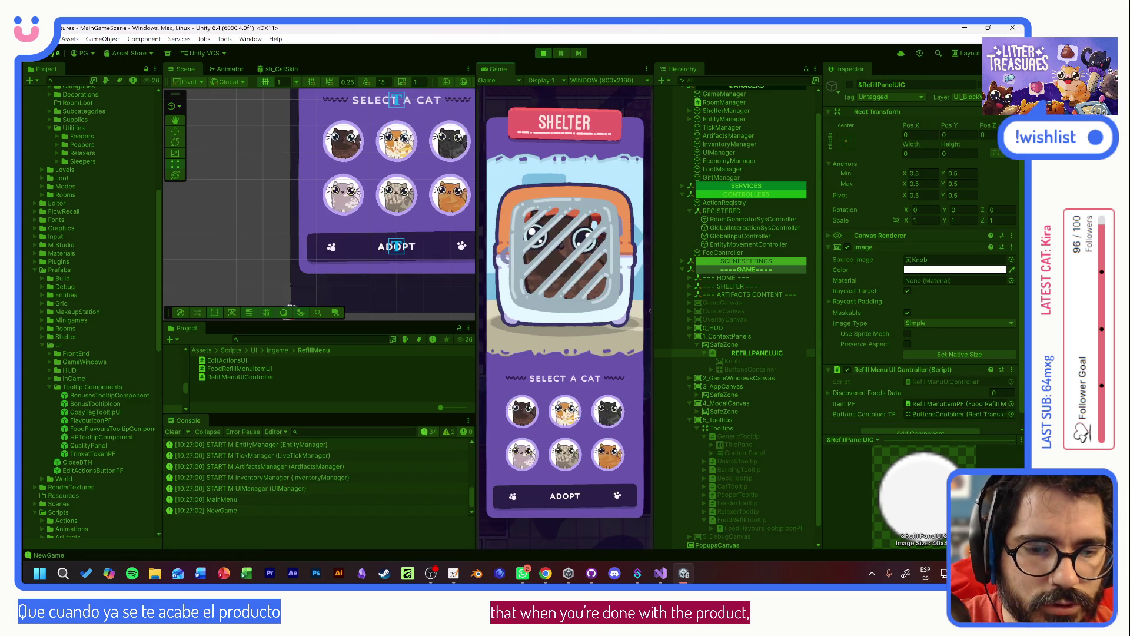
pyautogui.click(577, 489)
pyautogui.click(562, 341)
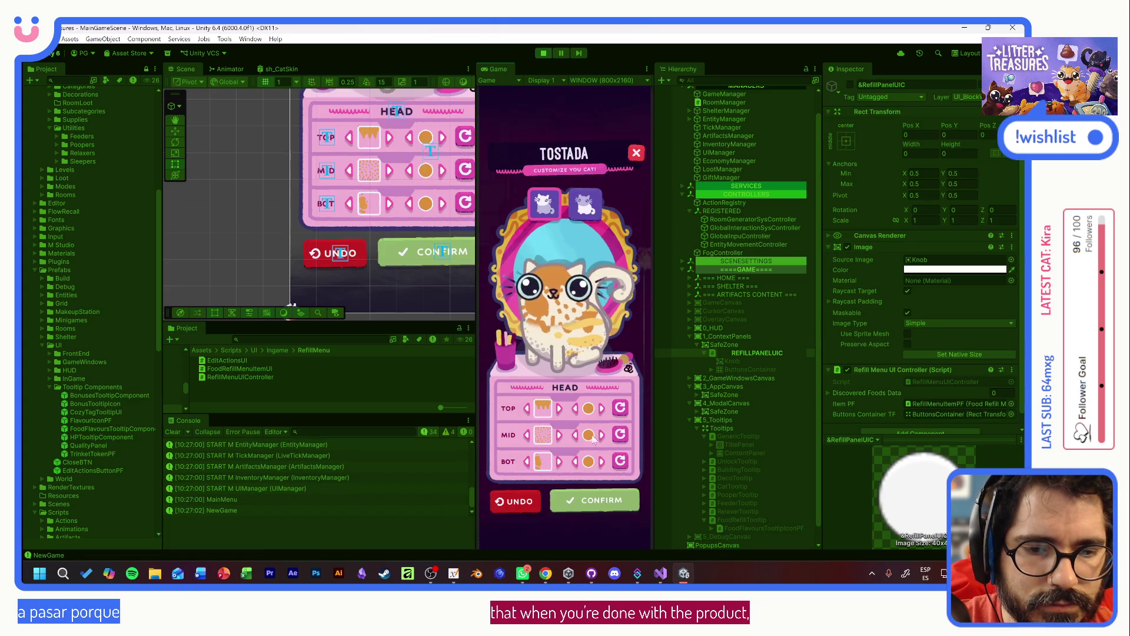
pyautogui.click(575, 495)
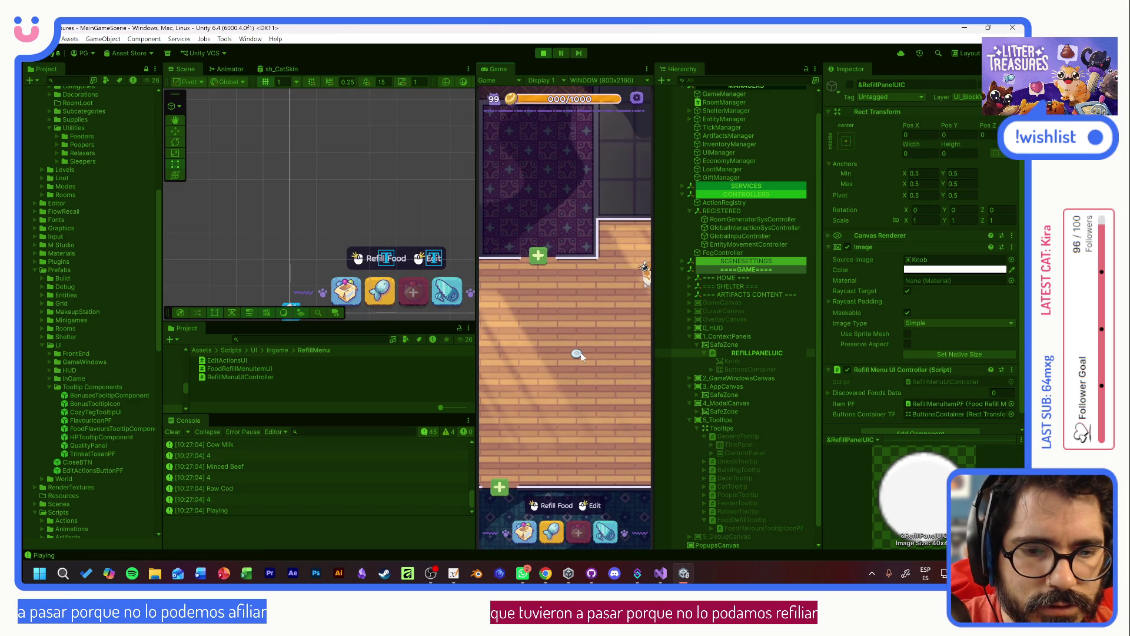
pyautogui.click(579, 352)
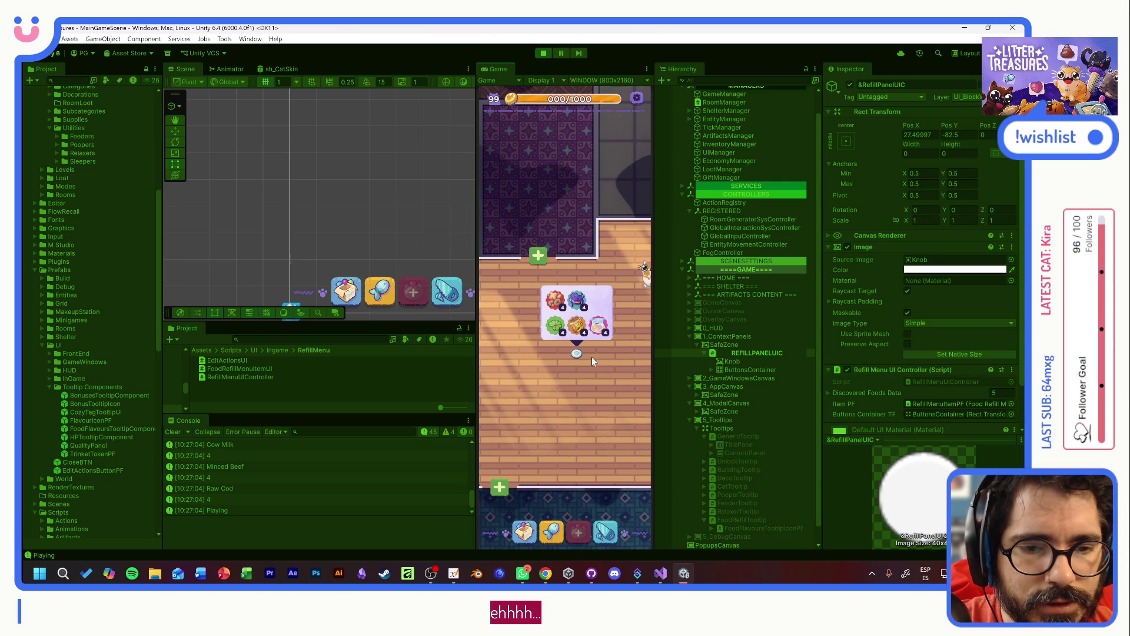
pyautogui.moveTo(585, 296)
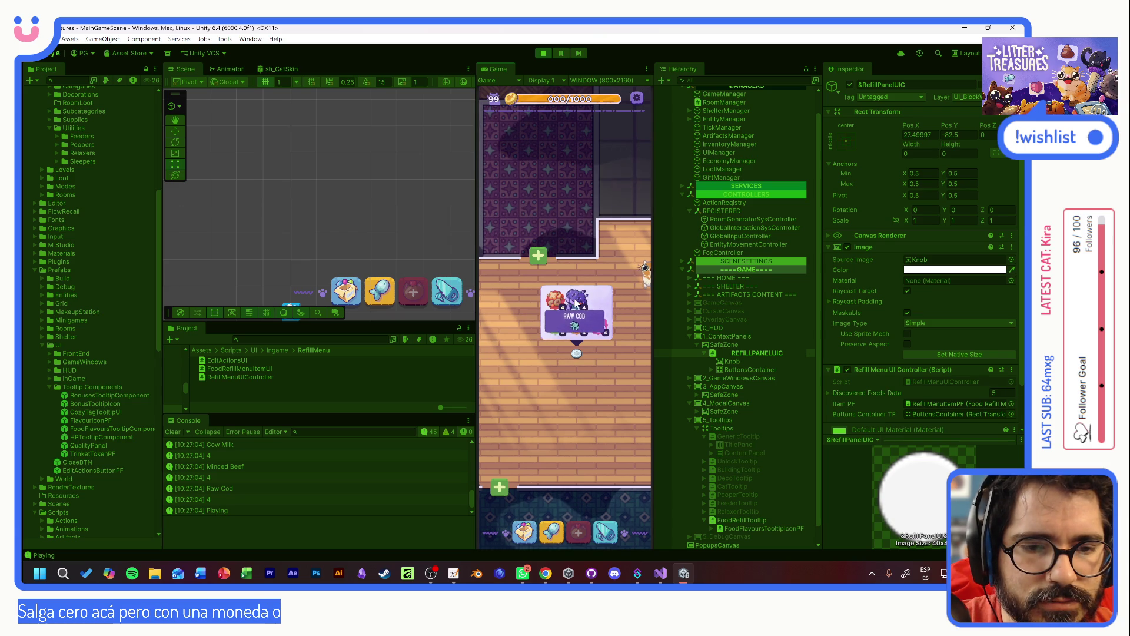
pyautogui.moveTo(555, 326)
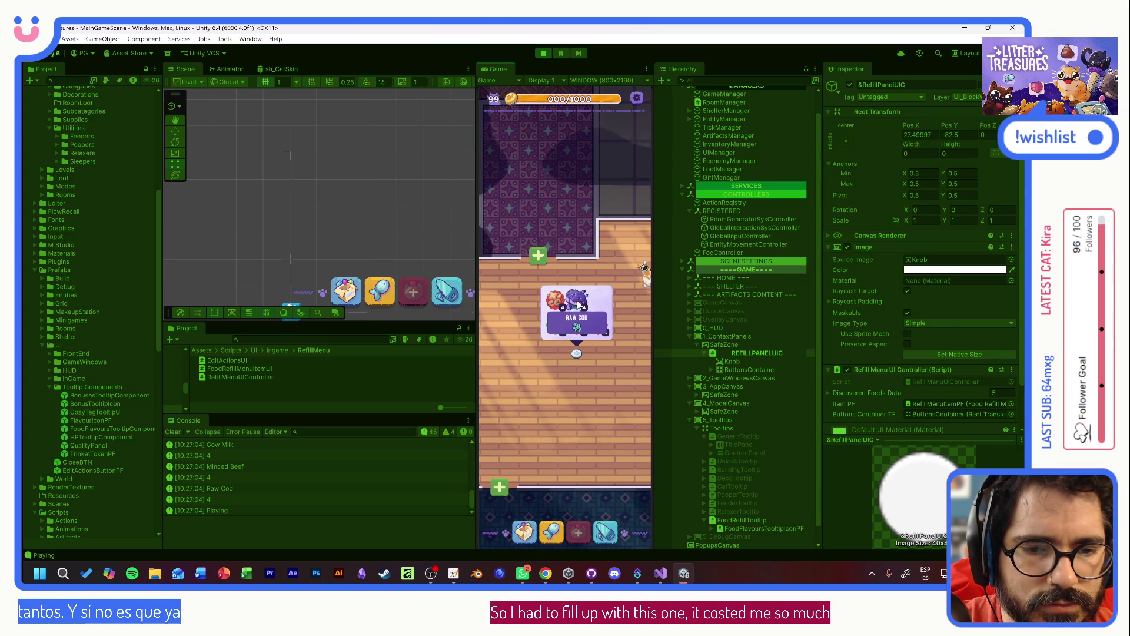
pyautogui.click(583, 361)
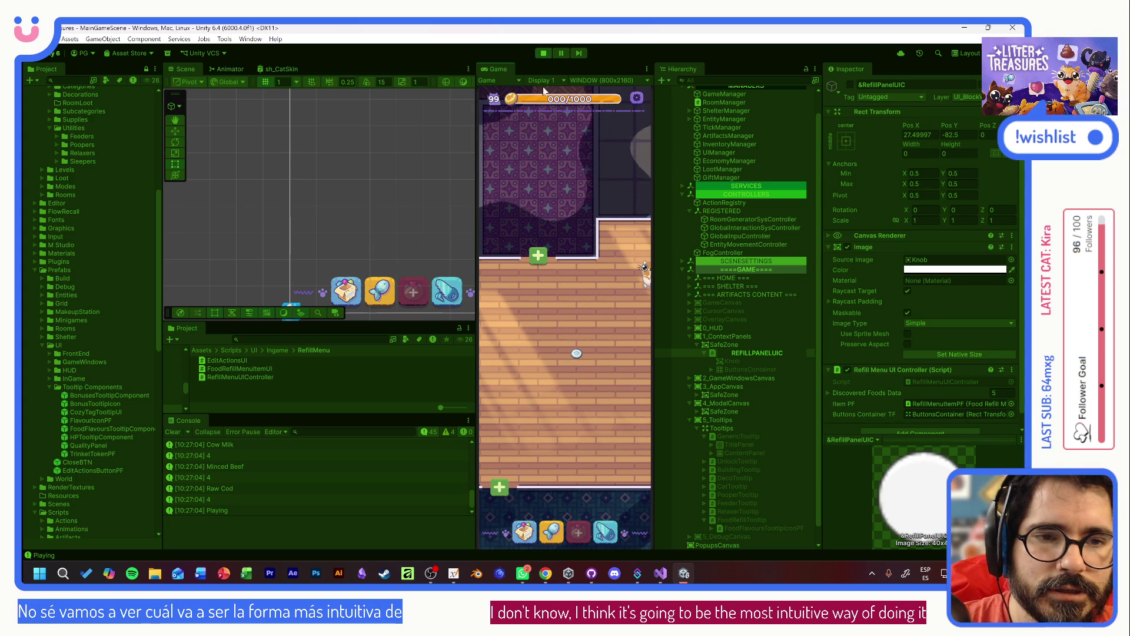
pyautogui.click(545, 54)
pyautogui.click(592, 574)
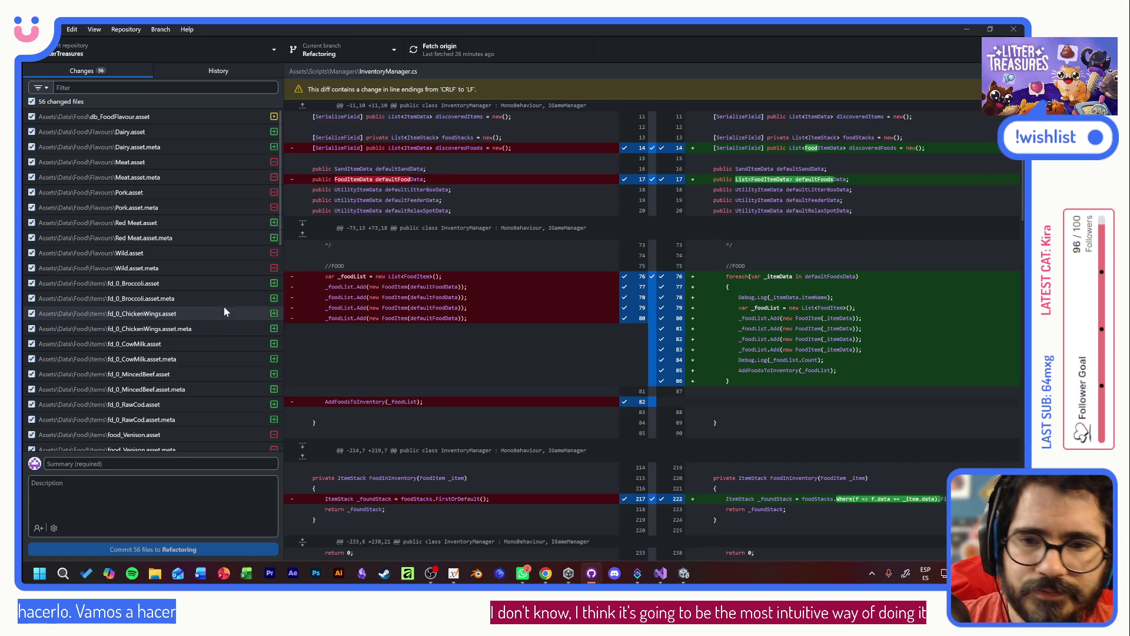
# - Commit the 56 files to Refactoring as 'RefillMenu + Tooltips' and push to origin
pyautogui.click(153, 463)
pyautogui.write('R')
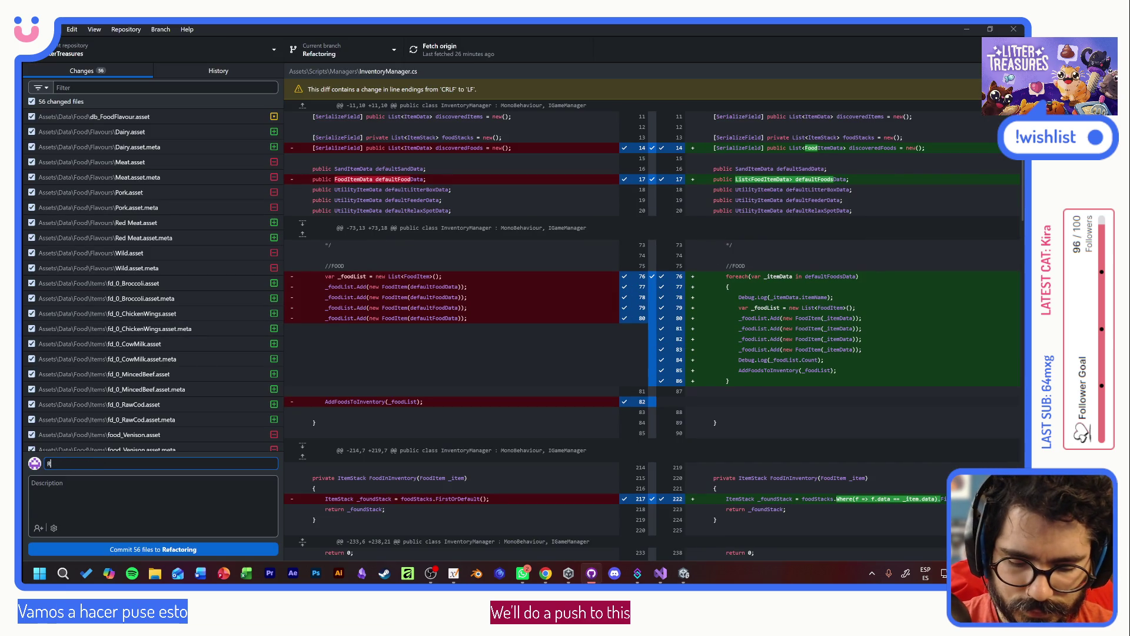
pyautogui.write('efillMenu + Tooltips')
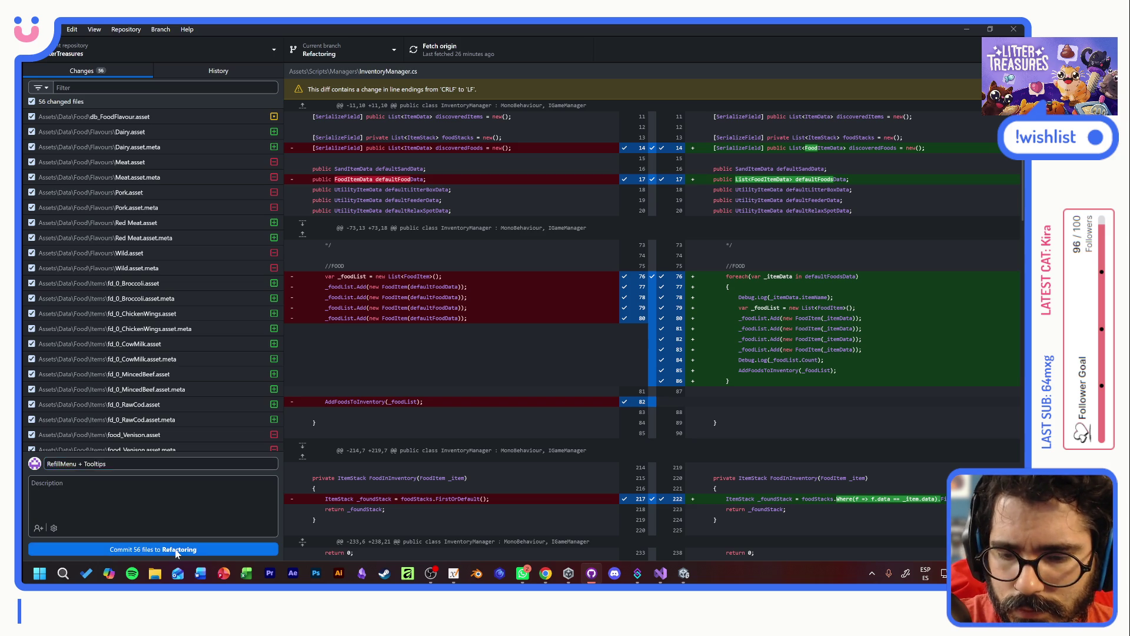
pyautogui.click(177, 551)
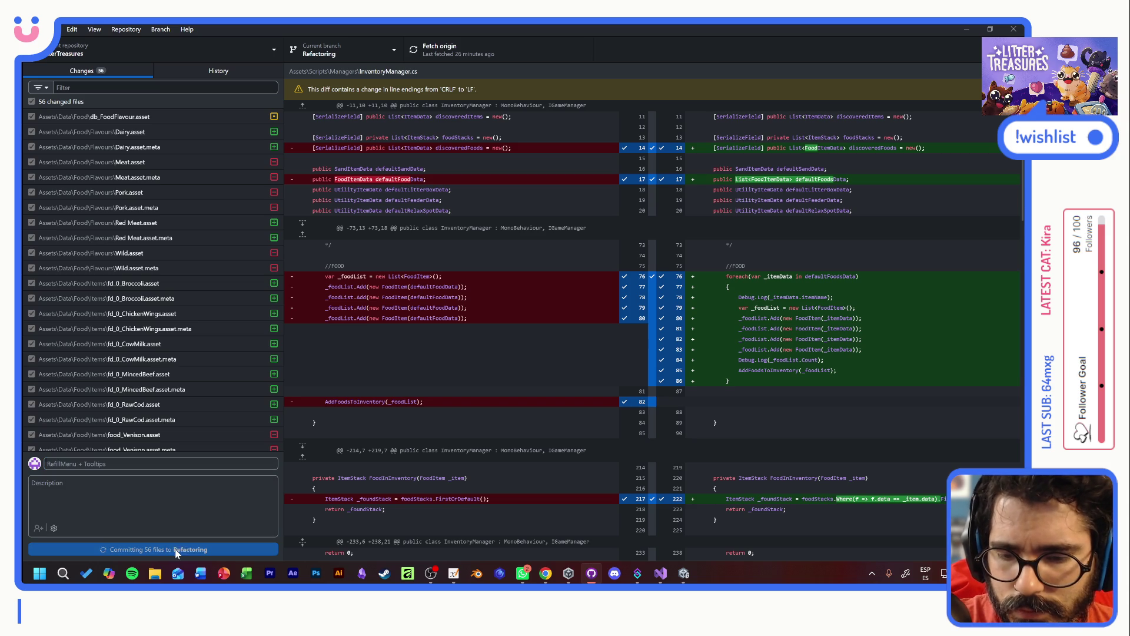
pyautogui.click(472, 44)
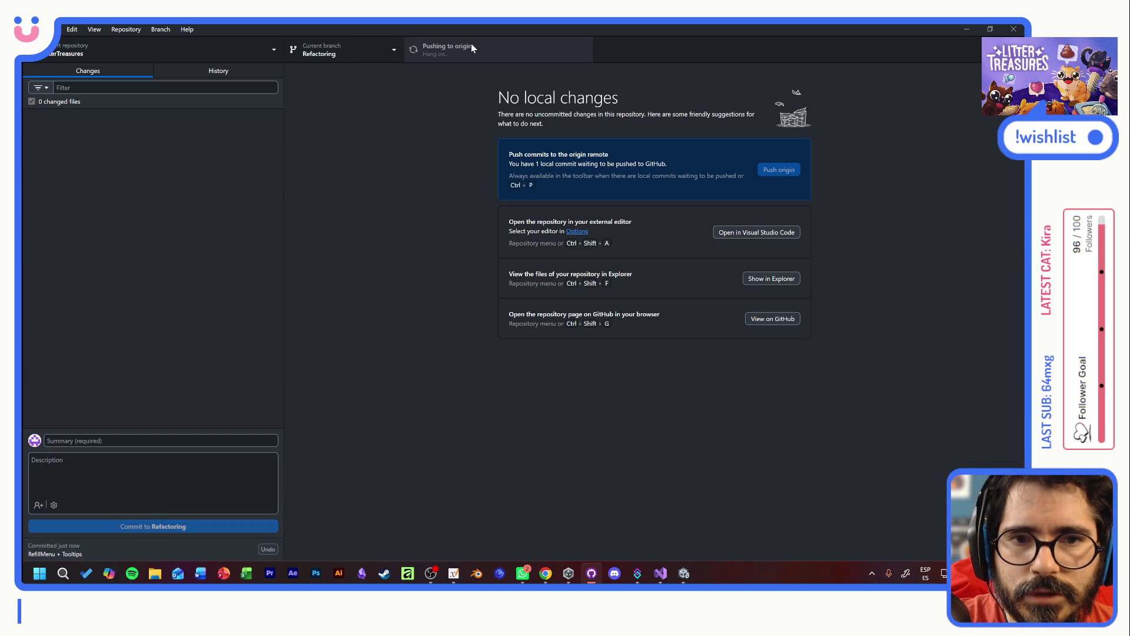
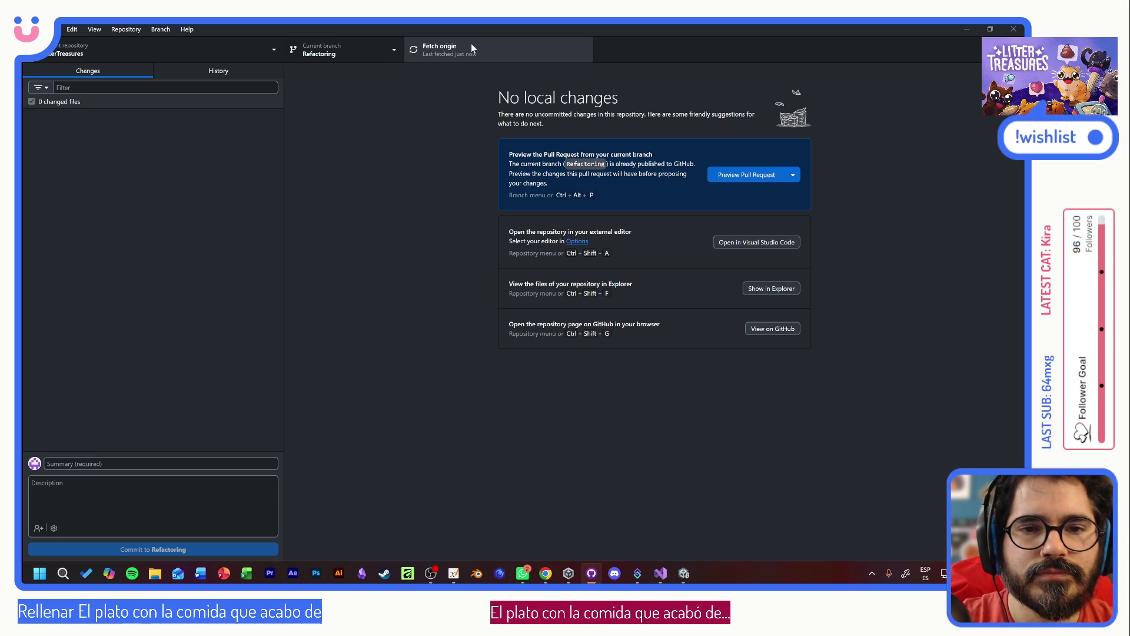
# - Leave GitHub Desktop, which shows no local changes, and bring the Unity editor to the front
pyautogui.hotkey('alt', 'Tab')
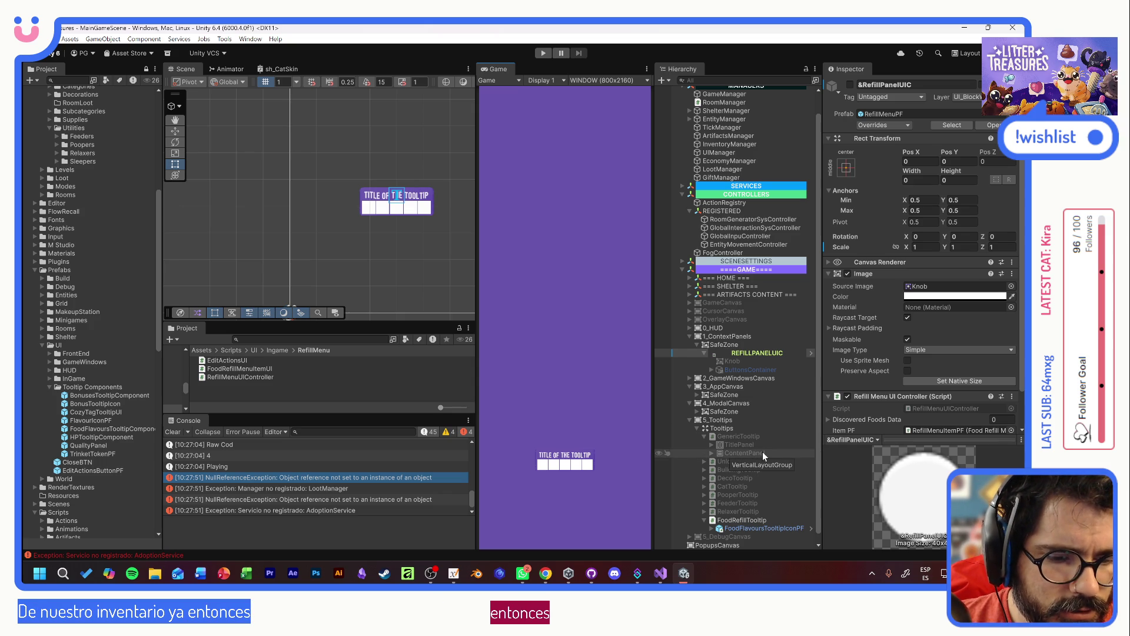
# - Check the tooltip objects, then deactivate FoodRefillTooltip to hide its placeholder tooltip
pyautogui.click(771, 527)
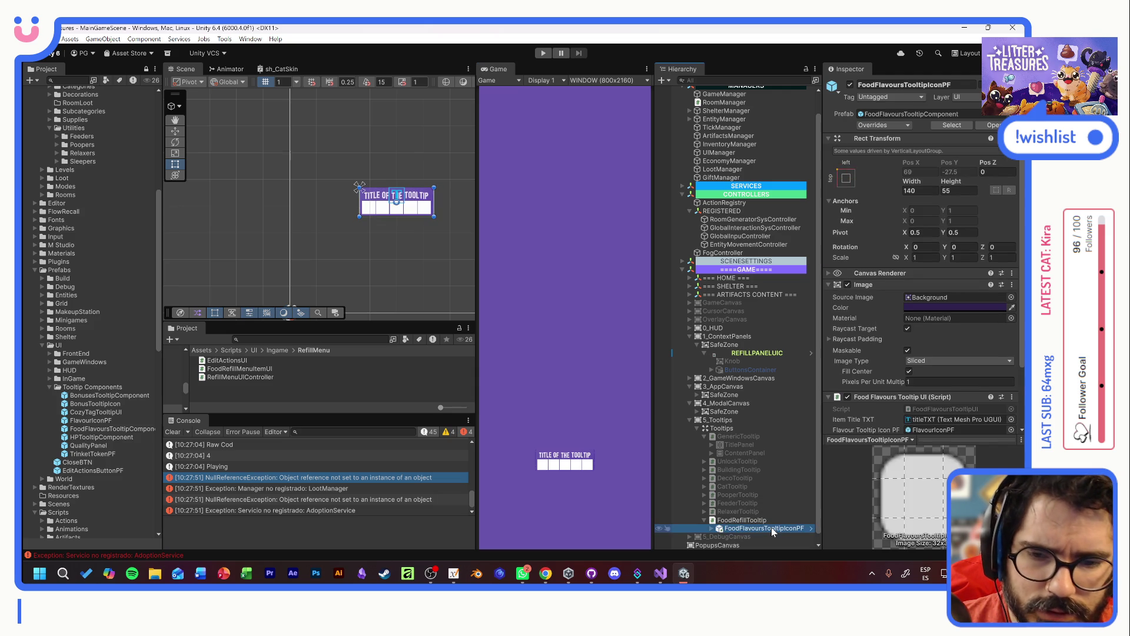
pyautogui.click(109, 429)
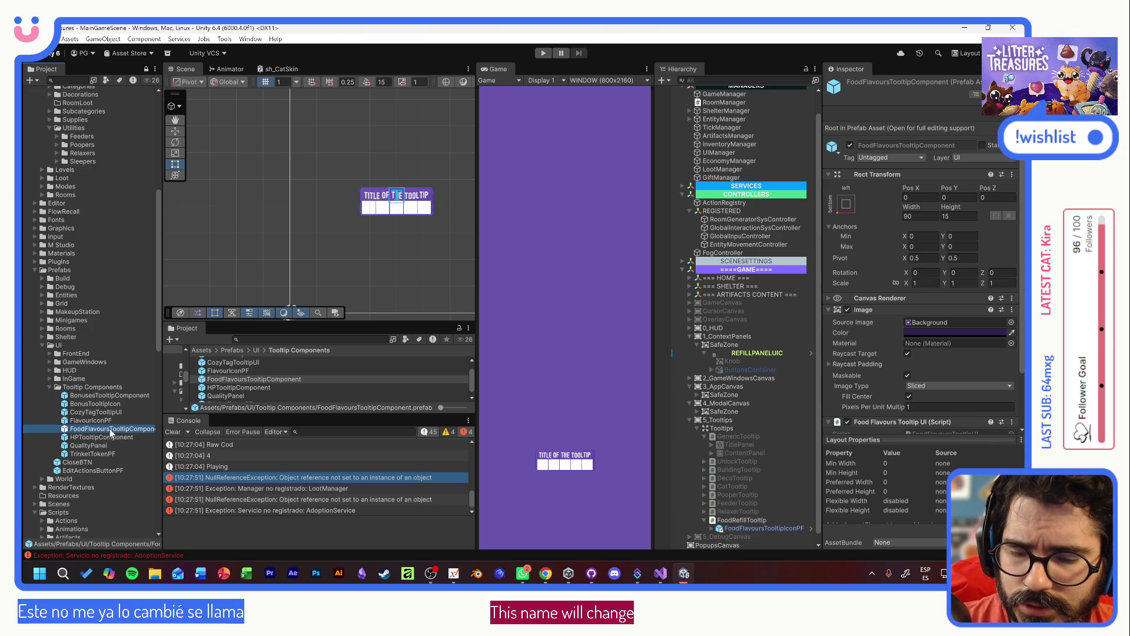
pyautogui.click(753, 528)
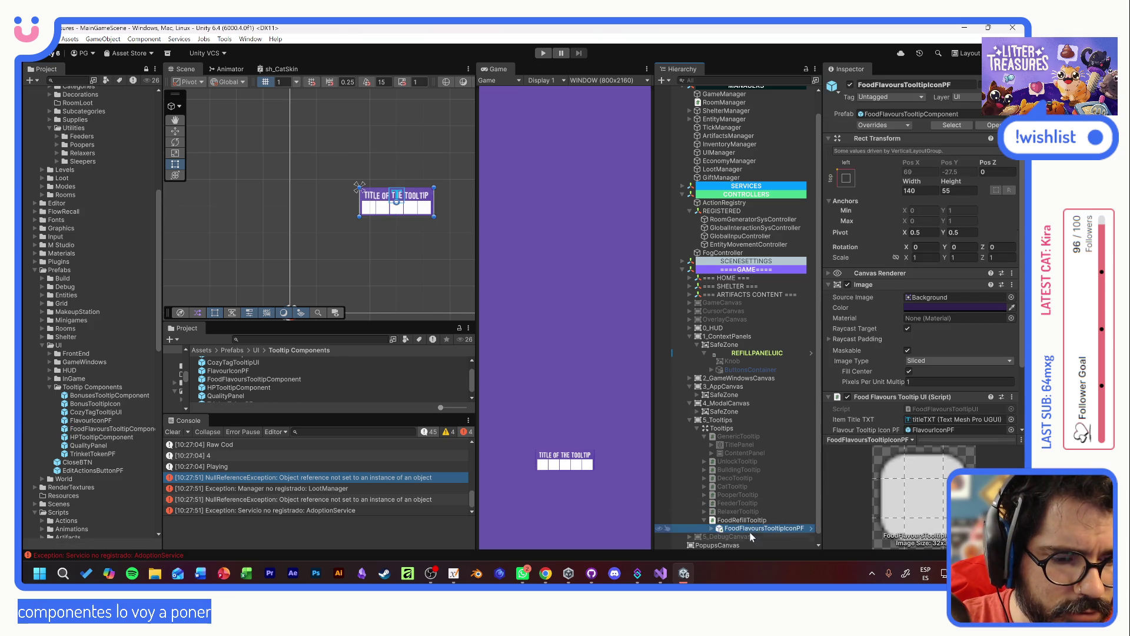
pyautogui.click(772, 511)
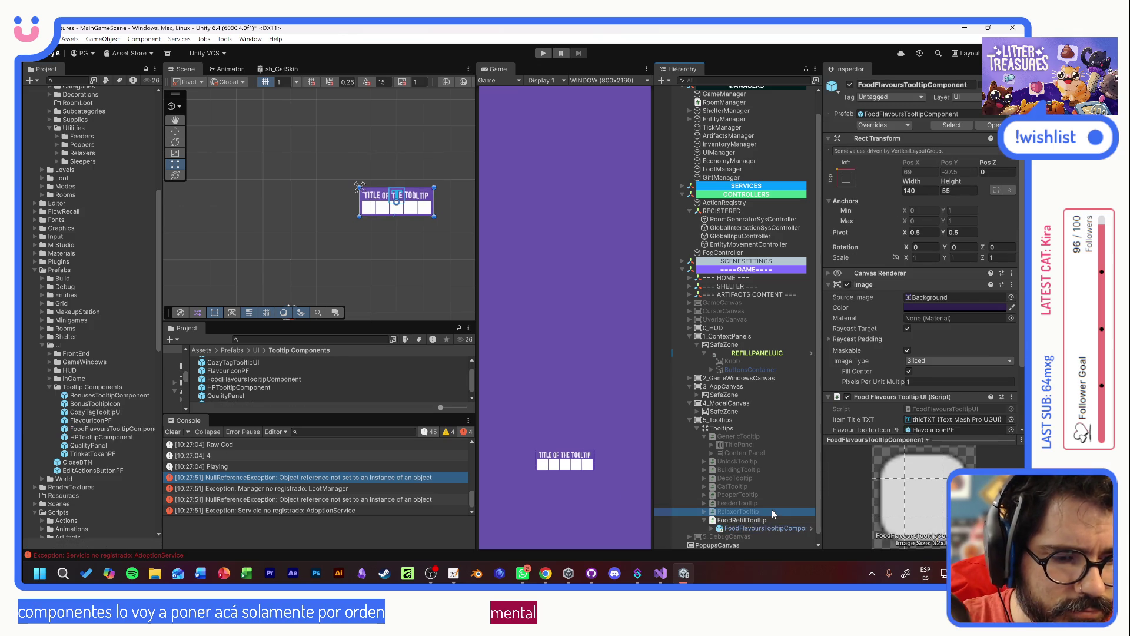
pyautogui.click(521, 135)
pyautogui.click(741, 527)
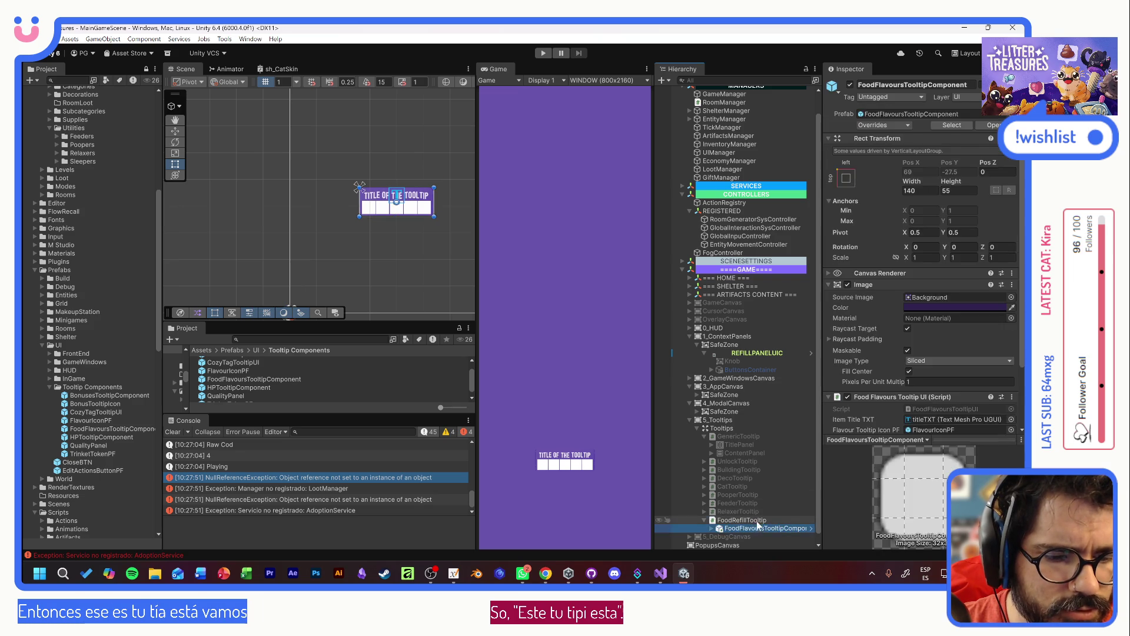
pyautogui.click(748, 520)
pyautogui.click(850, 86)
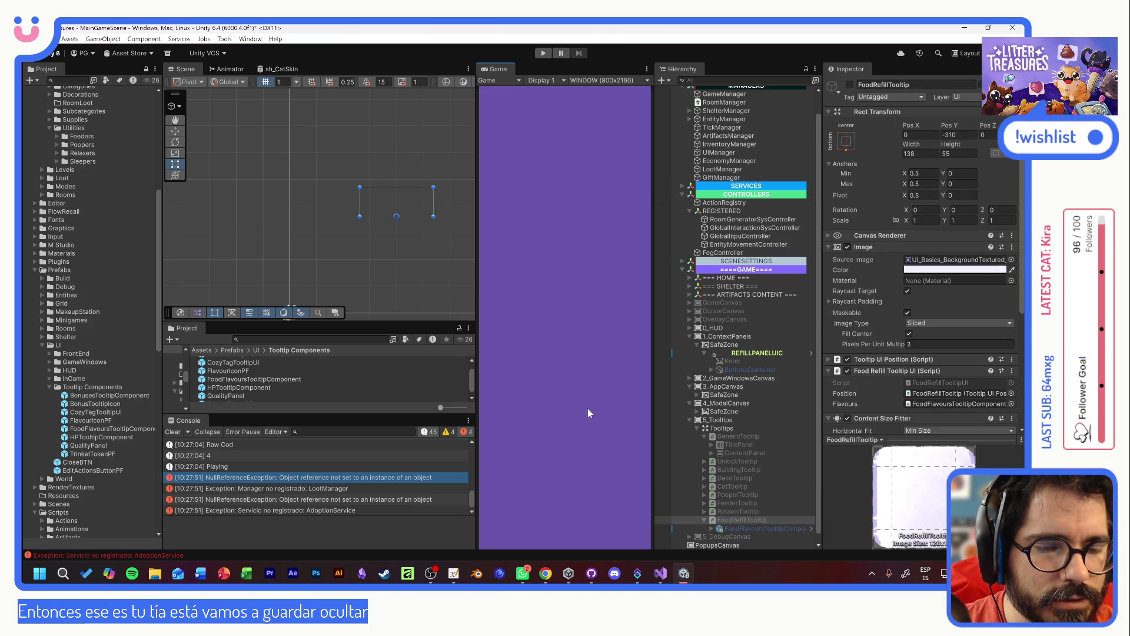
# - Select REFILLPANELUIC and open its RefillMenuUIController script for editing
pyautogui.moveTo(412, 220); pyautogui.dragTo(382, 232)
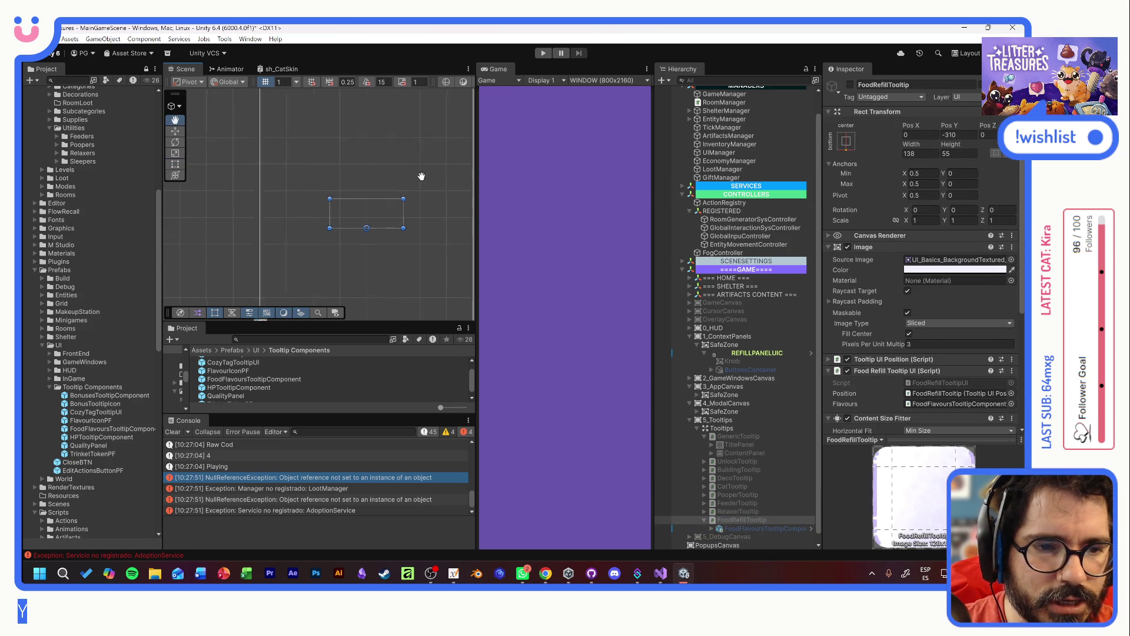
pyautogui.click(763, 354)
pyautogui.doubleClick(957, 408)
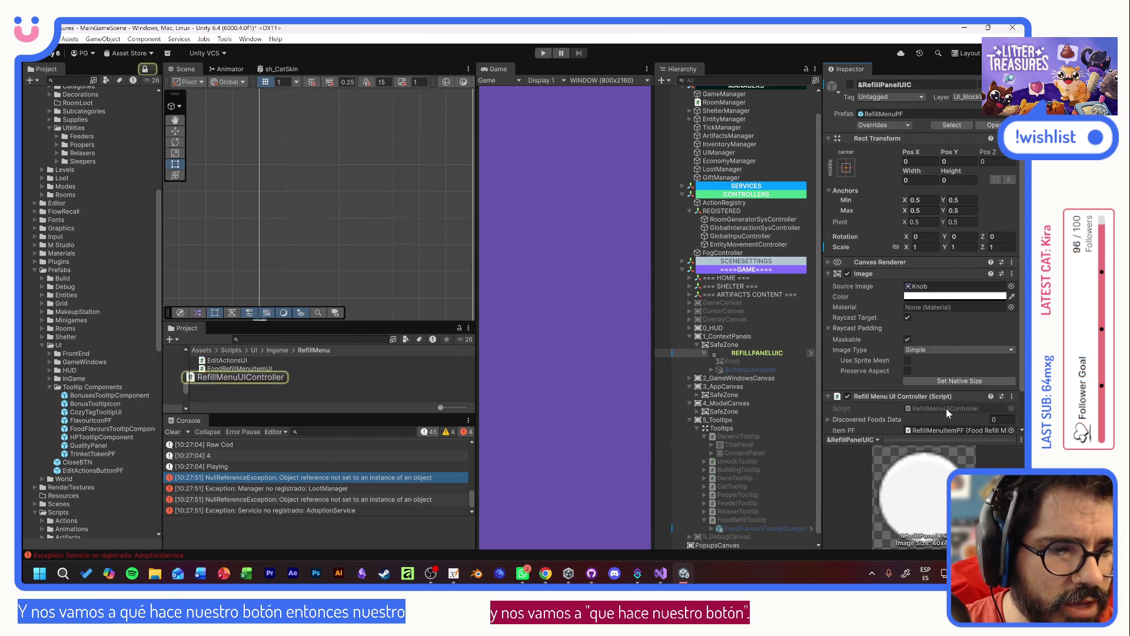
# - Switch to FoodRefillMenuItemUI.cs and review the refillTarget Refill call in OnClick
pyautogui.scroll(-9, 588, 277)
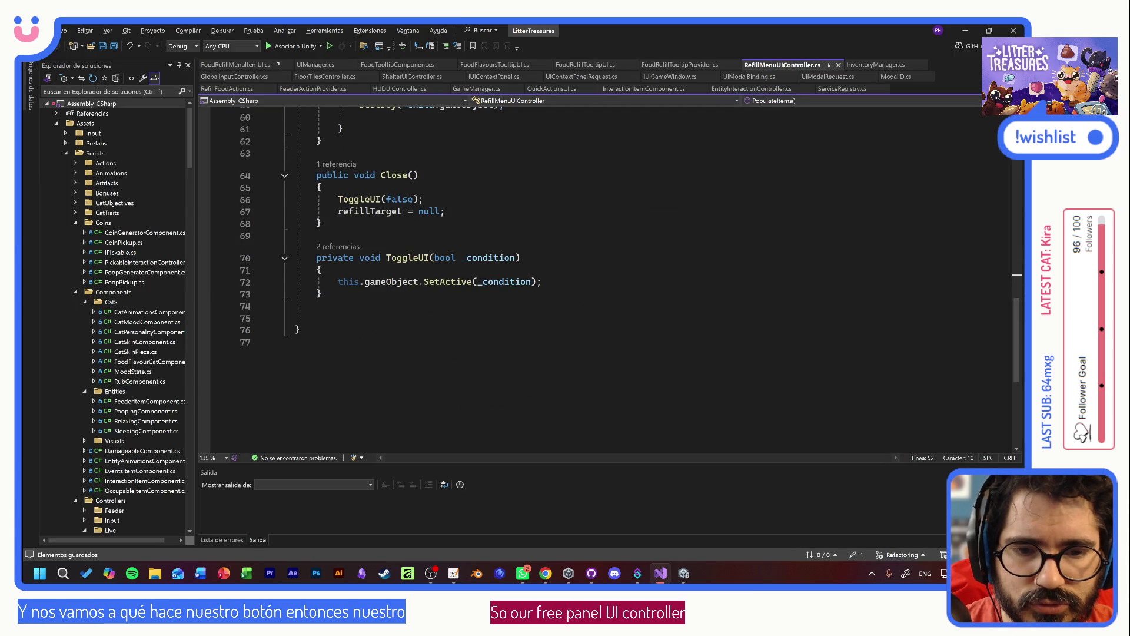
pyautogui.scroll(10, 588, 276)
pyautogui.scroll(6, 589, 276)
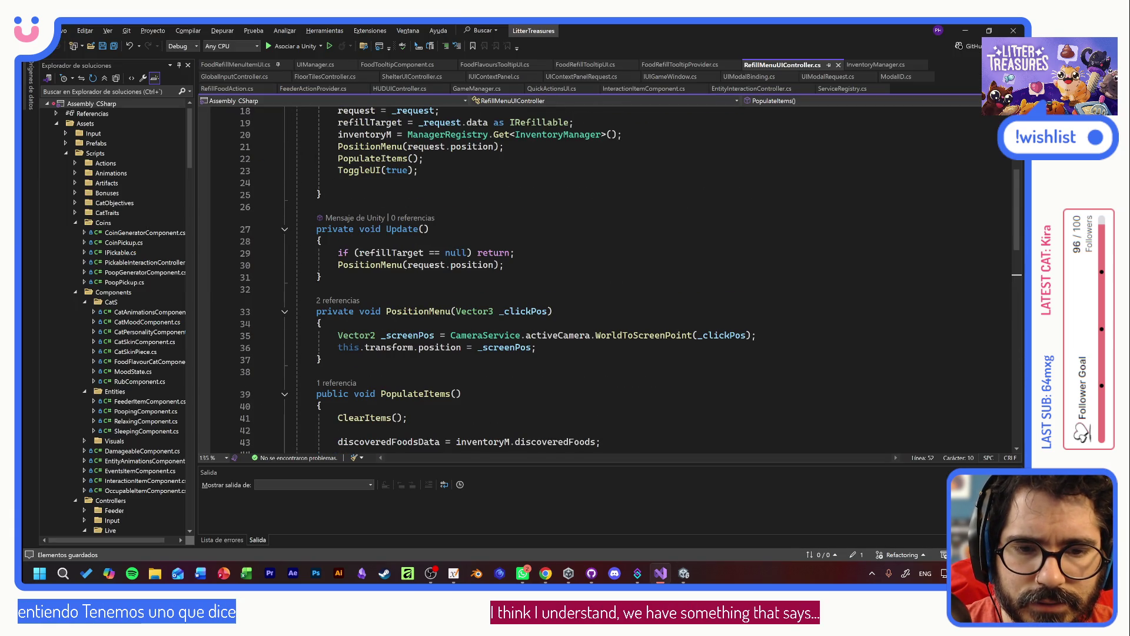
pyautogui.scroll(3, 588, 276)
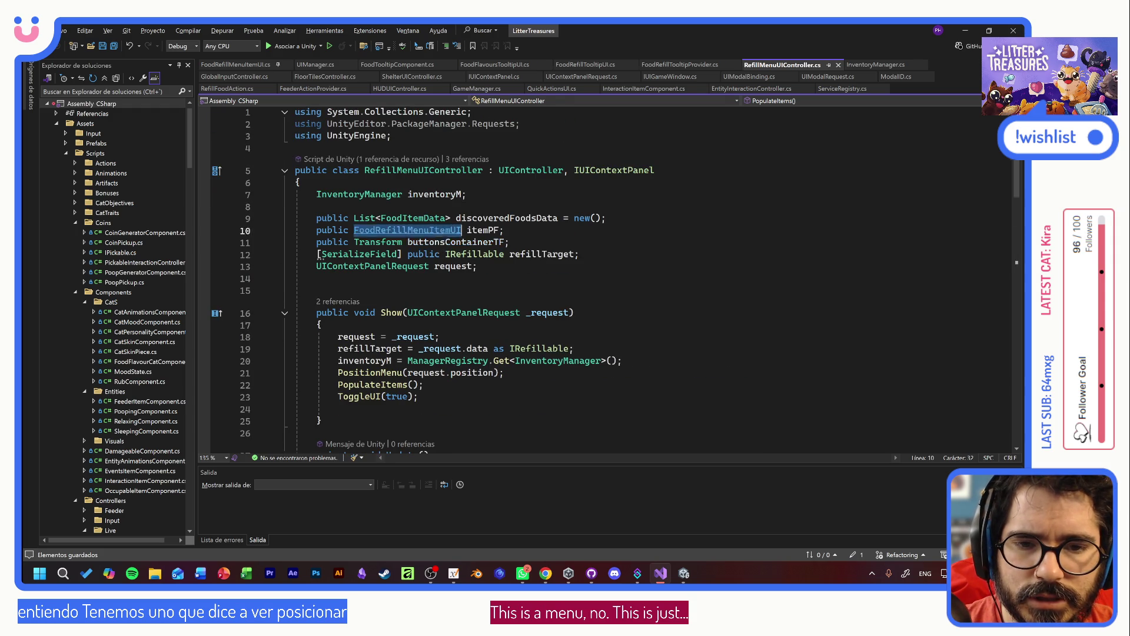
pyautogui.hotkey('ctrl', 'Tab')
pyautogui.scroll(-6, 607, 277)
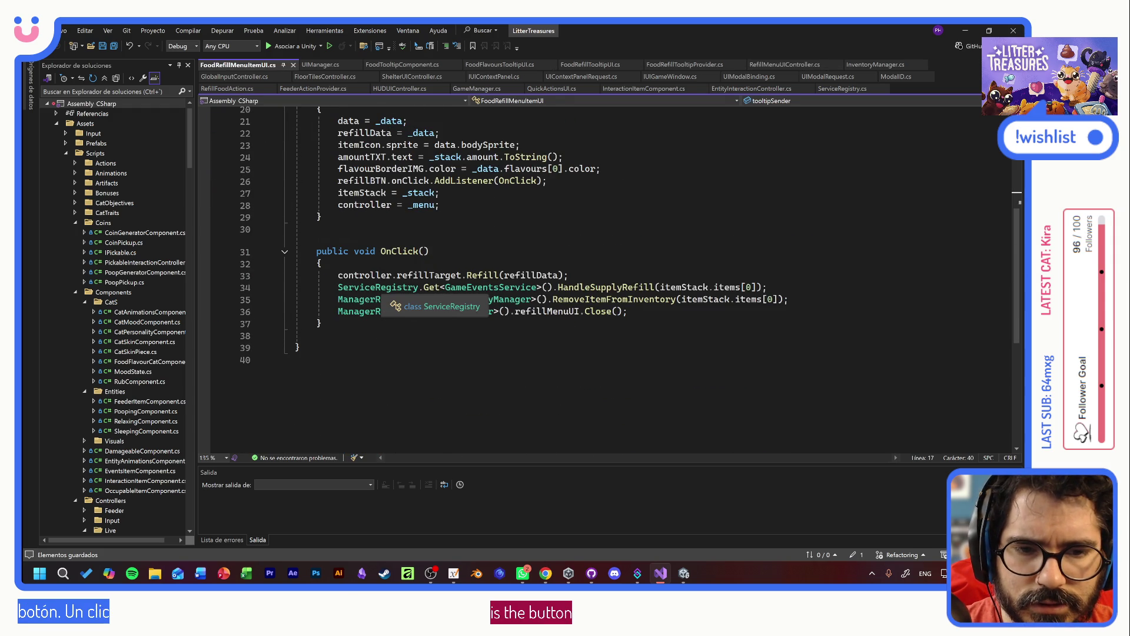
pyautogui.click(438, 274)
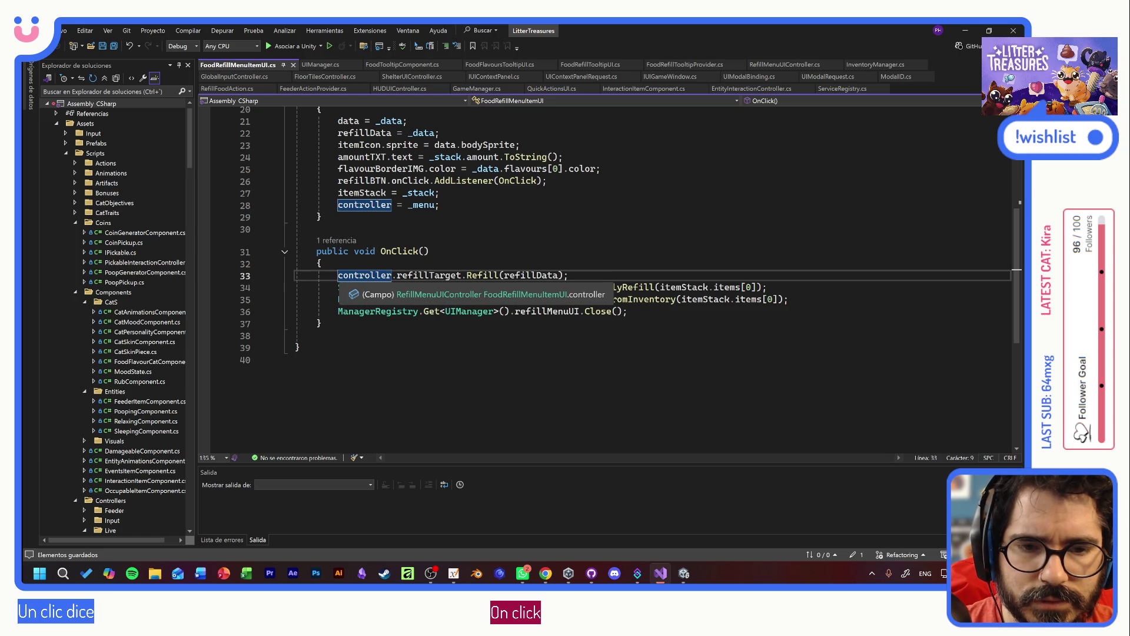
pyautogui.moveTo(452, 275); pyautogui.dragTo(570, 275)
pyautogui.click(569, 275)
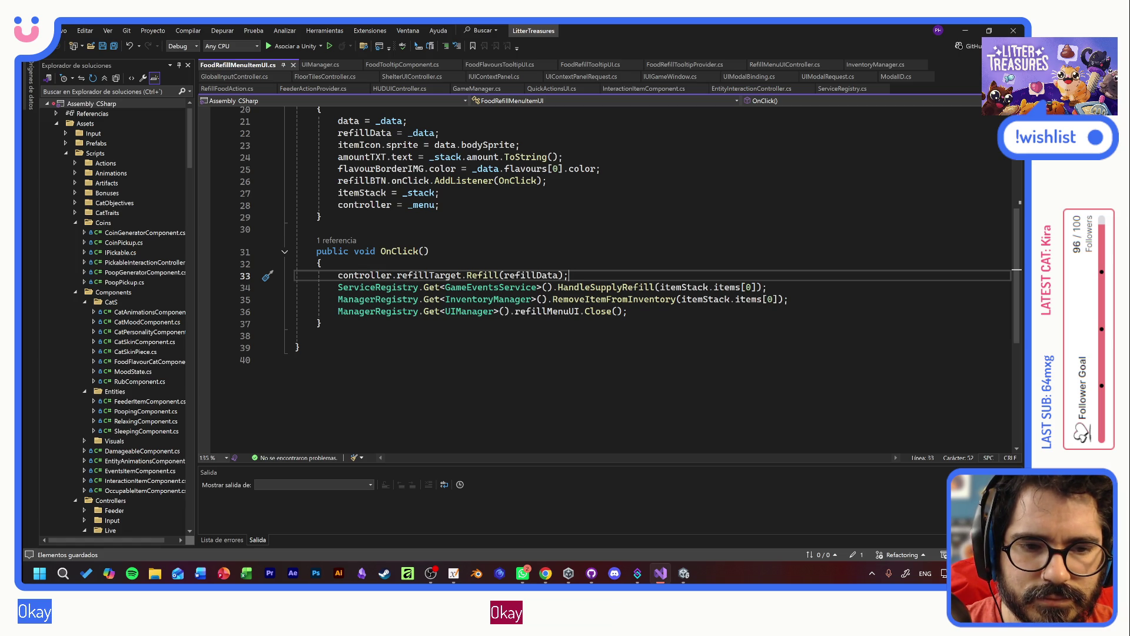
# - Wrap the supply-refill, inventory-removal and menu-close lines in /* */ and save the script
pyautogui.press('Return')
pyautogui.press('Return')
pyautogui.write('/*')
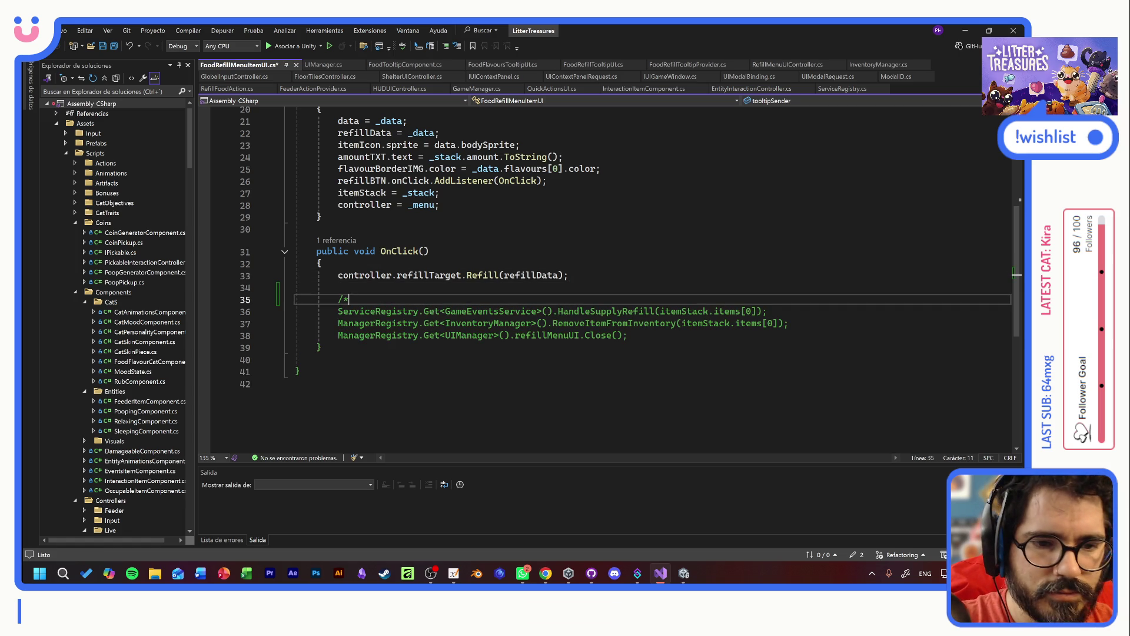
pyautogui.click(628, 335)
pyautogui.press('Return')
pyautogui.write('*/')
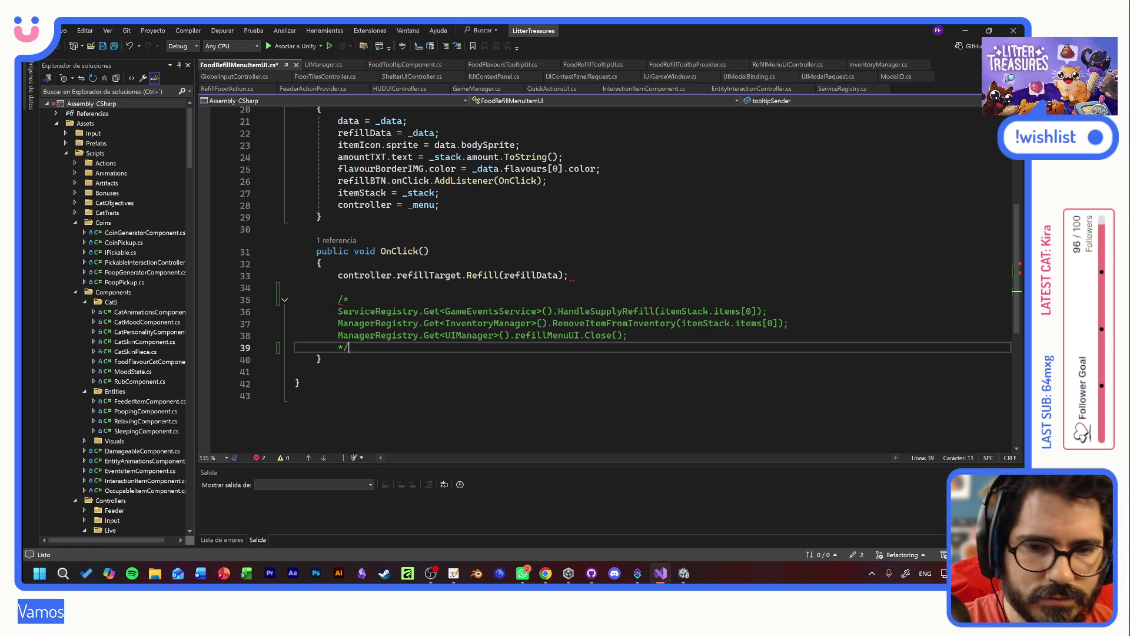
pyautogui.hotkey('ctrl', 's')
pyautogui.press('Up')
pyautogui.press('Up')
pyautogui.press('Up')
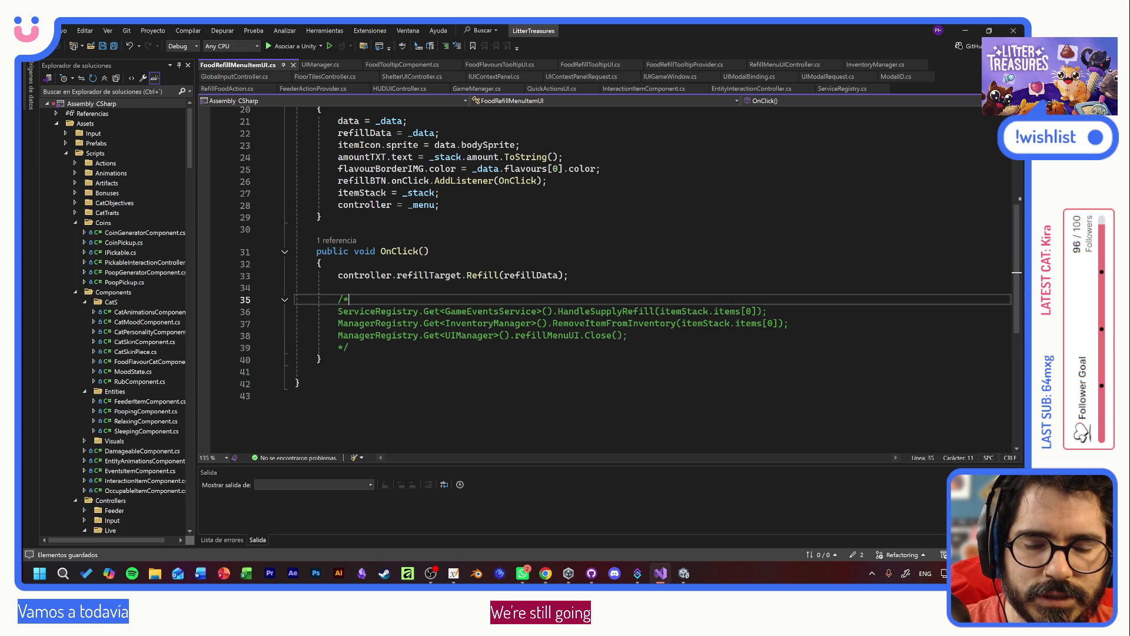
pyautogui.moveTo(338, 299); pyautogui.dragTo(317, 372)
pyautogui.click(317, 371)
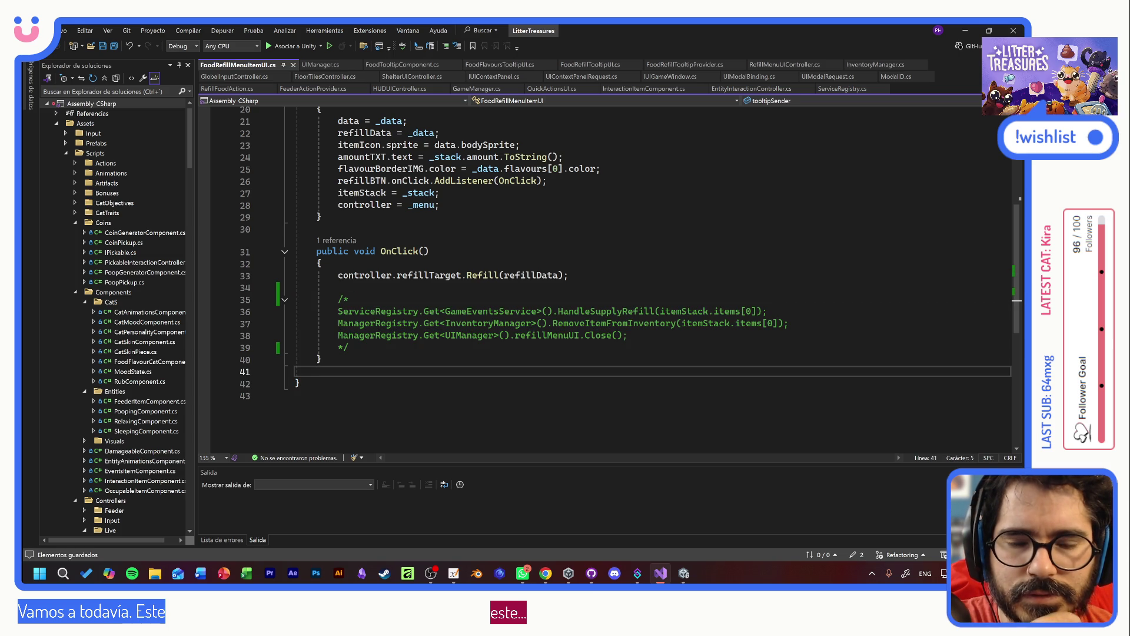
pyautogui.moveTo(295, 287)
pyautogui.mouseDown()
pyautogui.moveTo(589, 336)
pyautogui.moveTo(349, 347)
pyautogui.mouseUp()
pyautogui.click(349, 347)
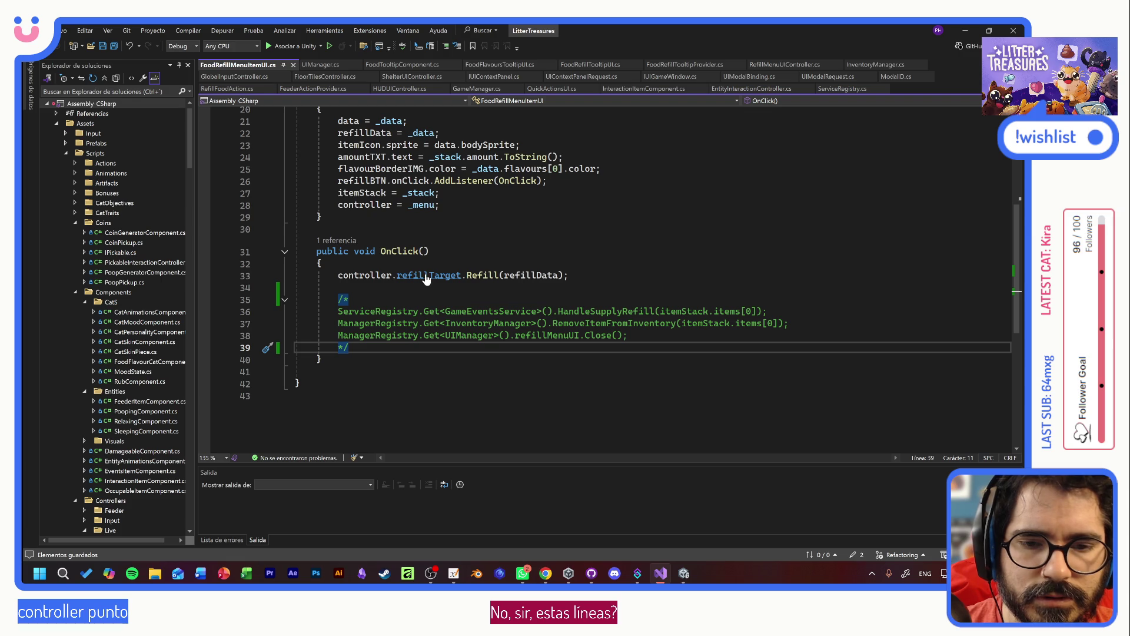
# - Go to refillTarget's declaration and review where it is assigned in Show
pyautogui.doubleClick(418, 277)
pyautogui.press('F12')
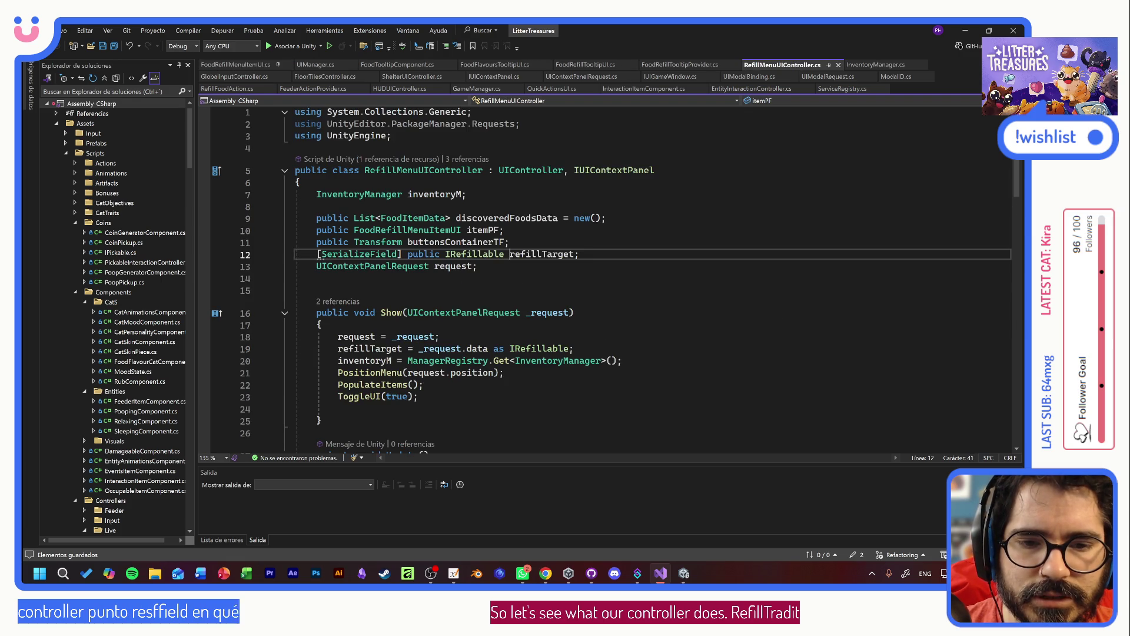
pyautogui.press('Down')
pyautogui.press('Down')
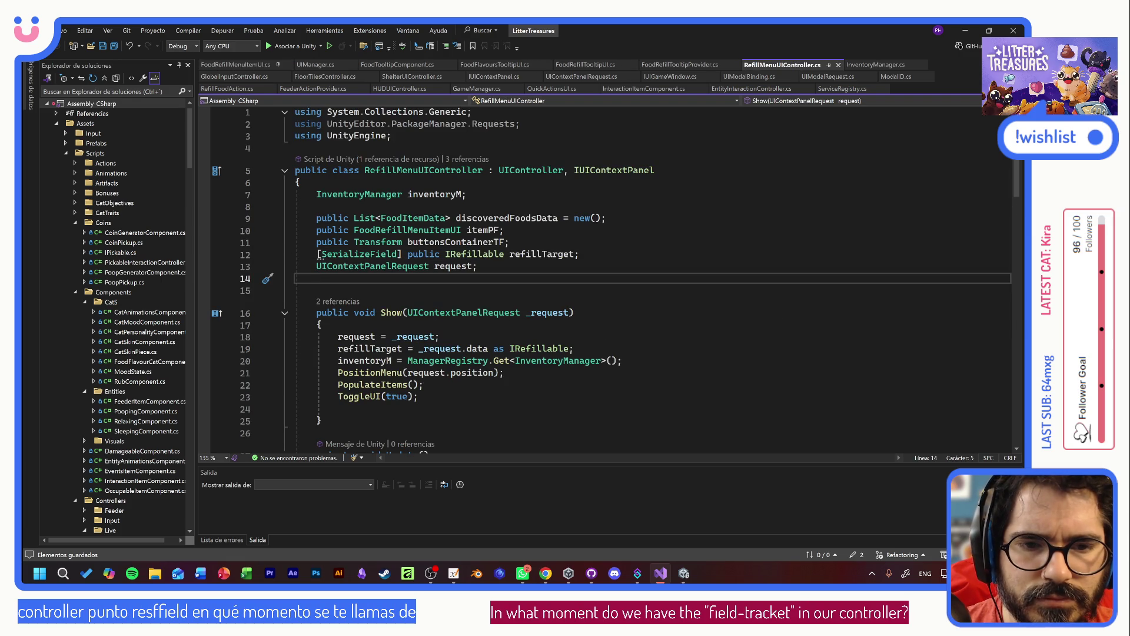
pyautogui.moveTo(579, 253); pyautogui.dragTo(322, 254)
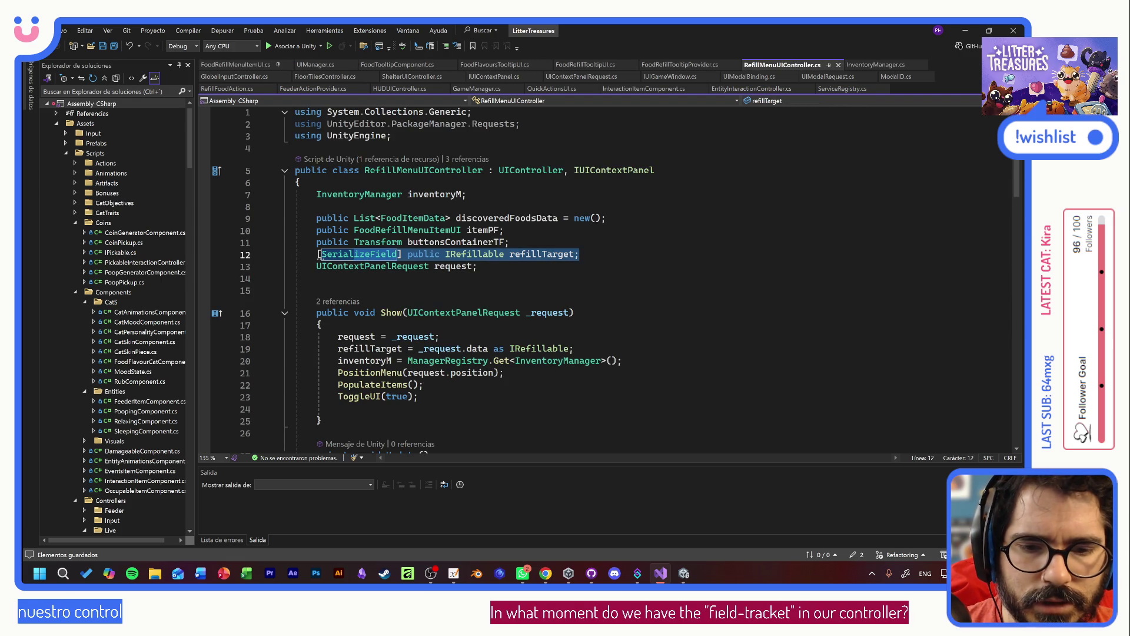
pyautogui.click(440, 336)
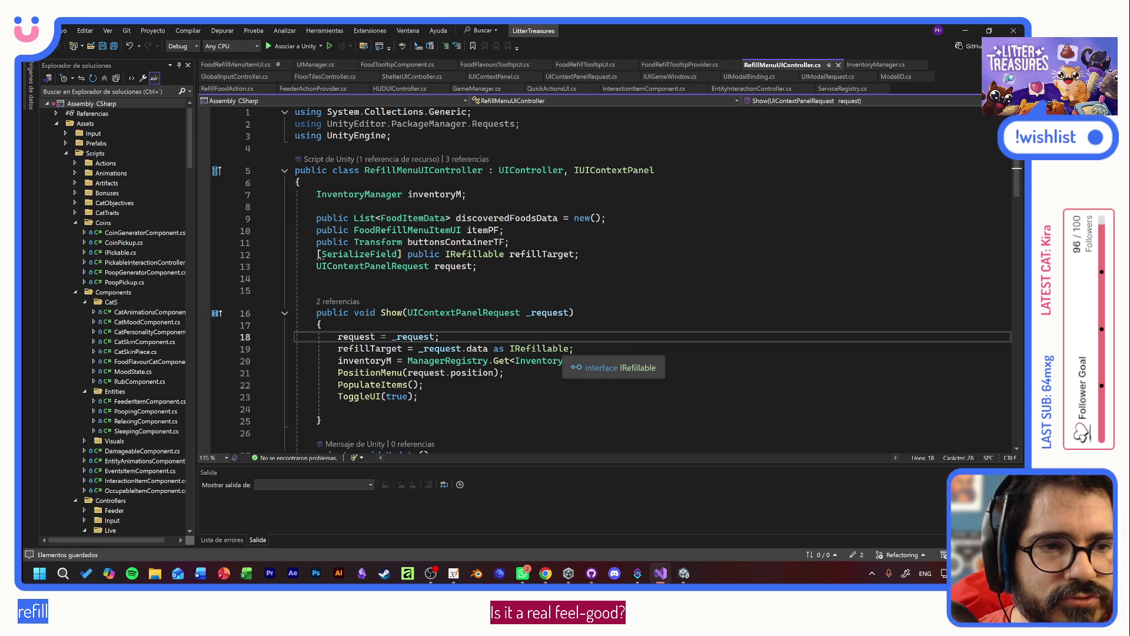
# - Close the extra script tabs, including GameManager and HUDUIController, and return to Unity
pyautogui.middleClick(317, 81)
pyautogui.middleClick(321, 70)
pyautogui.middleClick(321, 70)
pyautogui.middleClick(321, 70)
pyautogui.middleClick(321, 69)
pyautogui.middleClick(321, 69)
pyautogui.middleClick(321, 69)
pyautogui.middleClick(322, 69)
pyautogui.middleClick(321, 69)
pyautogui.middleClick(321, 69)
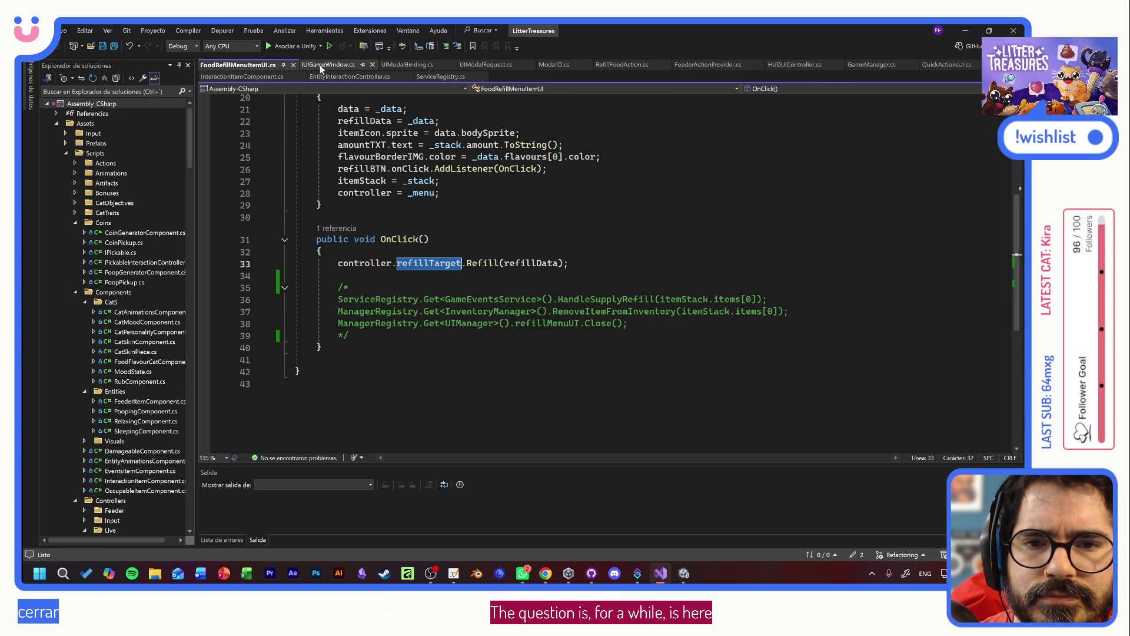
pyautogui.middleClick(321, 69)
pyautogui.middleClick(321, 68)
pyautogui.middleClick(321, 68)
pyautogui.middleClick(321, 68)
pyautogui.middleClick(322, 69)
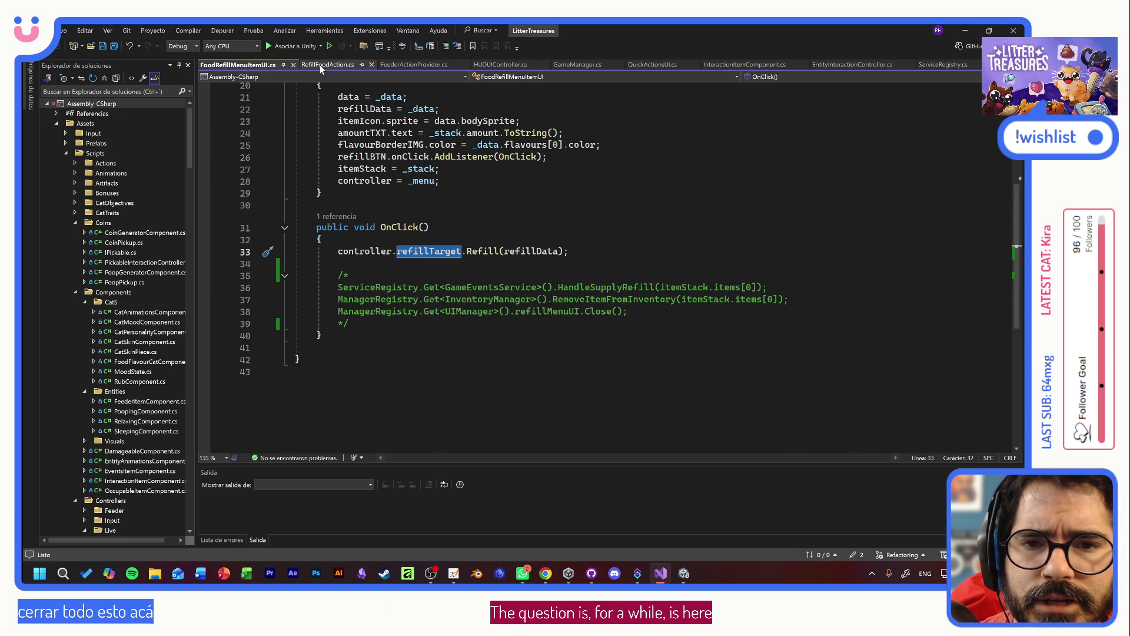
pyautogui.middleClick(321, 69)
pyautogui.middleClick(321, 69)
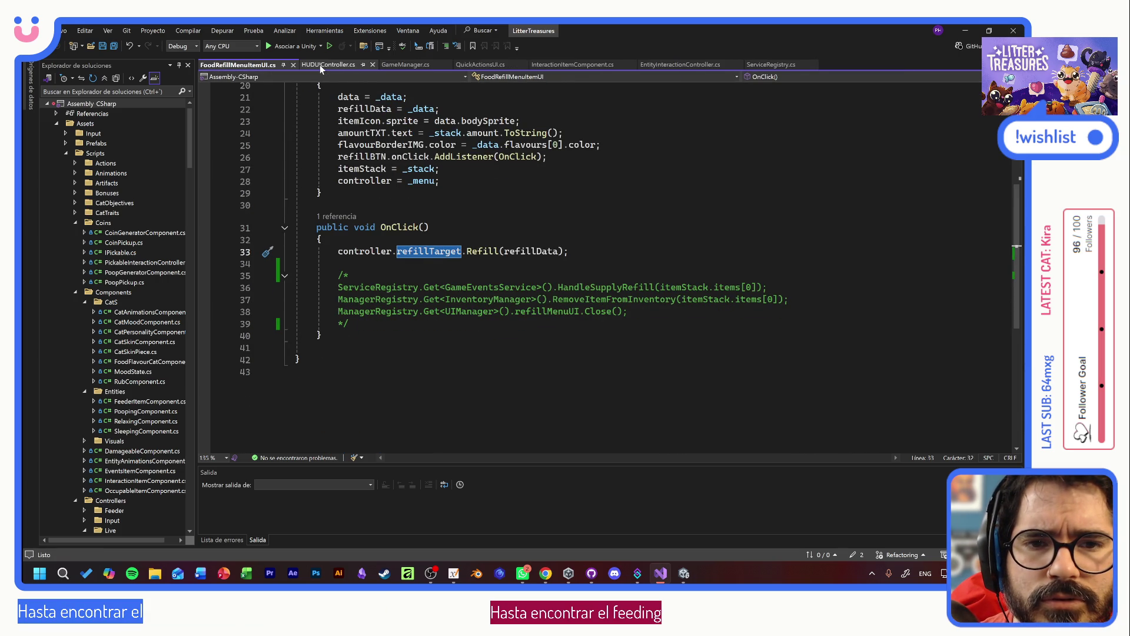
pyautogui.middleClick(321, 69)
pyautogui.middleClick(321, 69)
pyautogui.middleClick(321, 69)
pyautogui.middleClick(320, 69)
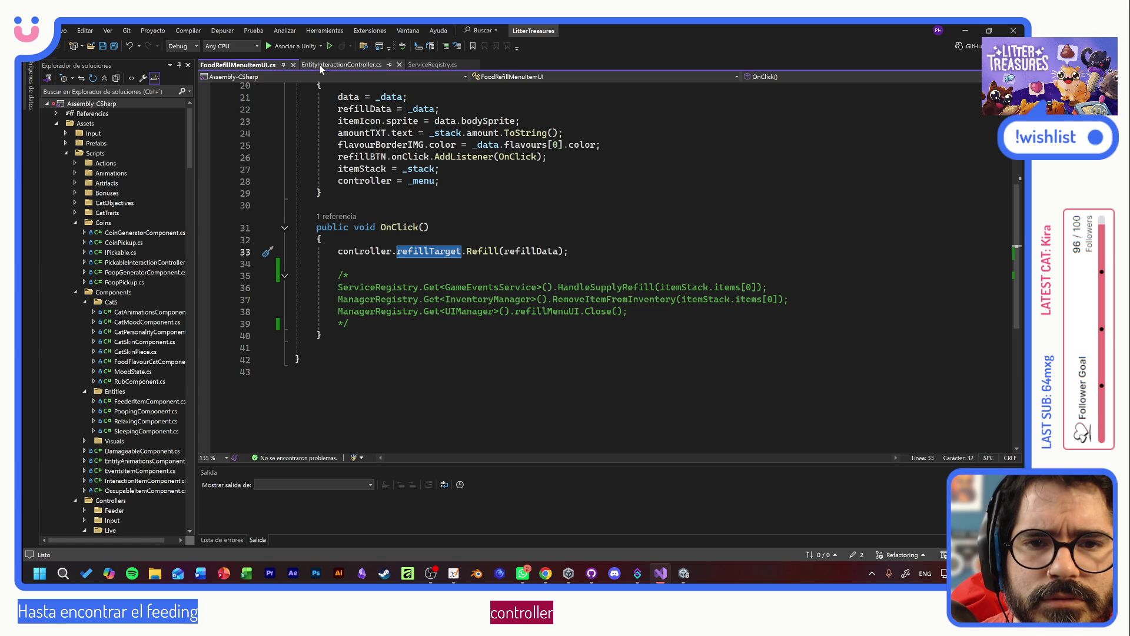
pyautogui.middleClick(321, 69)
pyautogui.middleClick(321, 69)
pyautogui.hotkey('alt', 'Tab')
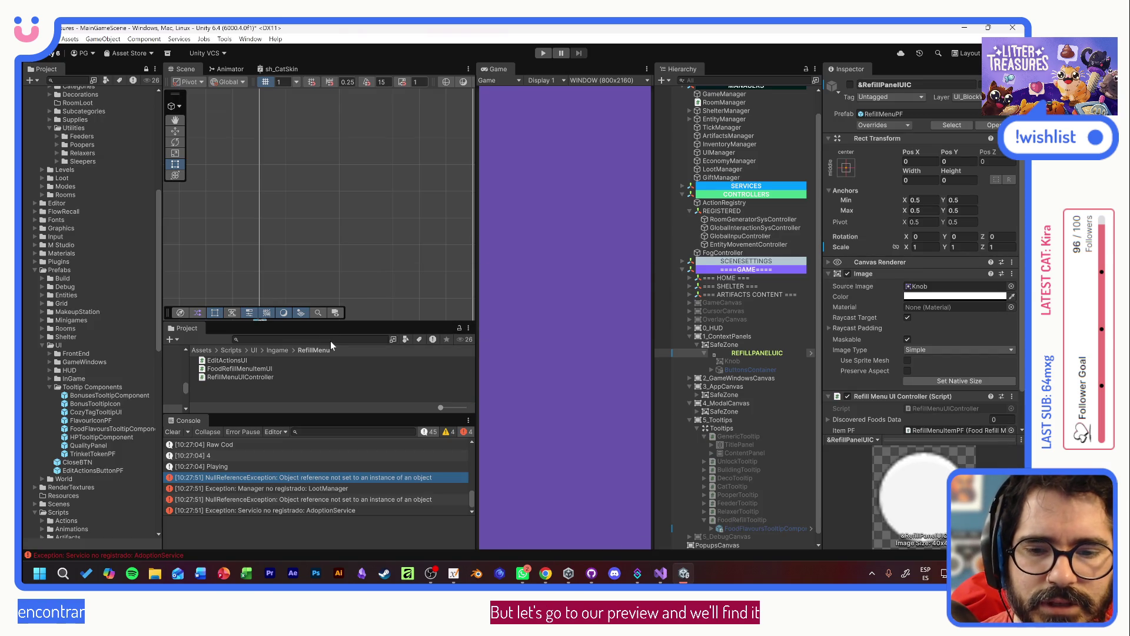
# - Search the Project for 'feederpf' and open the FeederPF prefab
pyautogui.click(331, 340)
pyautogui.write('feed')
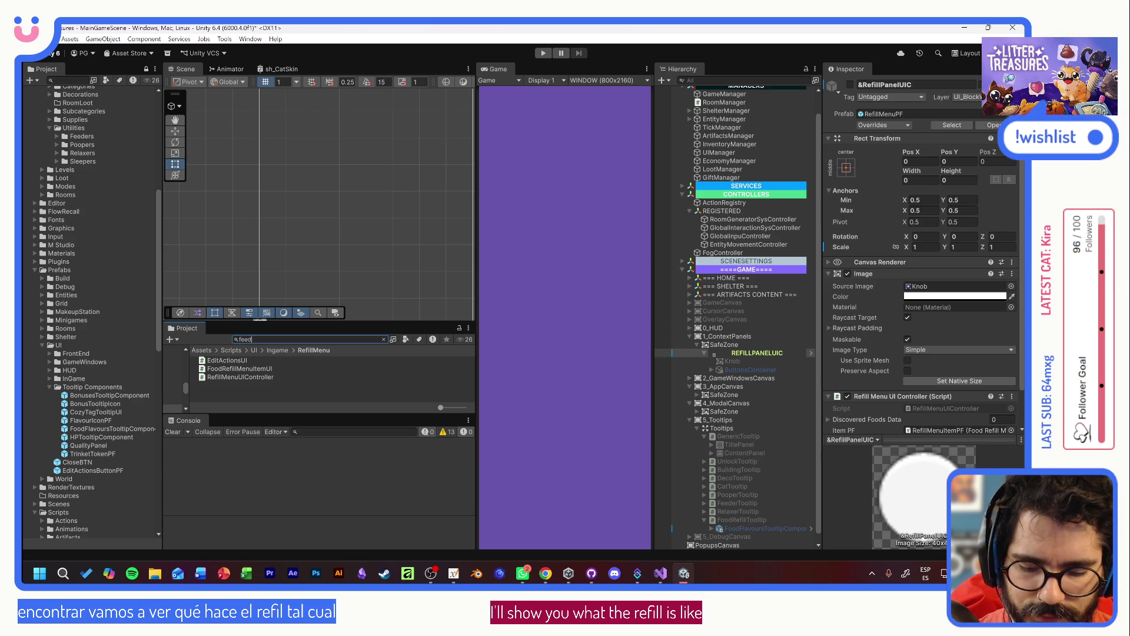
pyautogui.write('erpf')
pyautogui.doubleClick(222, 360)
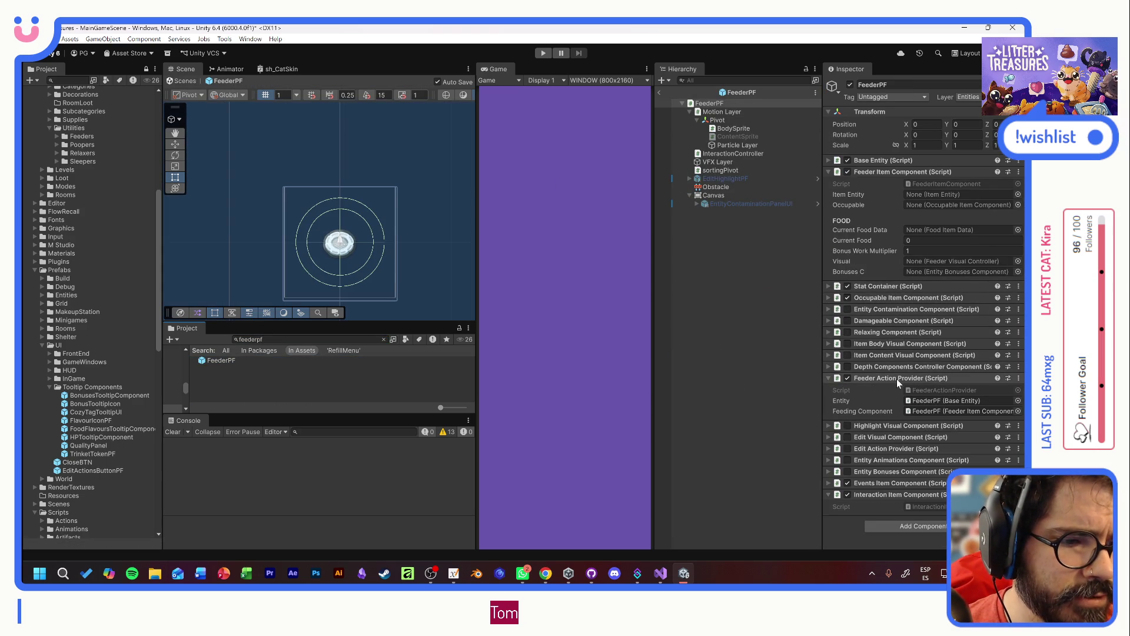
# - Move the Feeder Action Provider component to just above Events Item Component
pyautogui.click(879, 380)
pyautogui.moveTo(895, 380)
pyautogui.mouseDown()
pyautogui.moveTo(902, 447)
pyautogui.moveTo(883, 442)
pyautogui.mouseUp()
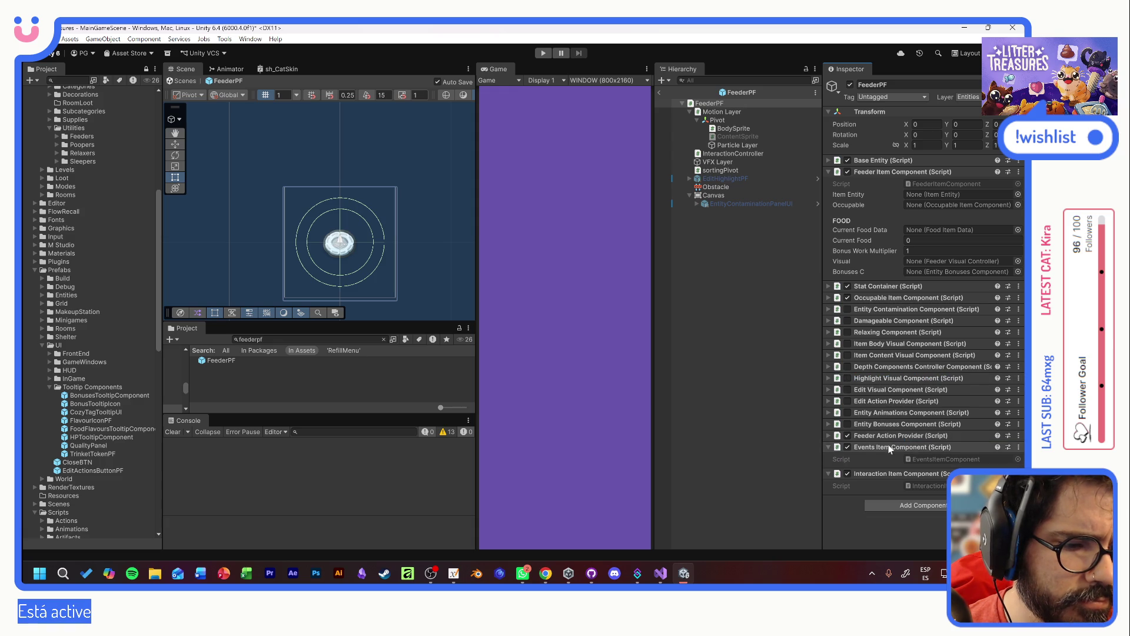
pyautogui.click(831, 447)
pyautogui.click(830, 448)
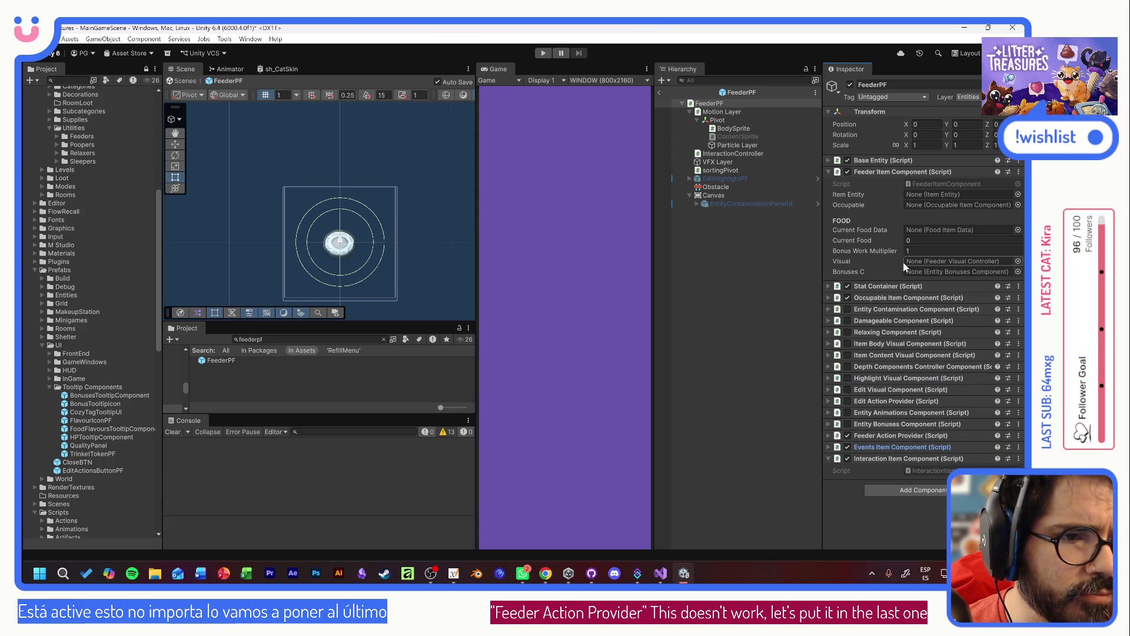
# - In FeederItemComponent.cs, uncomment visual.Refill(_foodData) in the Refill method and save
pyautogui.doubleClick(944, 183)
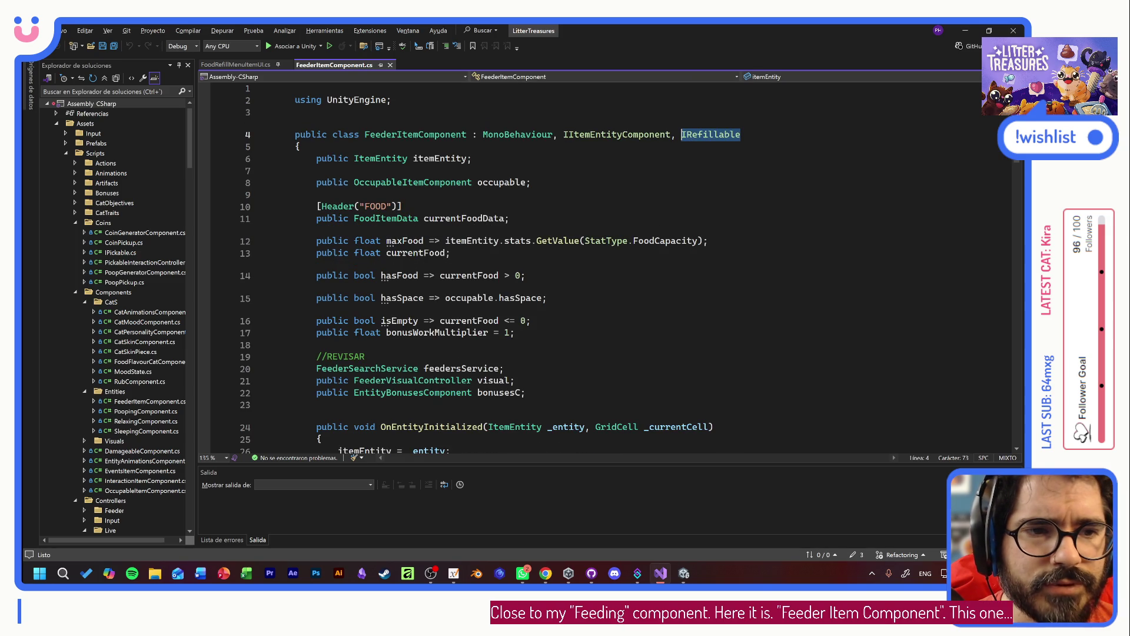
pyautogui.click(510, 182)
pyautogui.scroll(-4, 670, 284)
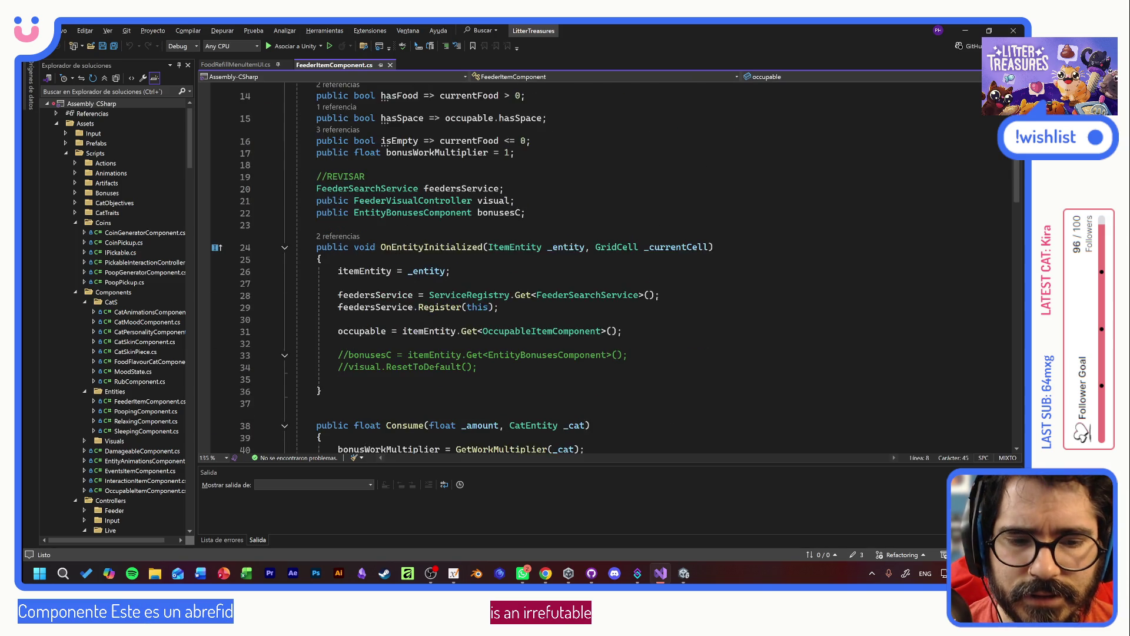
pyautogui.scroll(-15, 670, 284)
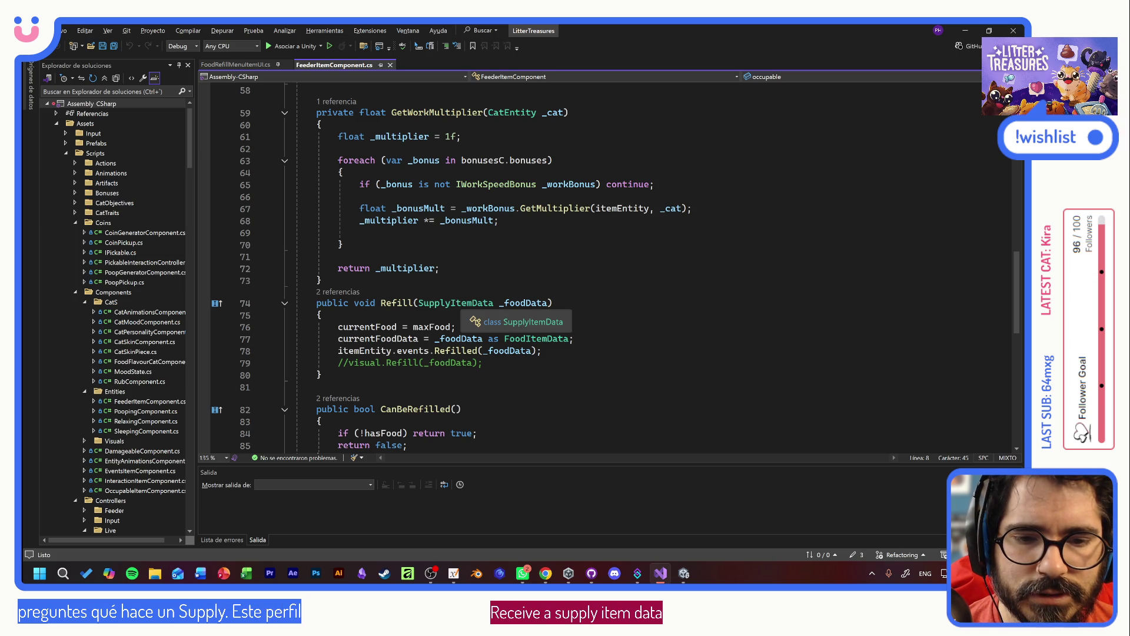
pyautogui.click(321, 315)
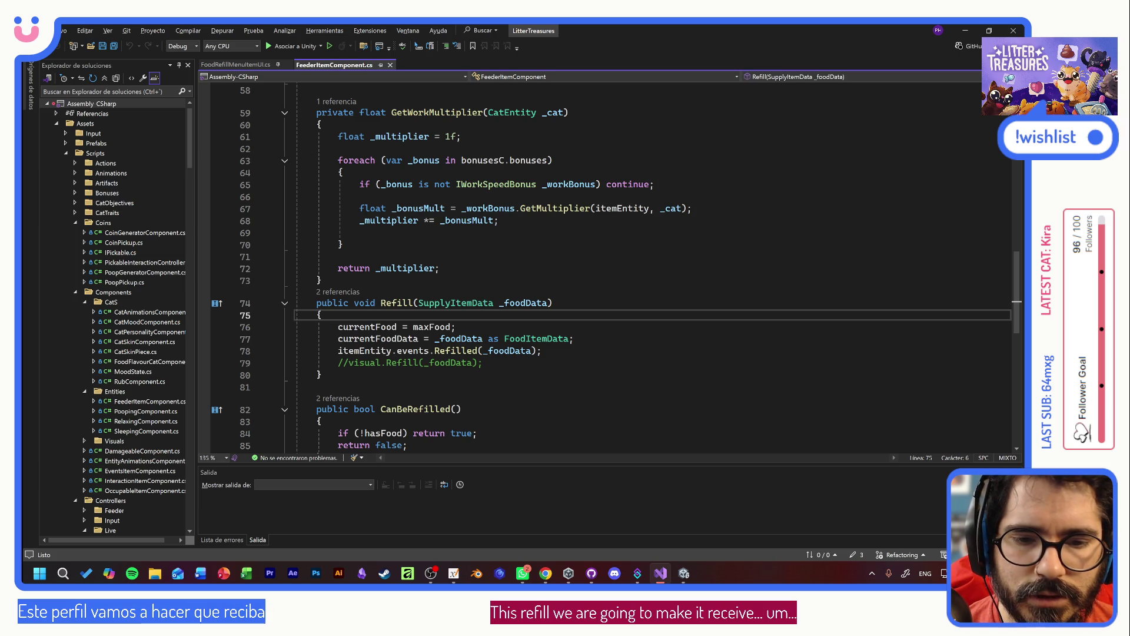
pyautogui.moveTo(338, 338); pyautogui.dragTo(575, 338)
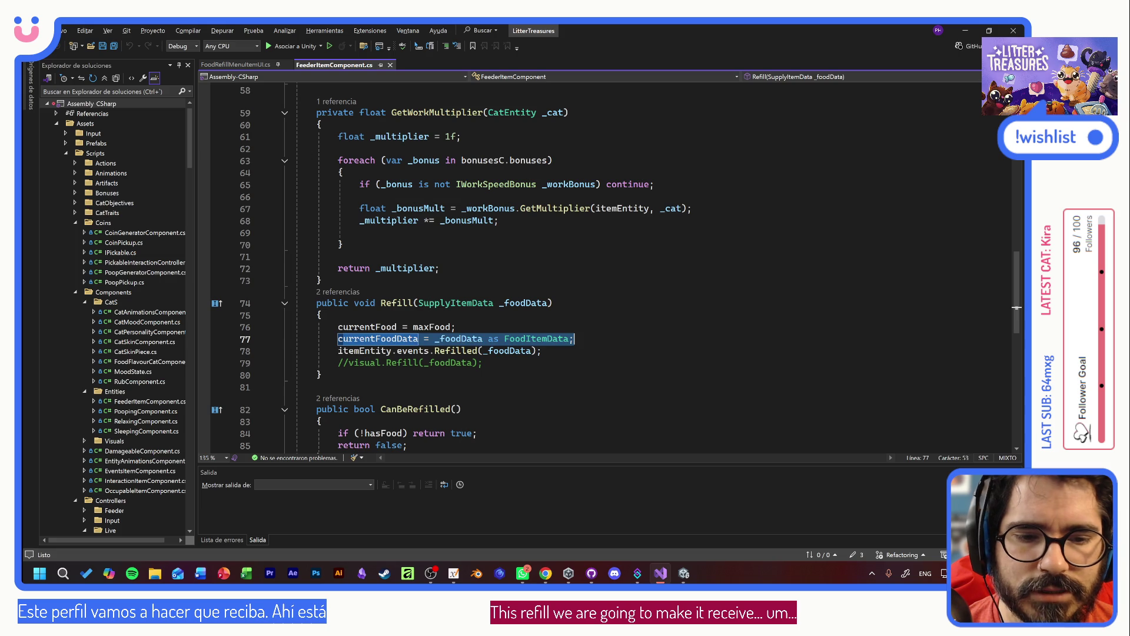
pyautogui.click(574, 339)
pyautogui.click(541, 350)
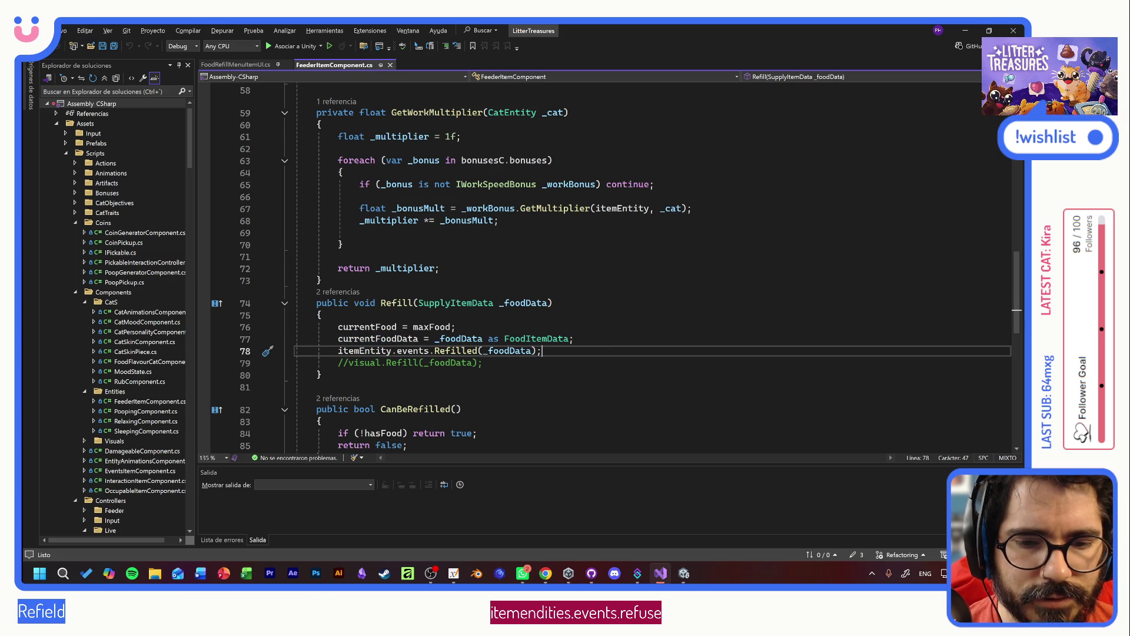
pyautogui.press('Down')
pyautogui.hotkey('shift', 'Home')
pyautogui.hotkey('shift', 'Home')
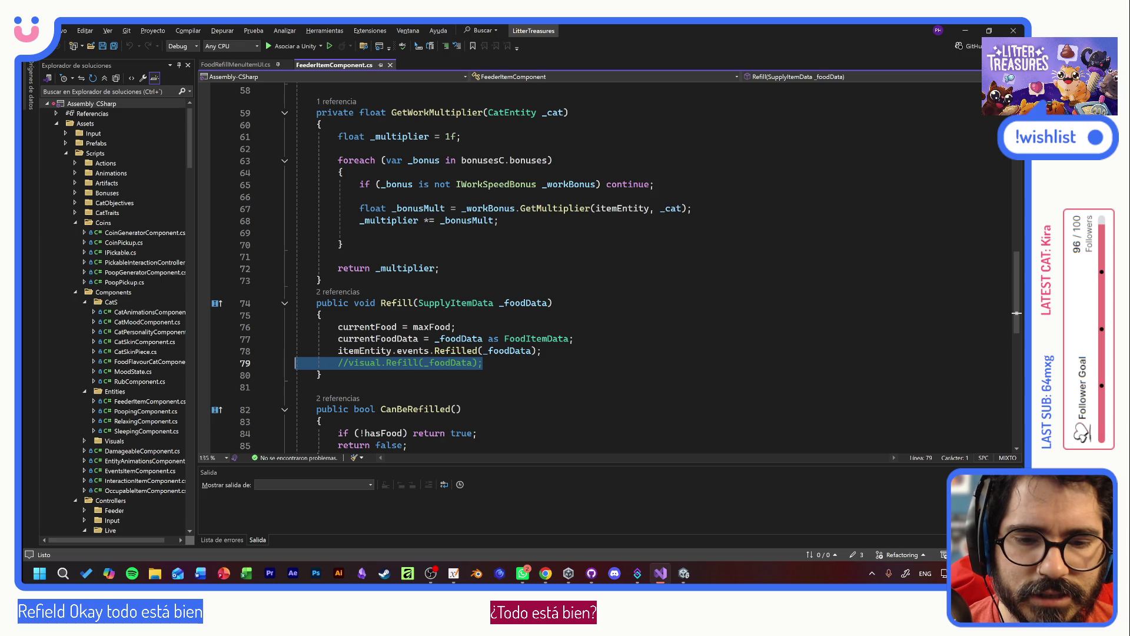
pyautogui.click(386, 363)
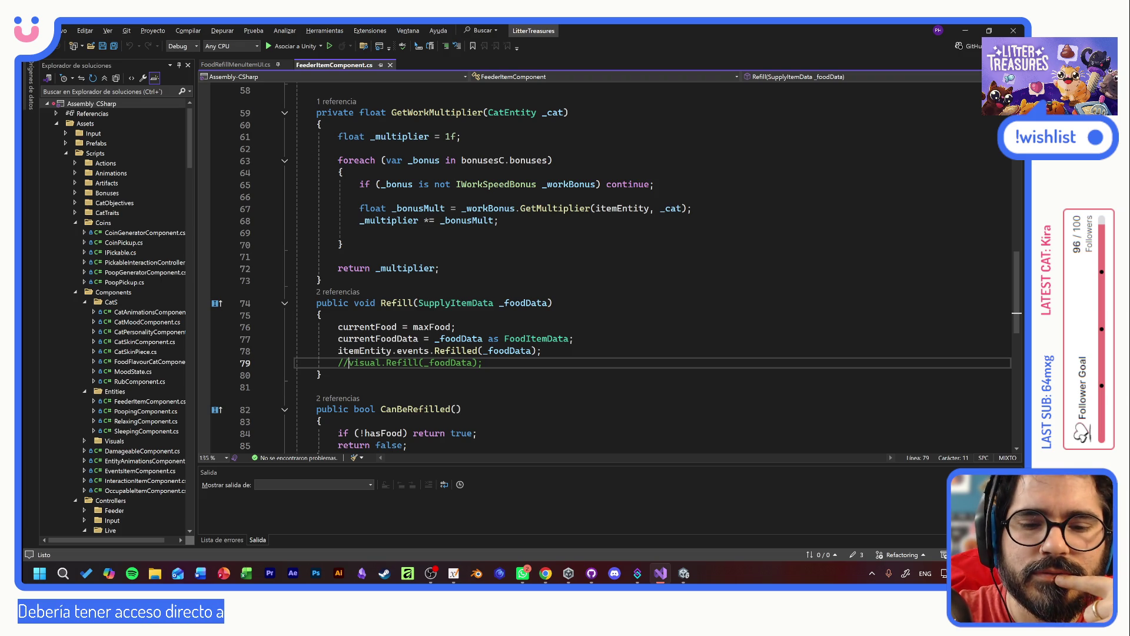
pyautogui.hotkey('ctrl', 's')
# - Review the FeederVisualController definition for the visual field, then return to Unity
pyautogui.press('F12')
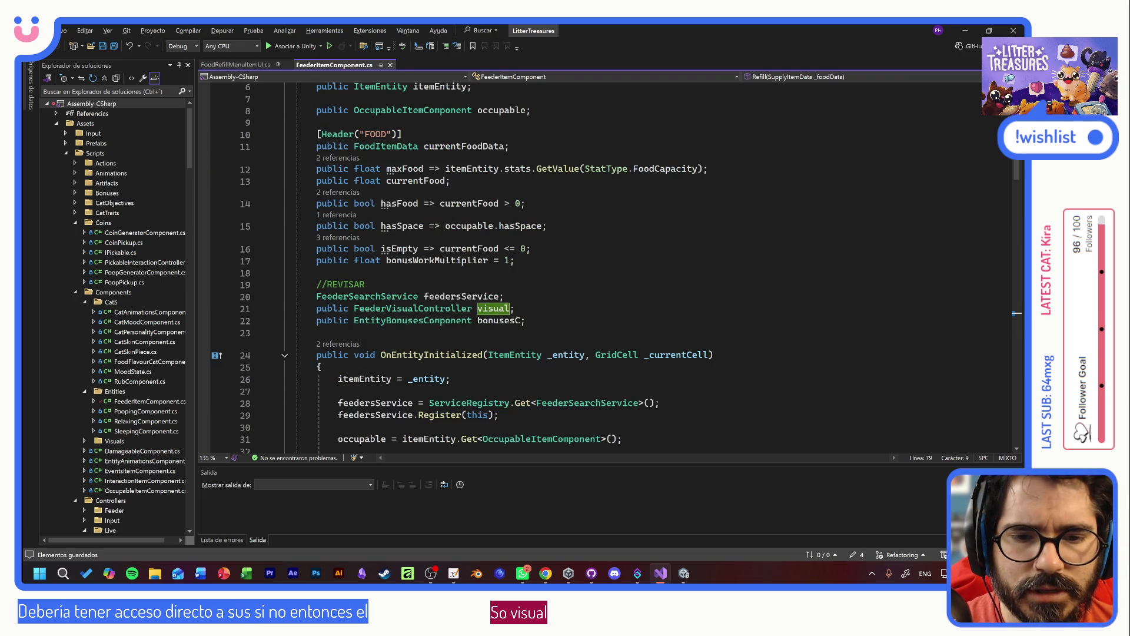
pyautogui.keyDown('ctrl'); pyautogui.click(413, 308); pyautogui.keyUp('ctrl')
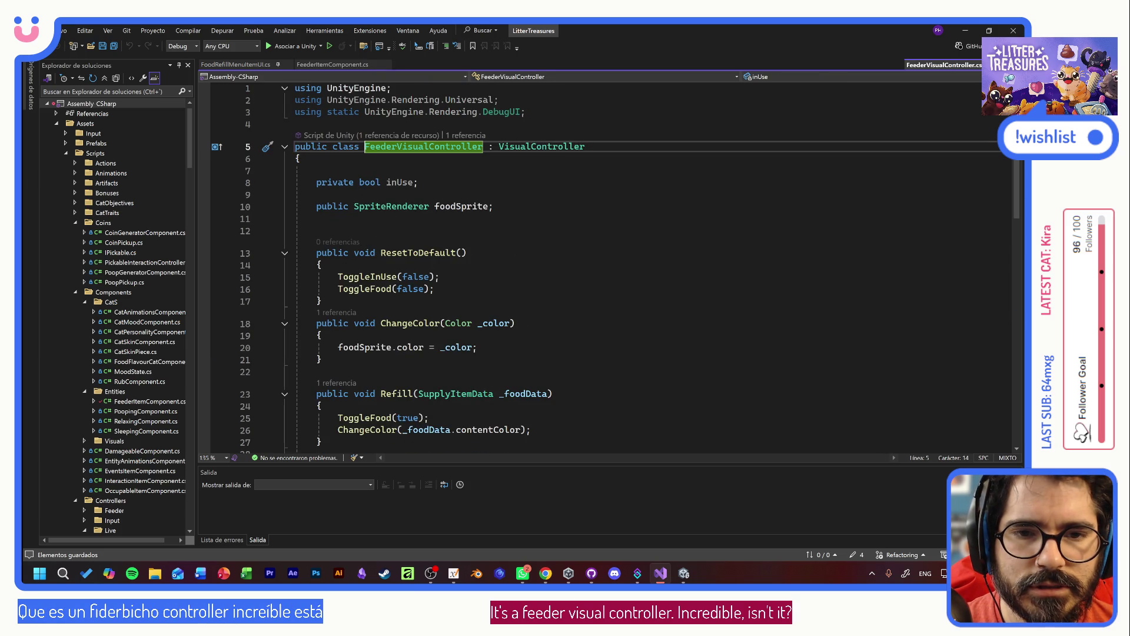
pyautogui.hotkey('alt', 'Tab')
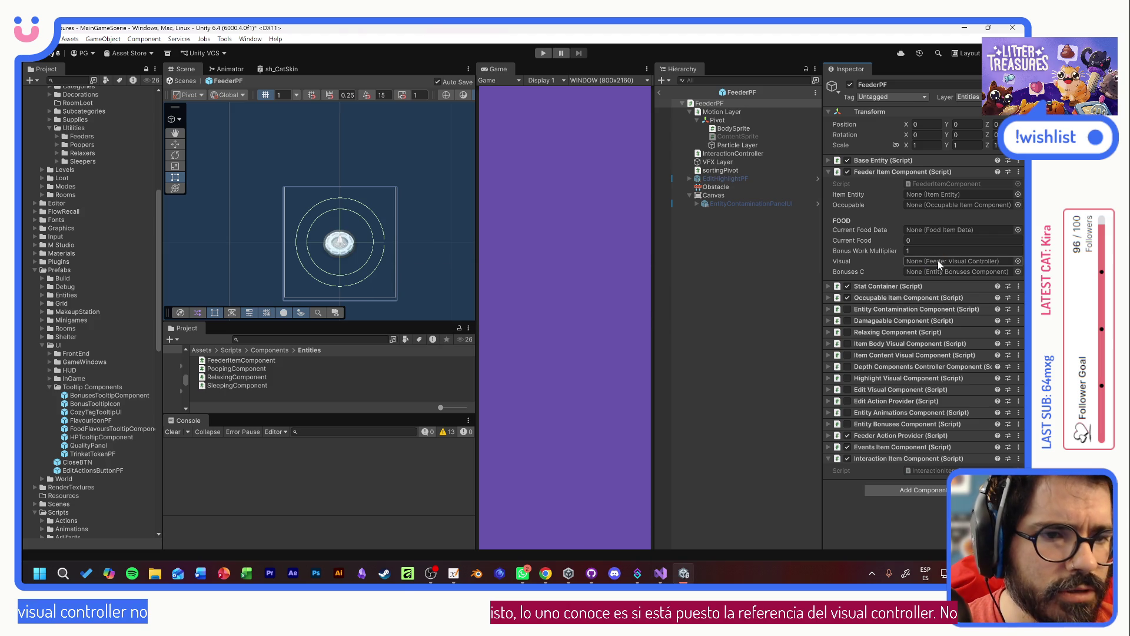
# - Assign Motion Layer to the Feeder Item Component's Visual field and enter Play mode
pyautogui.click(737, 113)
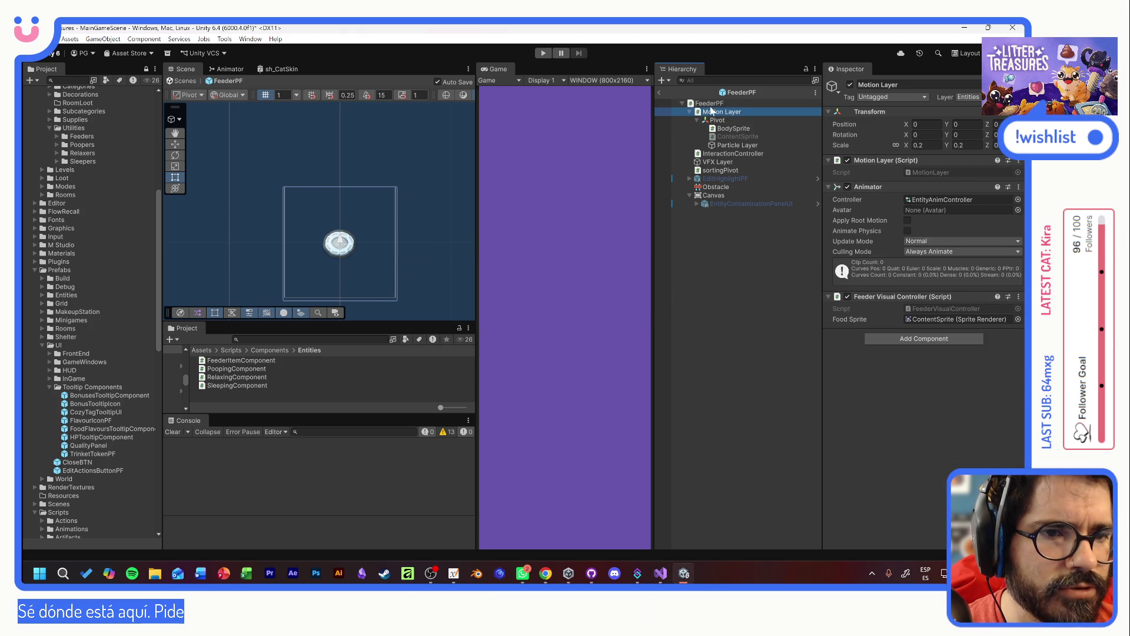
pyautogui.click(710, 103)
pyautogui.moveTo(721, 113)
pyautogui.mouseDown()
pyautogui.moveTo(854, 224)
pyautogui.moveTo(924, 260)
pyautogui.mouseUp()
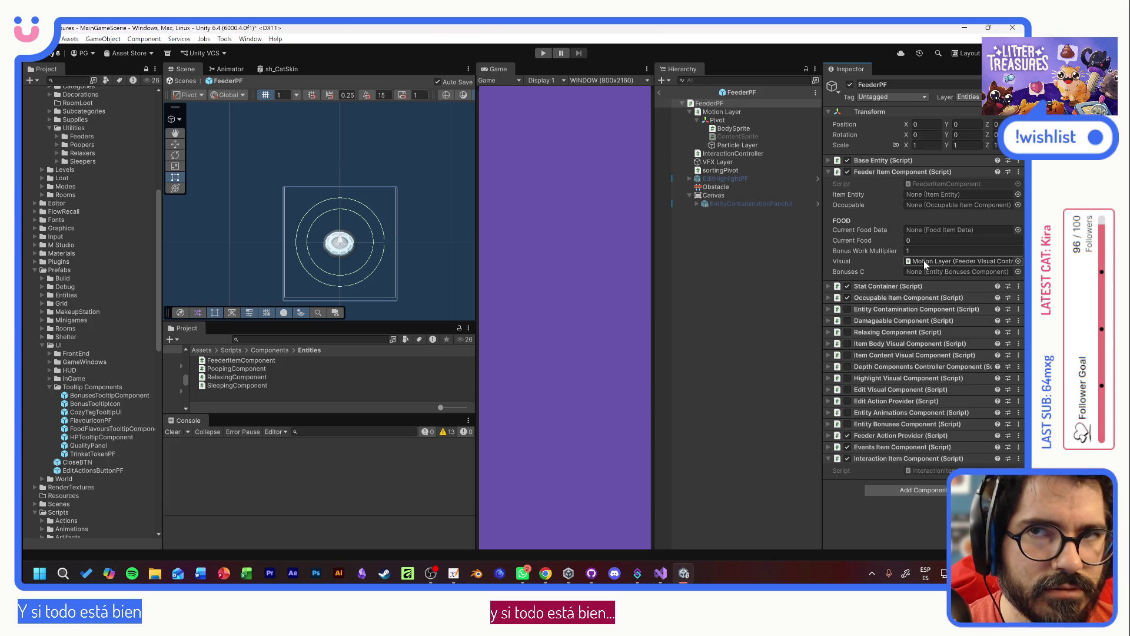
pyautogui.click(542, 54)
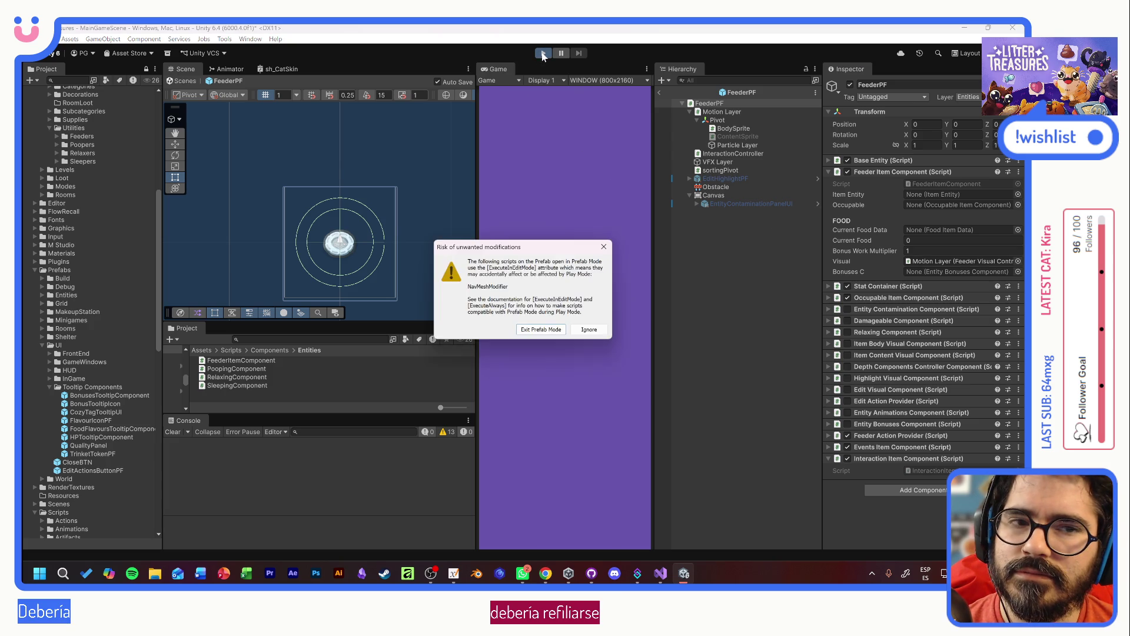
# - Dismiss the prefab-mode warning, start a new game, and adopt and name Tostada
pyautogui.click(543, 331)
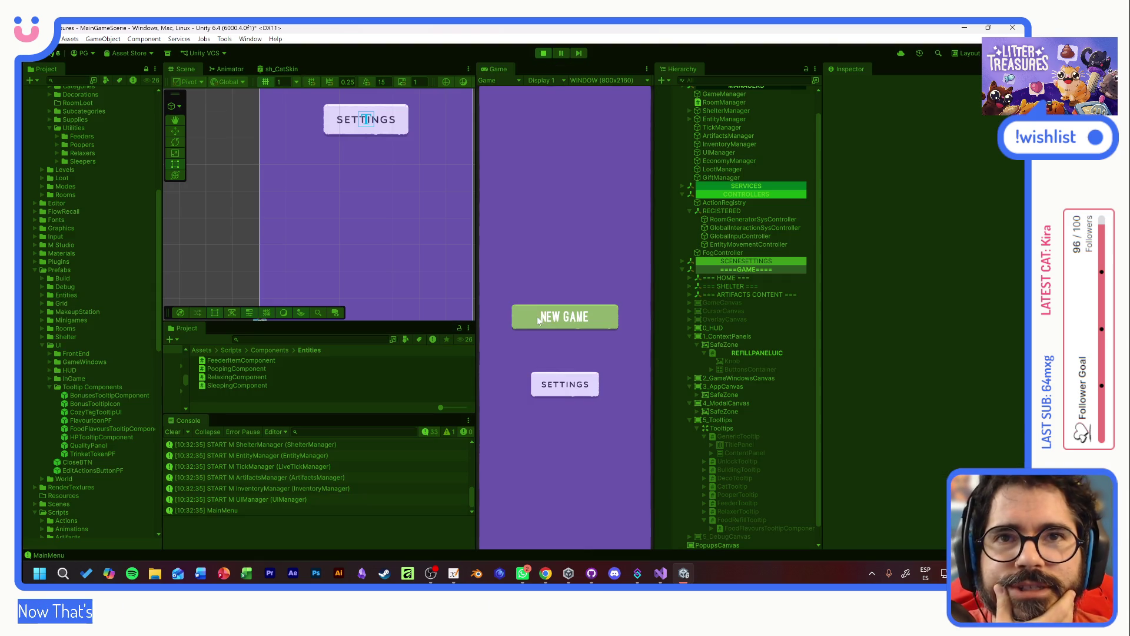
pyautogui.click(524, 306)
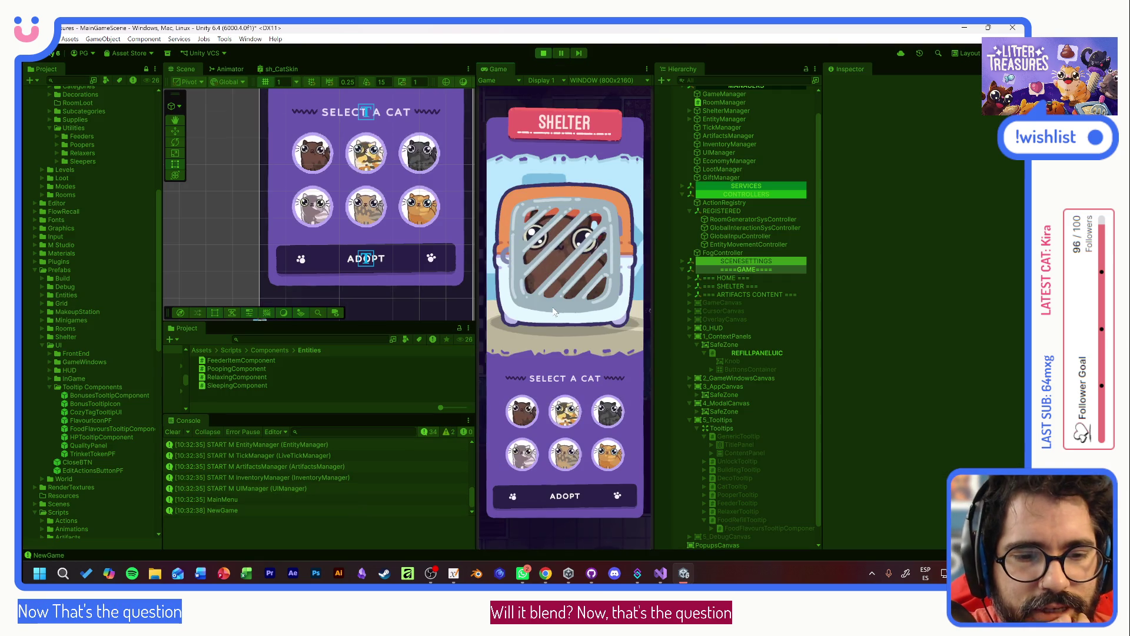
pyautogui.click(565, 415)
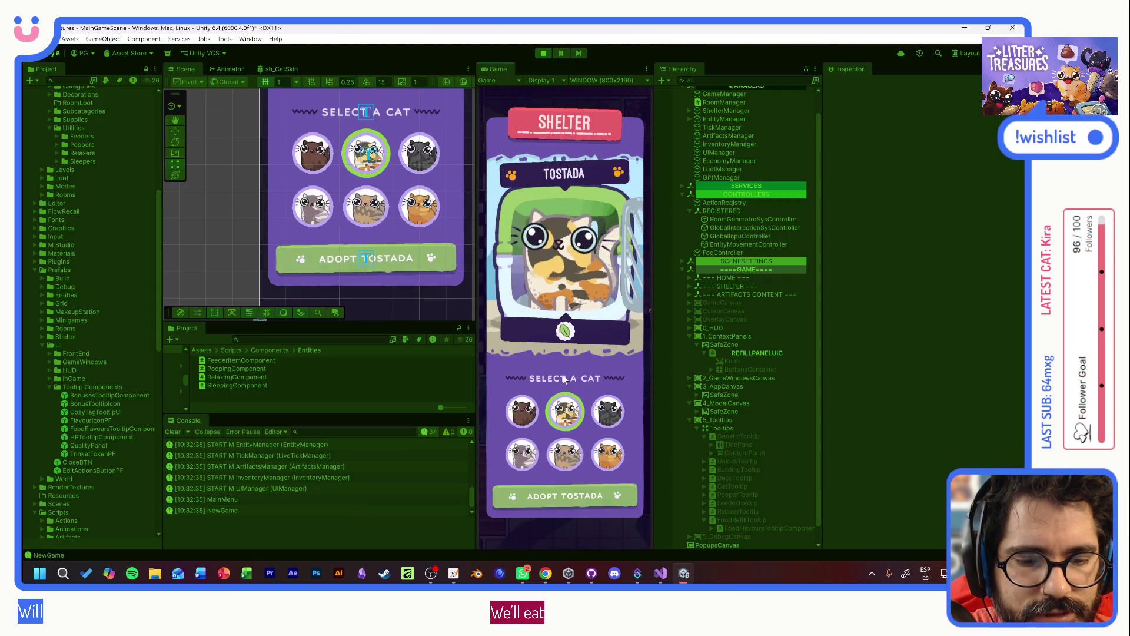
pyautogui.click(566, 496)
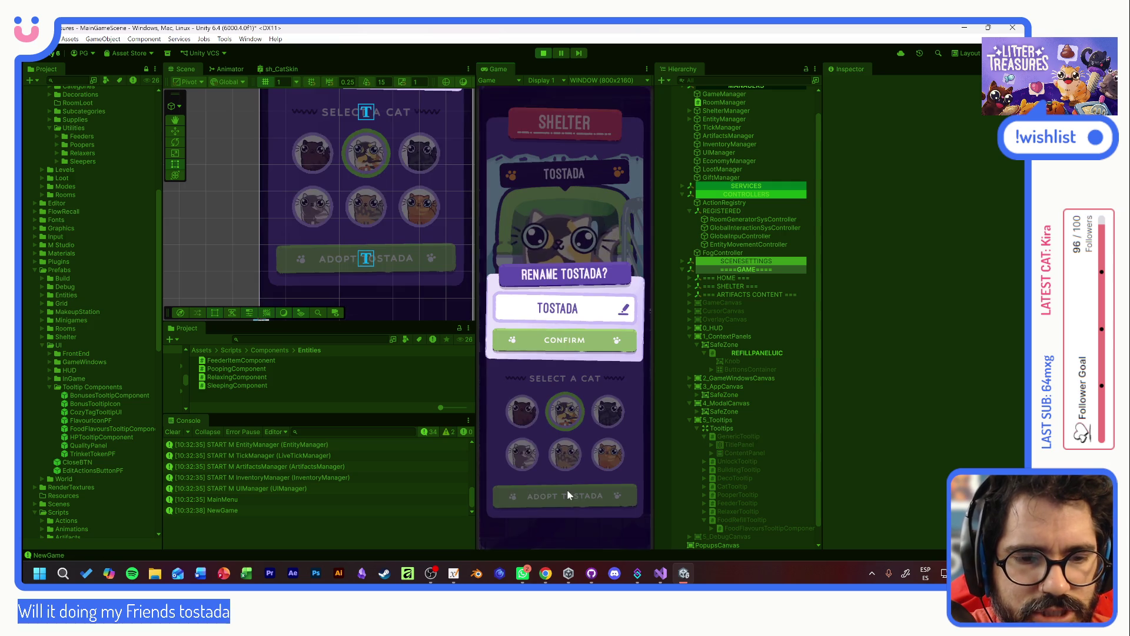
pyautogui.click(576, 345)
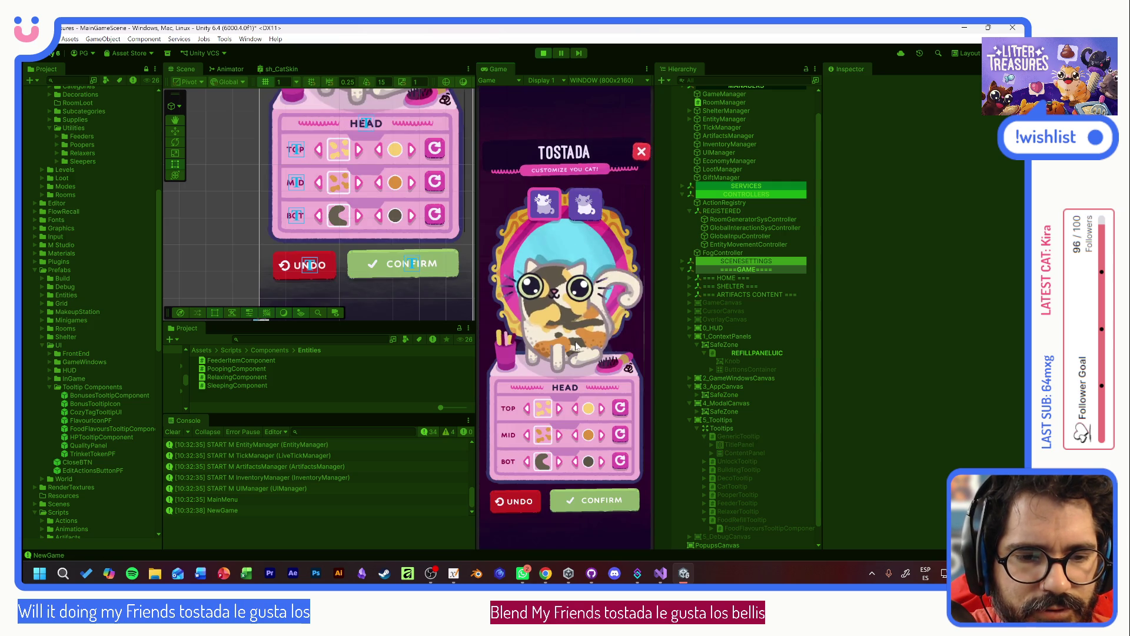
pyautogui.click(590, 499)
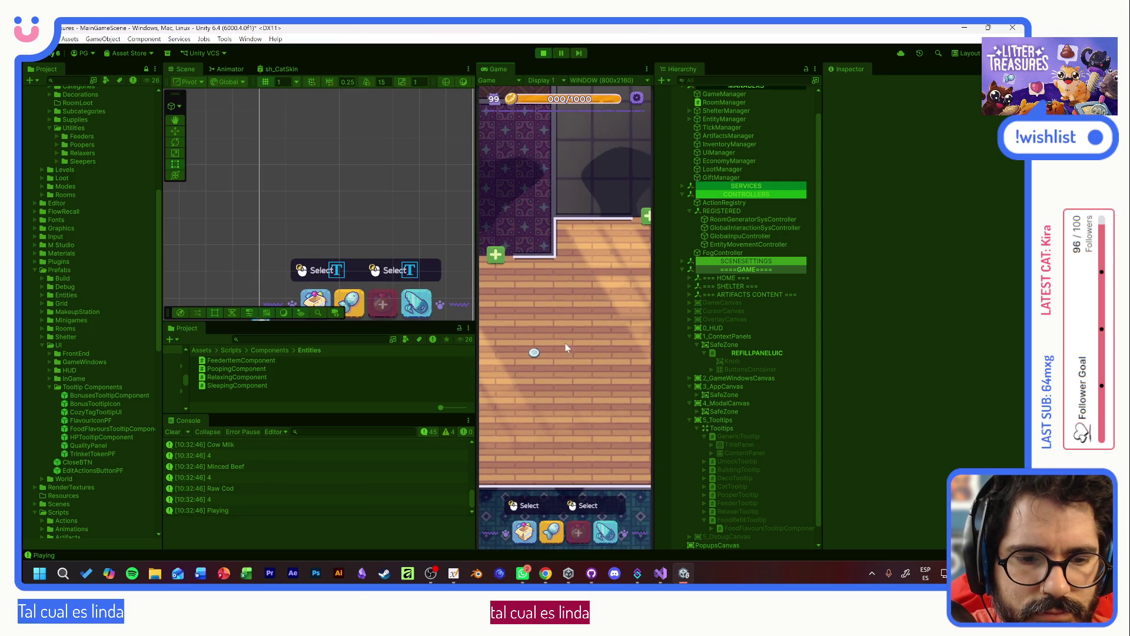
# - Refill the feeder with a food and open the resulting NullReferenceException line in code
pyautogui.click(534, 352)
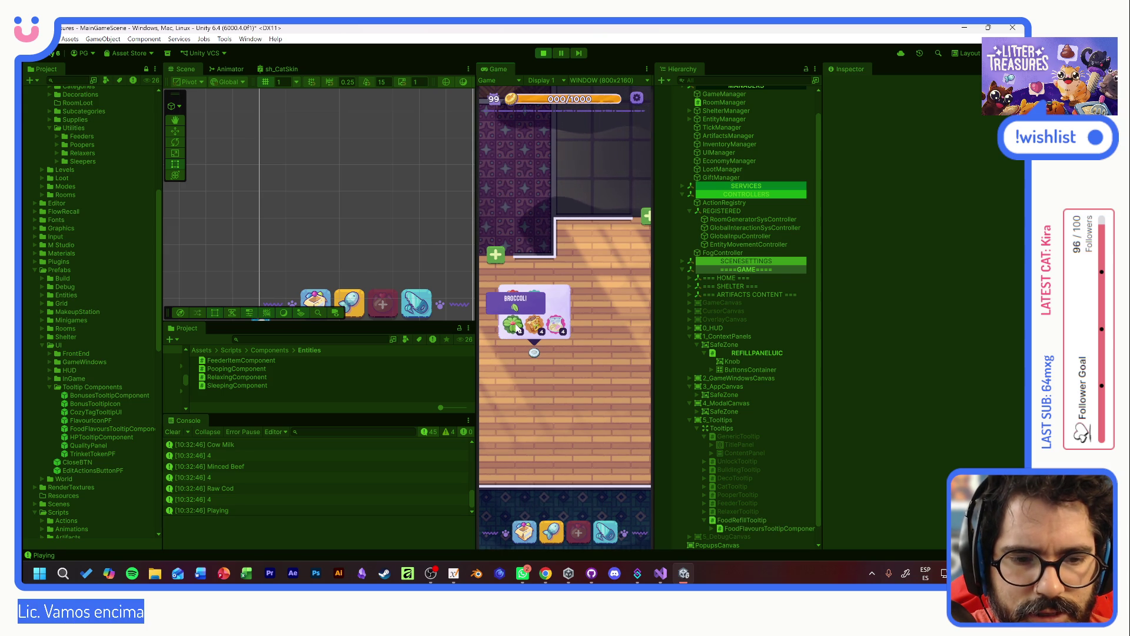
pyautogui.click(517, 329)
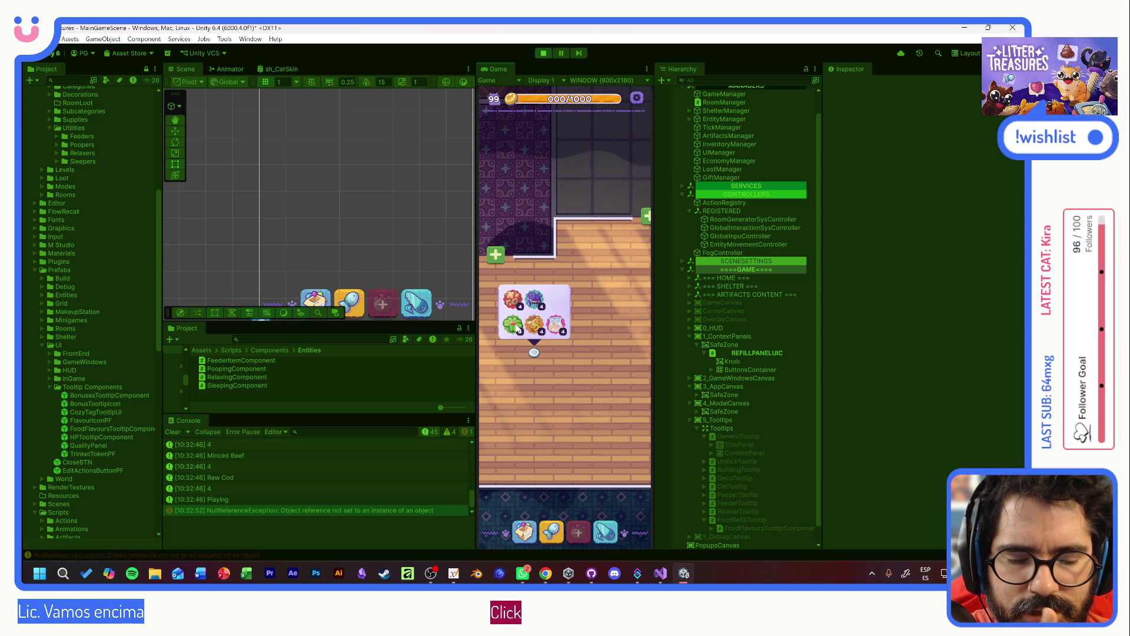
pyautogui.click(309, 510)
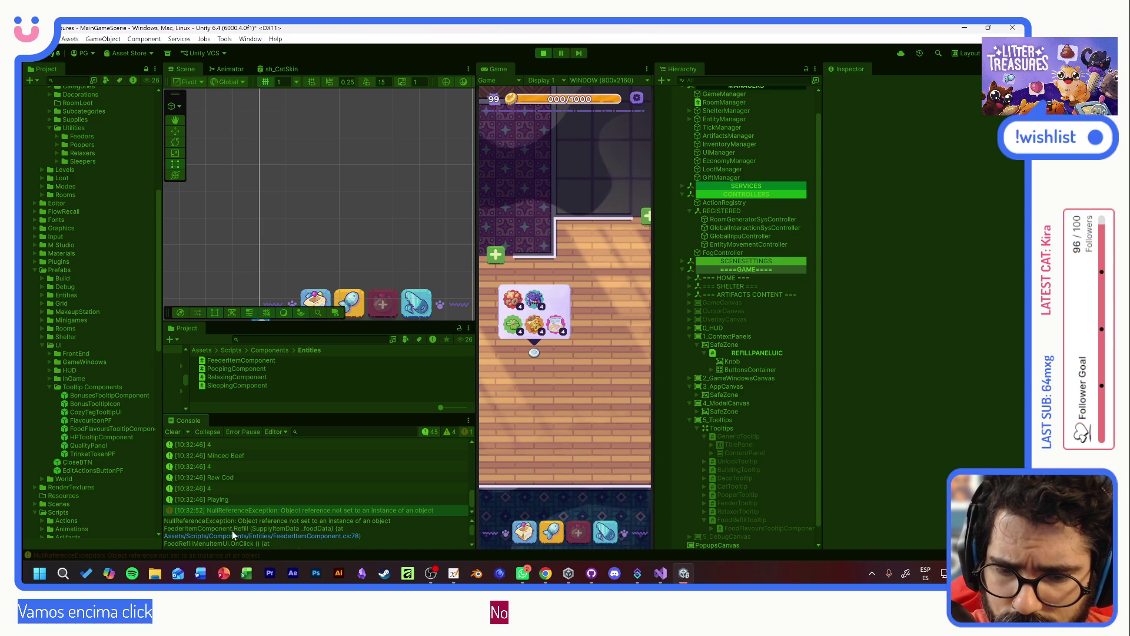
pyautogui.click(259, 536)
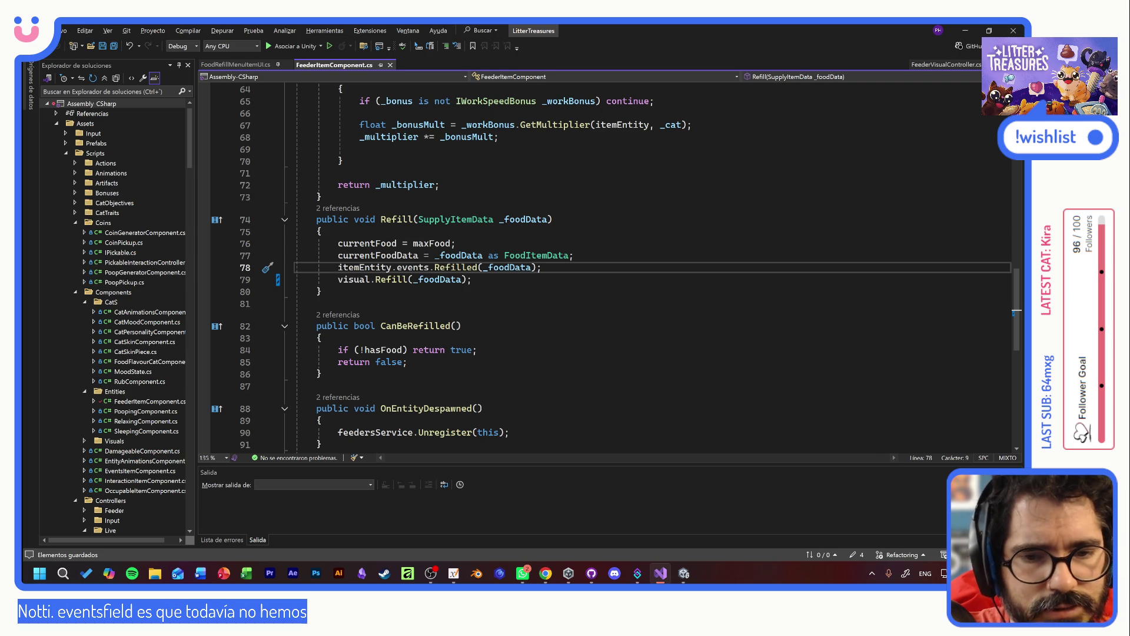
# - Comment out itemEntity.events.Refilled(_foodData) with // and return to Unity to recompile
pyautogui.click(339, 267)
pyautogui.write('//')
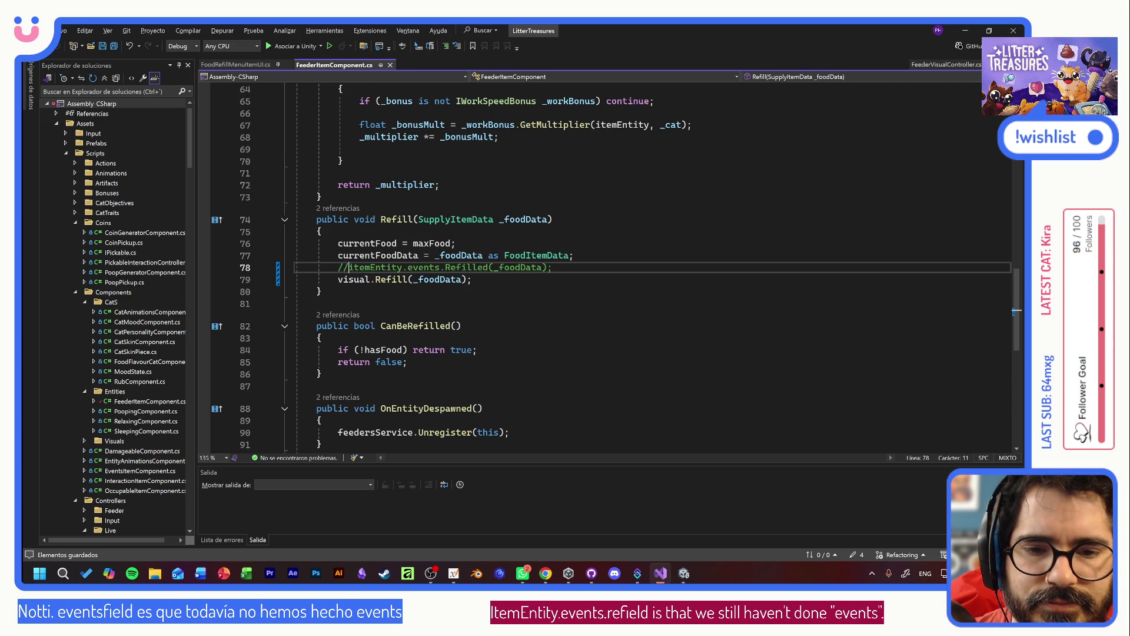
pyautogui.hotkey('alt', 'Tab')
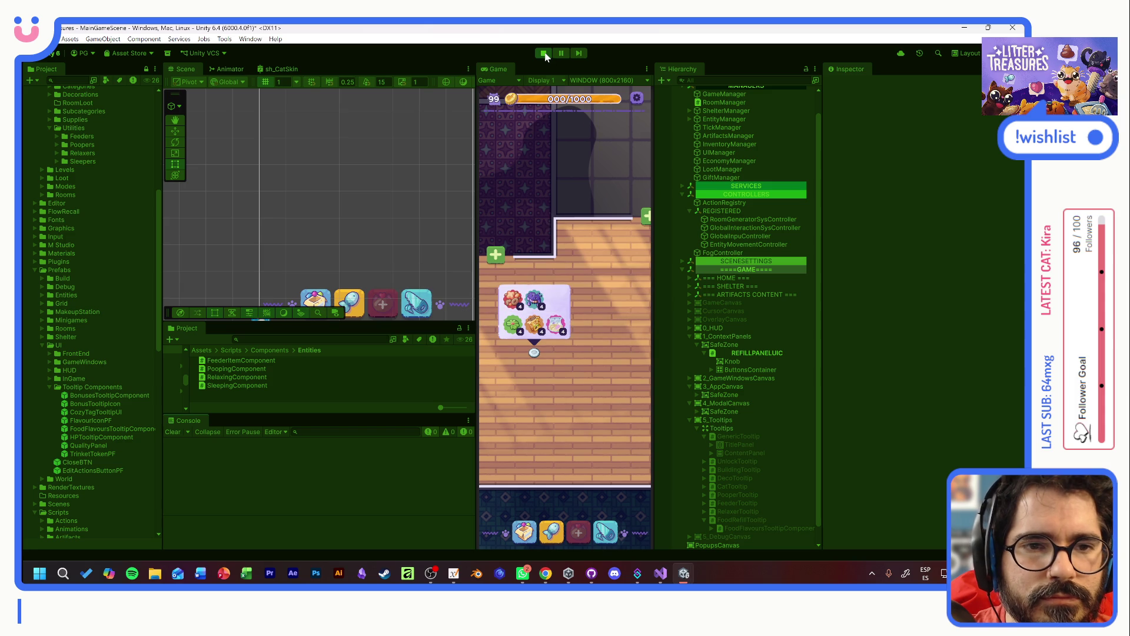
# - Restart Play mode, start a new game, adopt and confirm a cat, and enter the room
pyautogui.click(544, 54)
pyautogui.click(545, 54)
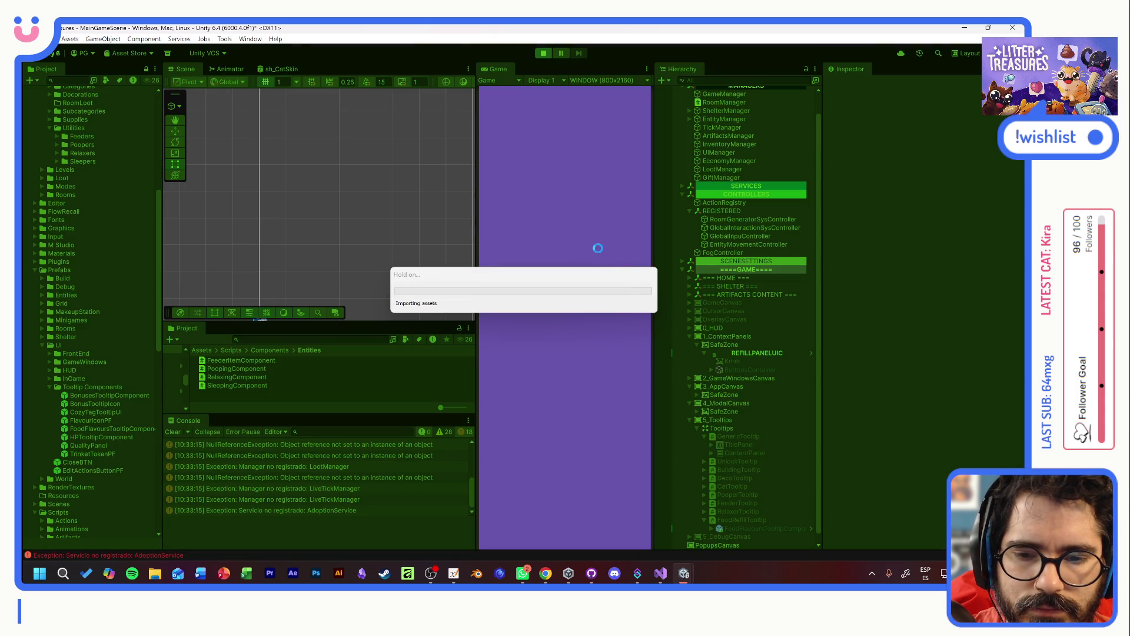
pyautogui.click(566, 314)
pyautogui.click(574, 495)
pyautogui.click(556, 341)
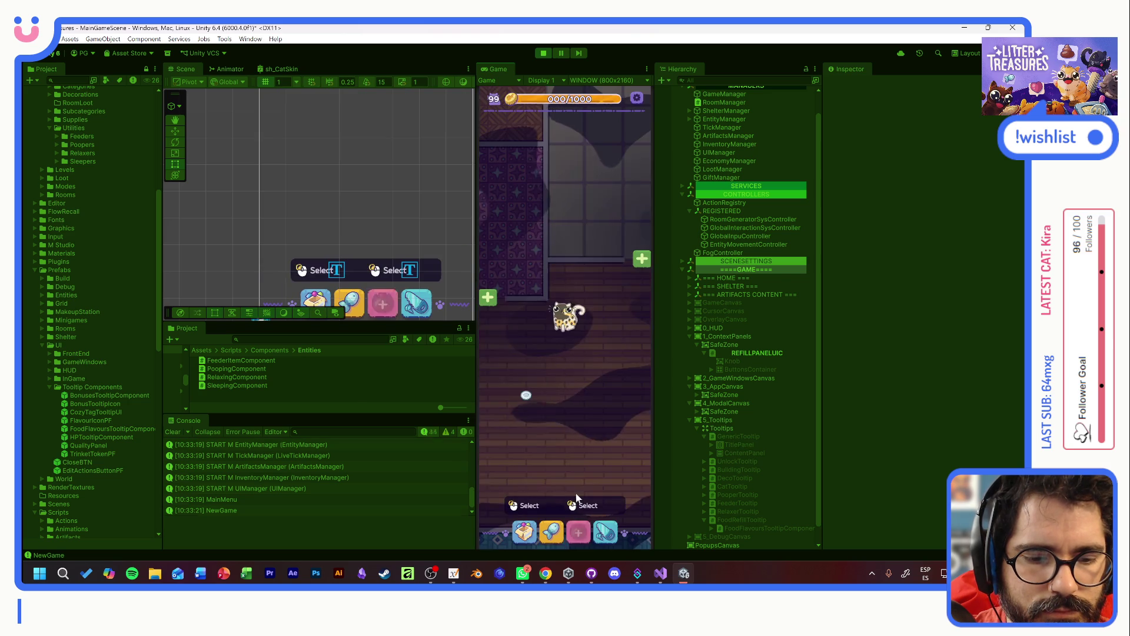
pyautogui.click(526, 395)
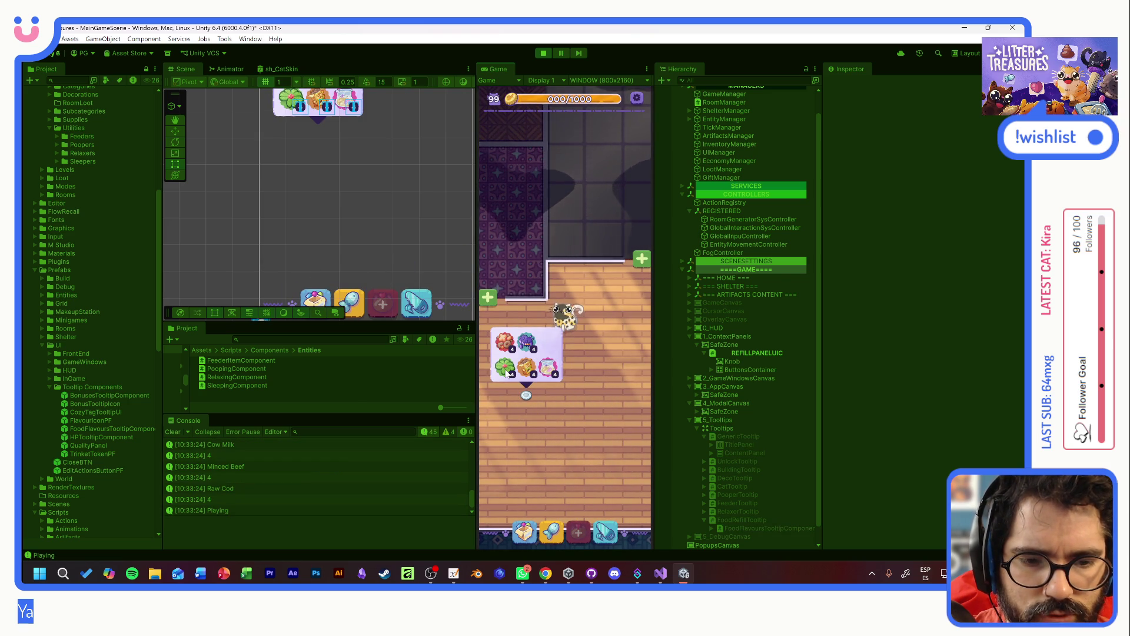
pyautogui.moveTo(525, 397)
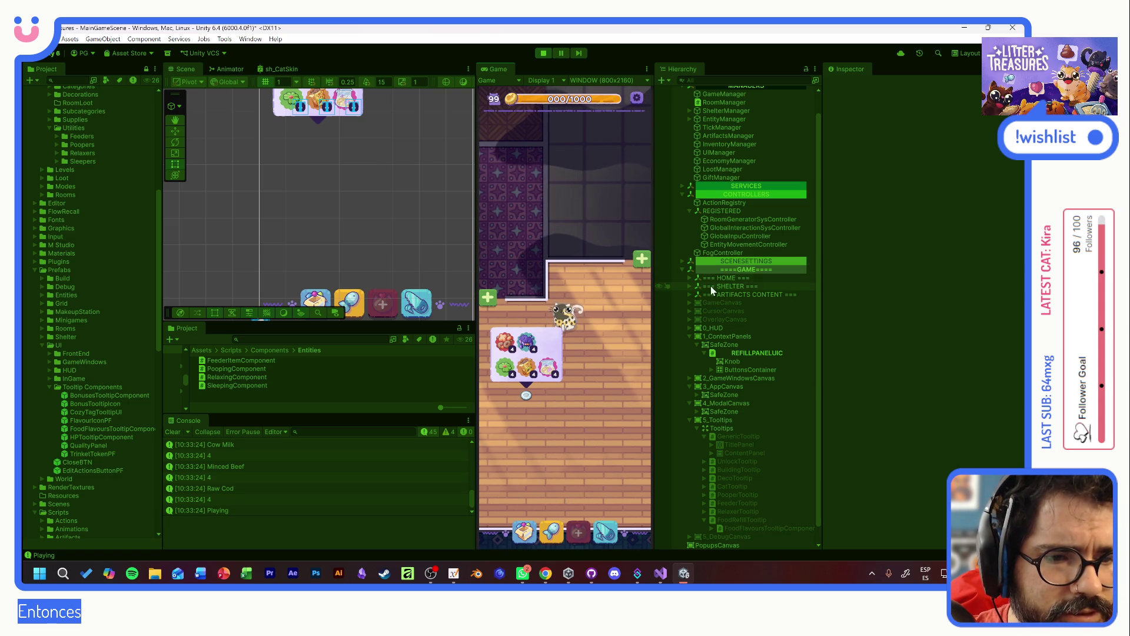
# - Expand HOME > Entities > Items in the running Hierarchy and inspect FeederPF(Clone)
pyautogui.click(689, 277)
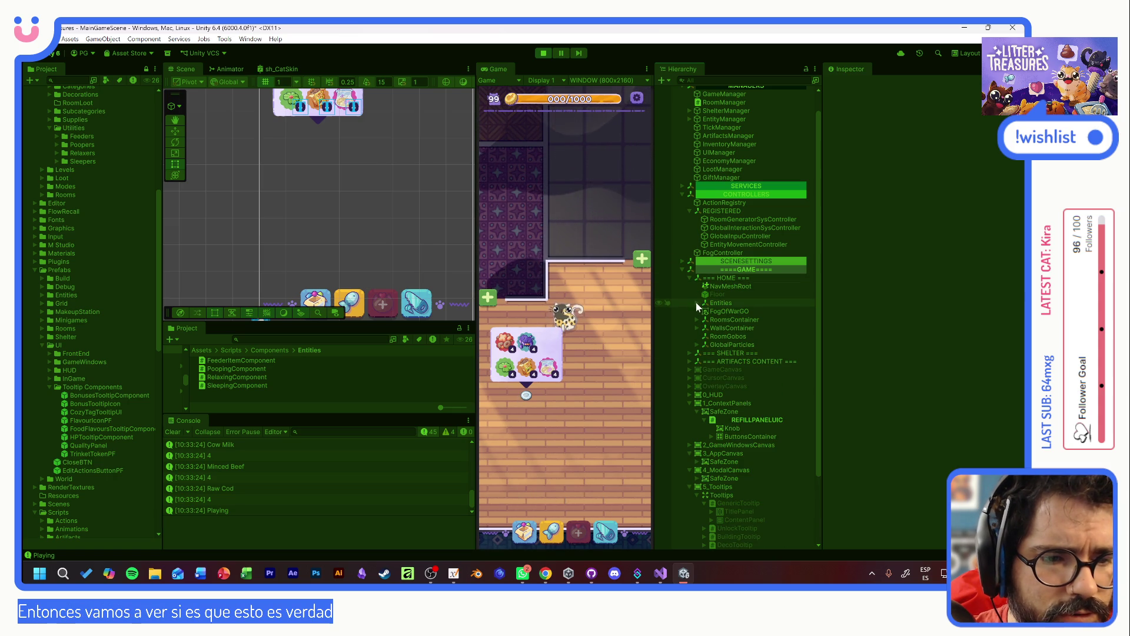
pyautogui.click(697, 303)
pyautogui.click(704, 311)
pyautogui.click(712, 319)
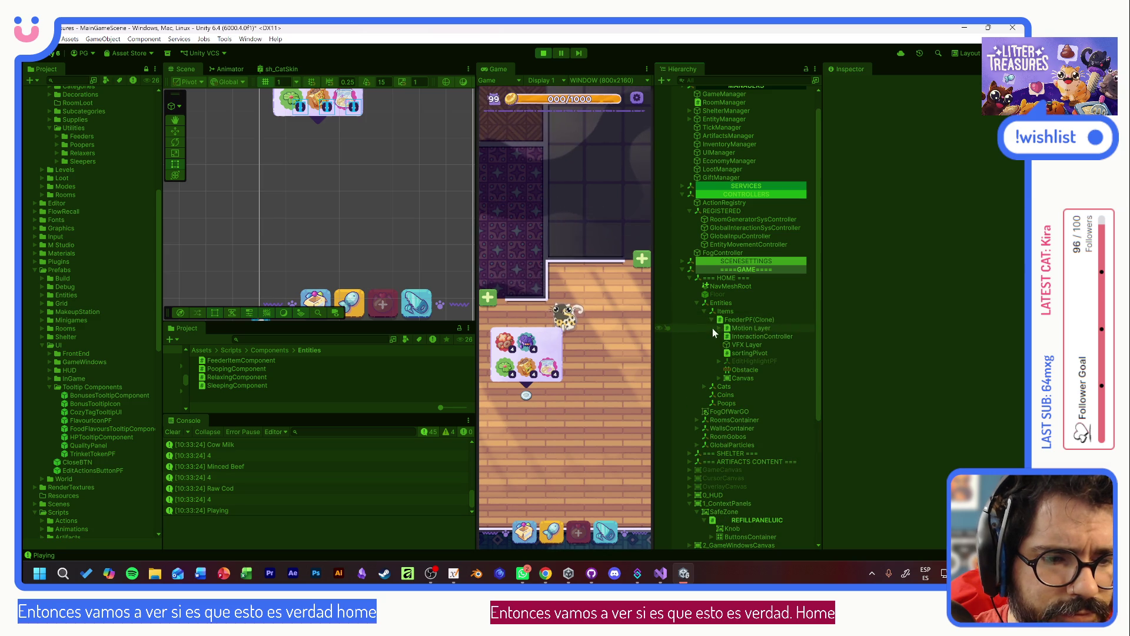
pyautogui.click(734, 319)
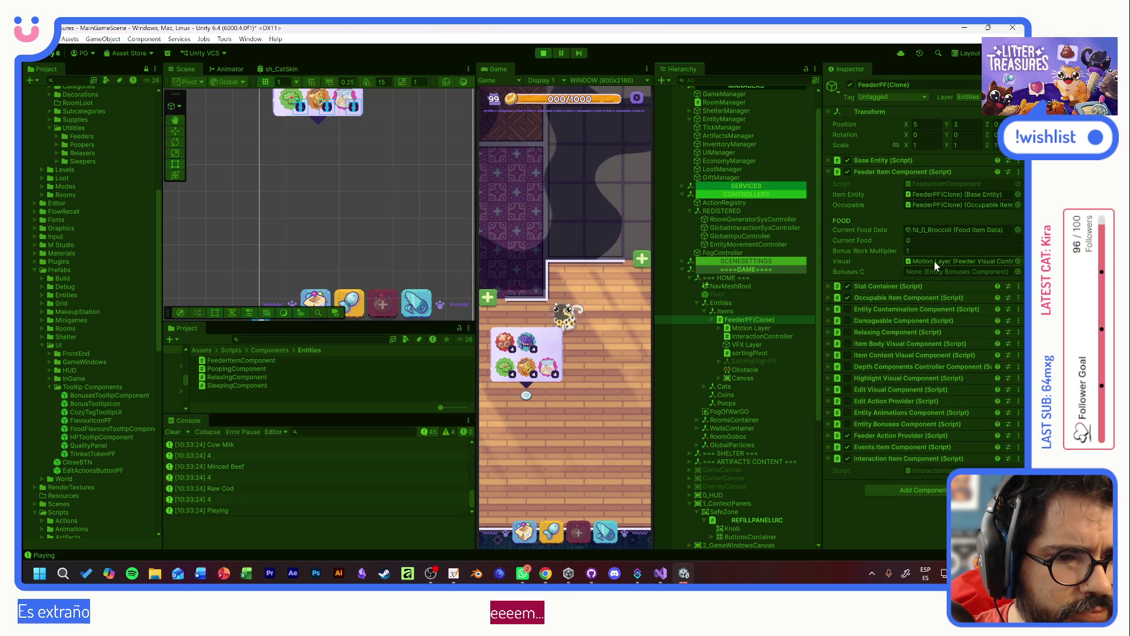
# - Activate the feeder's Motion Layer > Pivot > ContentSprite, then stop play mode
pyautogui.click(719, 327)
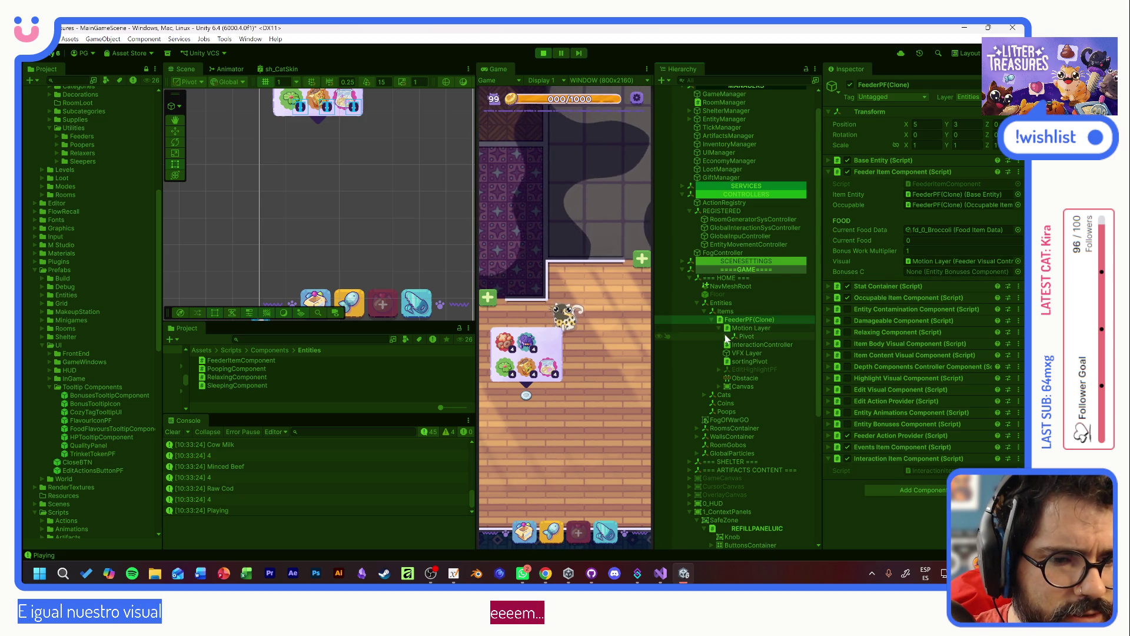
pyautogui.click(731, 337)
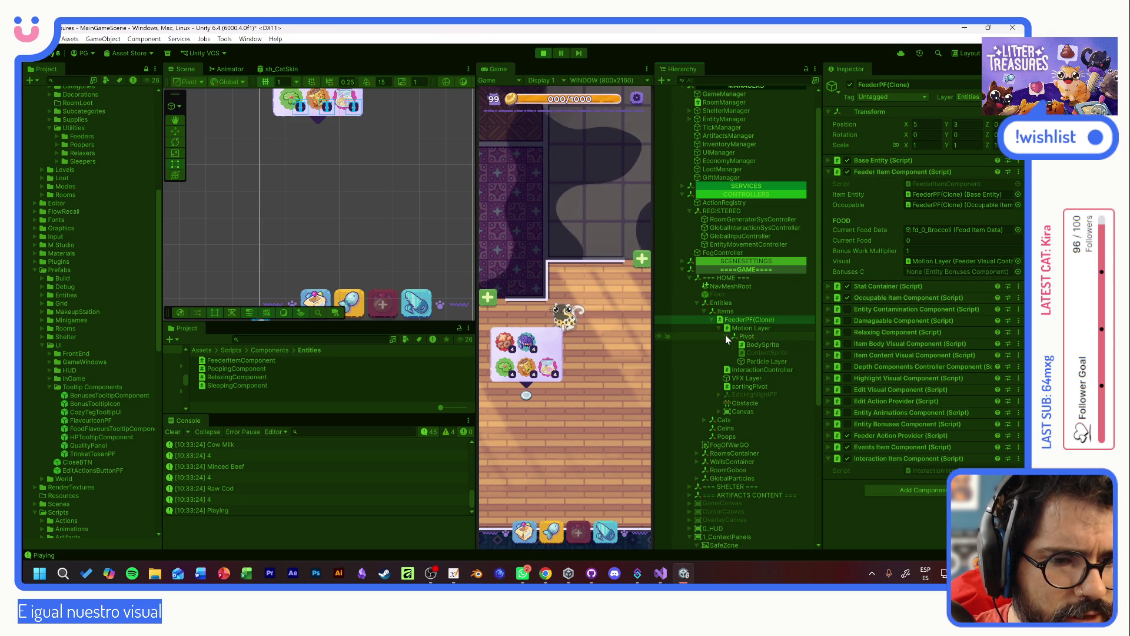
pyautogui.click(763, 354)
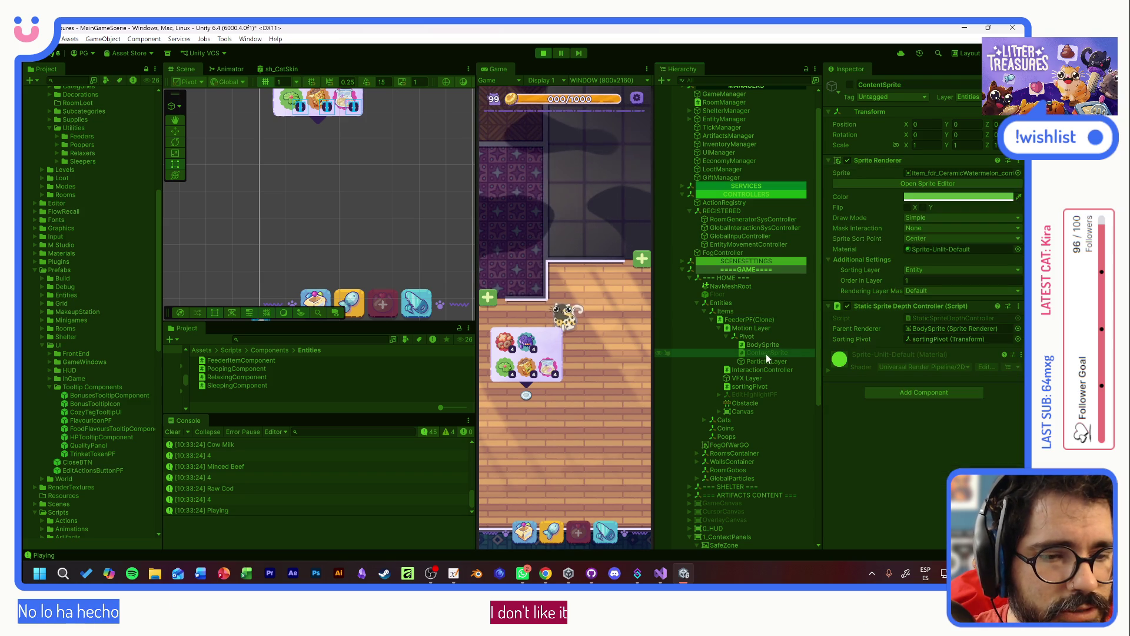
pyautogui.click(849, 84)
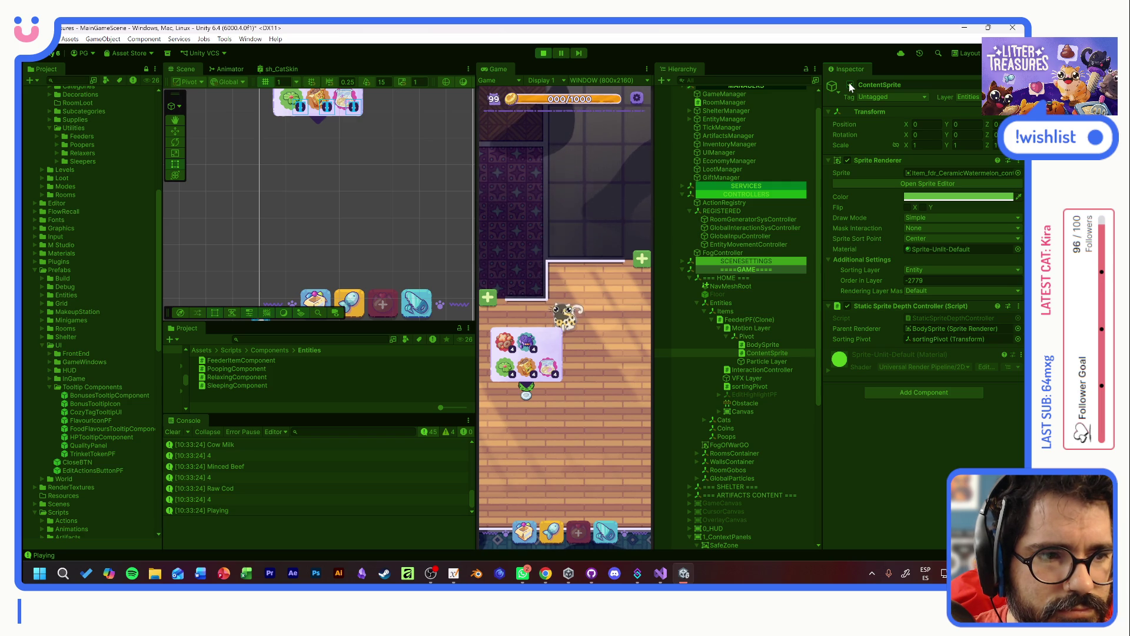
pyautogui.click(544, 52)
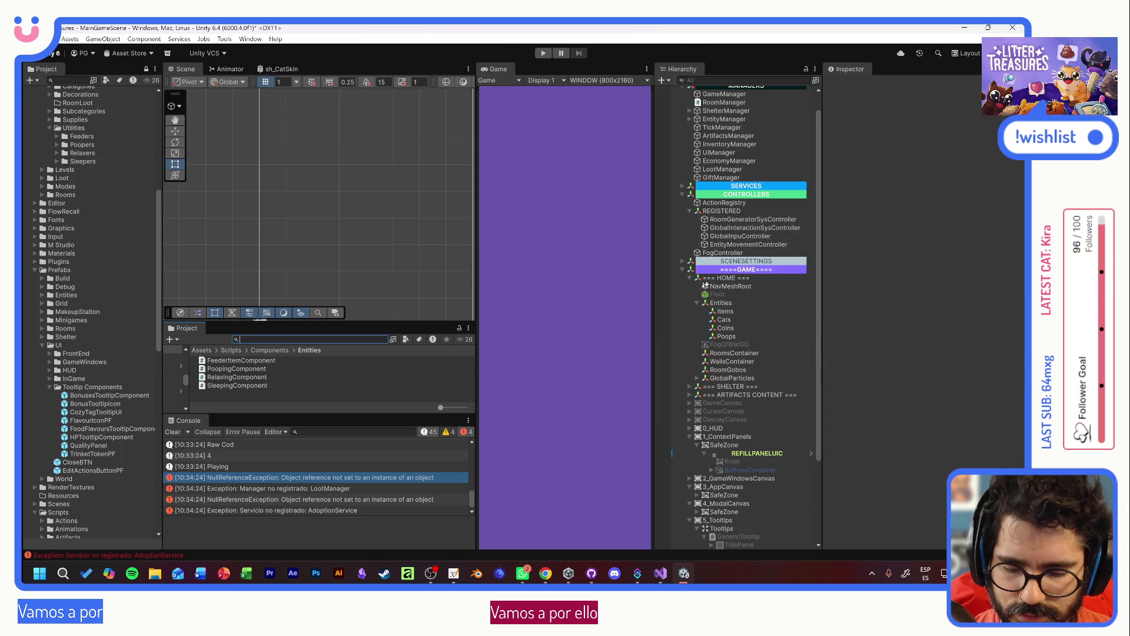
# - Find FeederPF with a 'feederp' search, open it, and open its FeederVisualController script in Visual Studio
pyautogui.write('feederp')
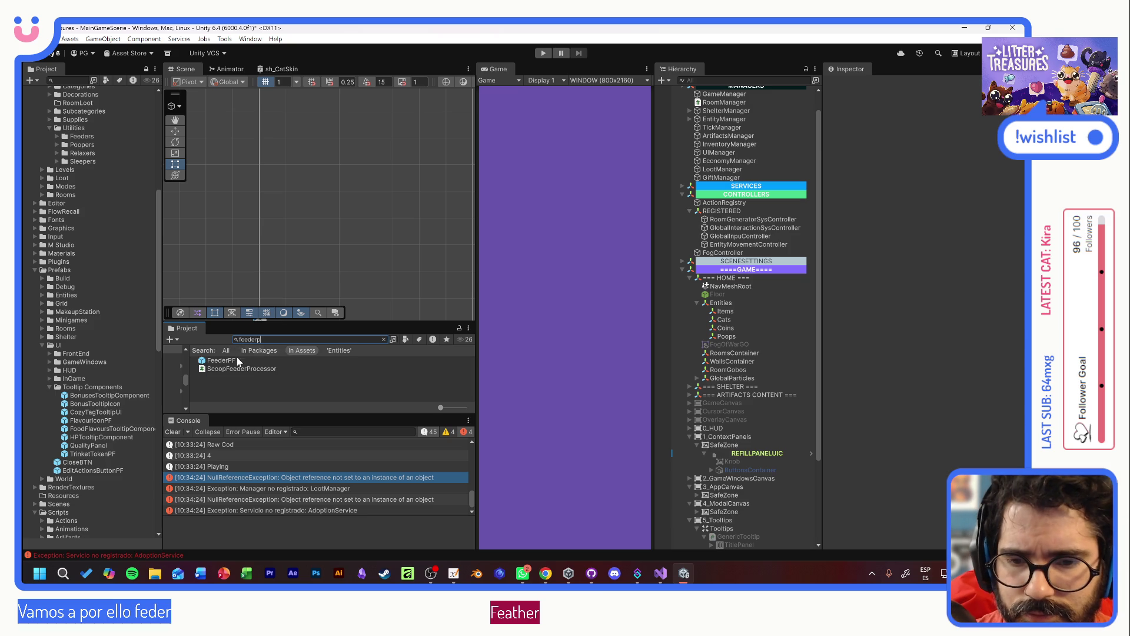
pyautogui.doubleClick(223, 361)
pyautogui.click(758, 113)
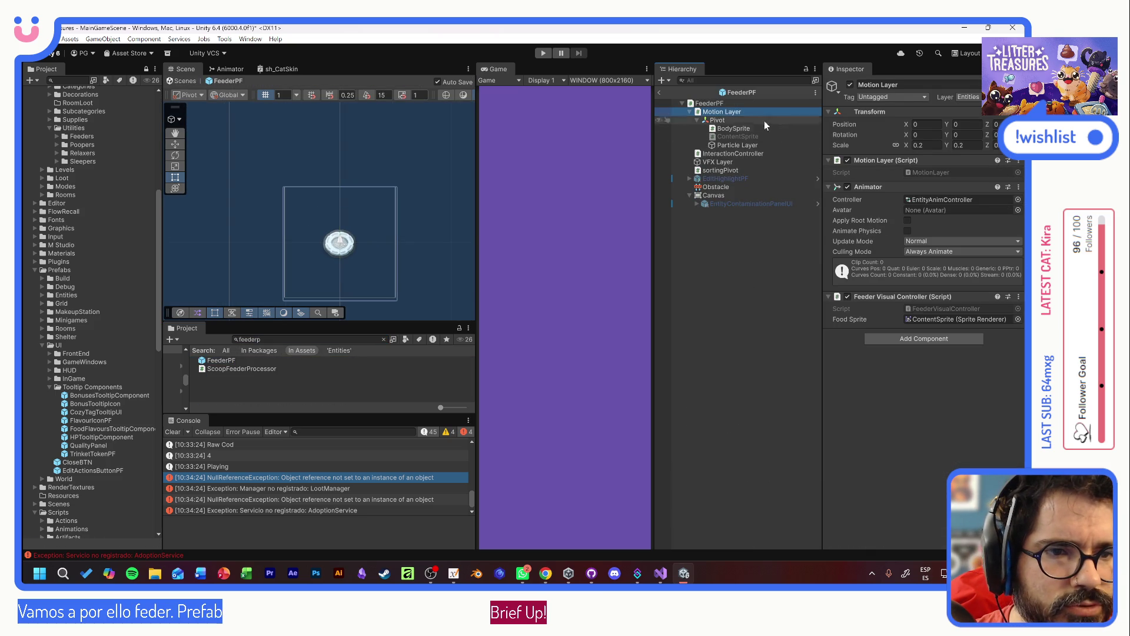
pyautogui.doubleClick(936, 306)
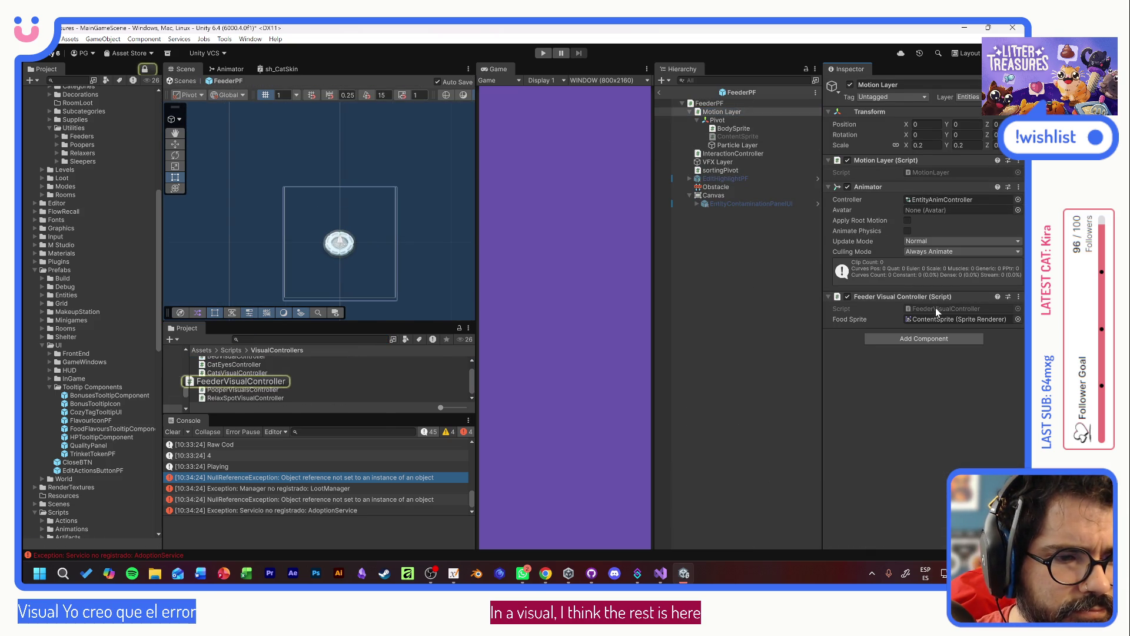
pyautogui.scroll(-4, 589, 265)
pyautogui.scroll(-6, 589, 265)
pyautogui.scroll(10, 588, 265)
# - Select lines 8–23 of FeederVisualController.cs, then clear the selection
pyautogui.press('Up')
pyautogui.press('Up')
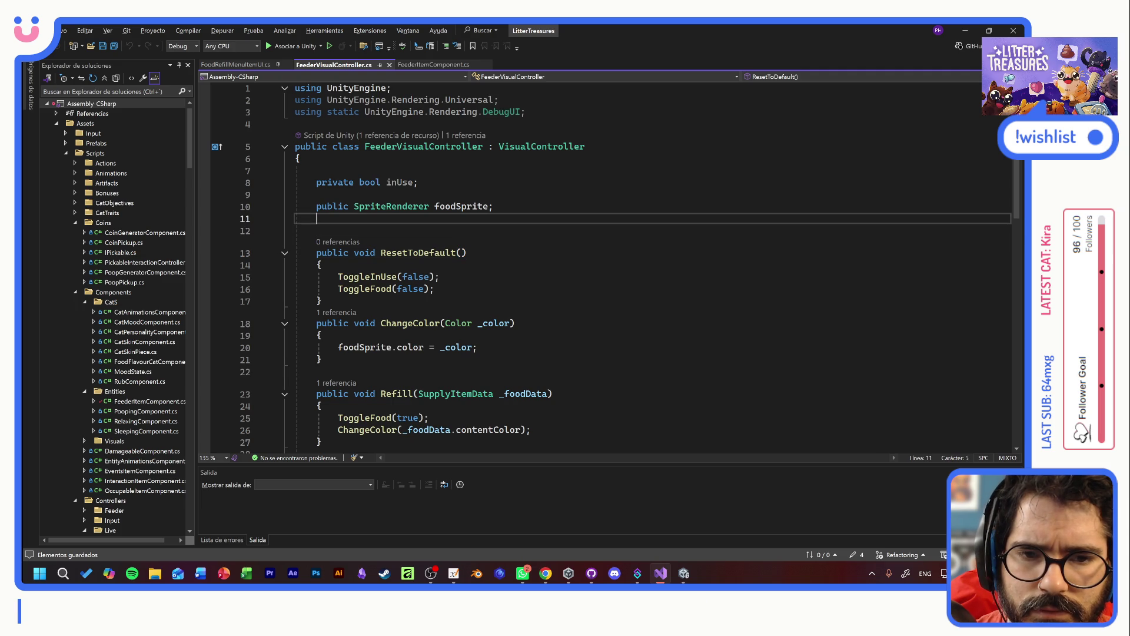
pyautogui.press('Up')
pyautogui.press('Up')
pyautogui.press('Up')
pyautogui.press('End')
pyautogui.hotkey('shift', 'Down')
pyautogui.hotkey('shift', 'Down')
pyautogui.hotkey('shift', 'Down')
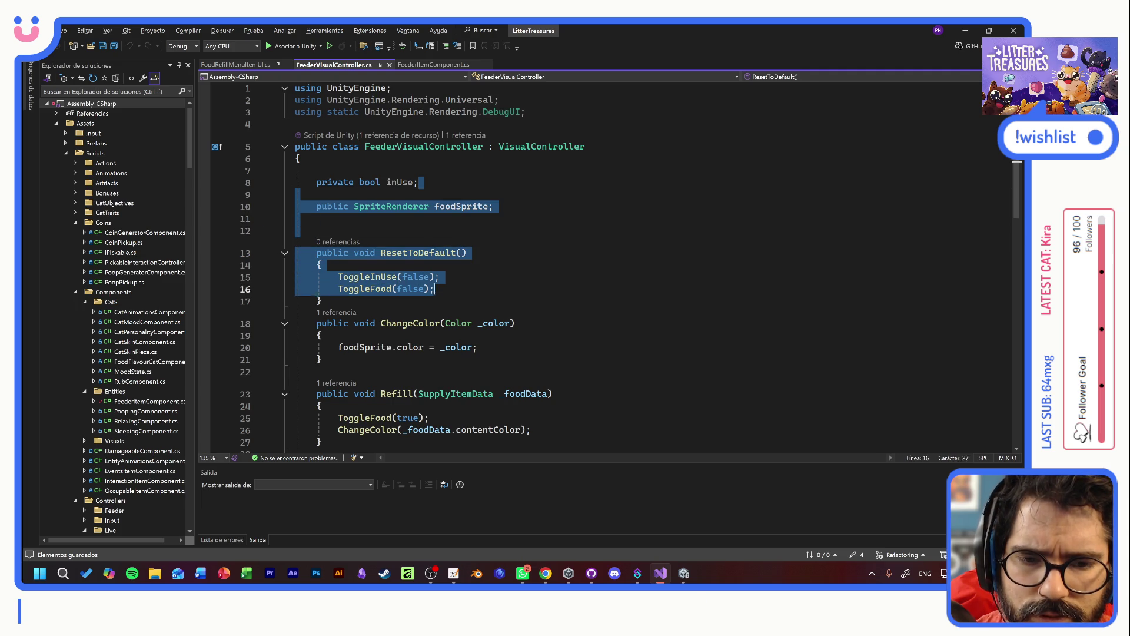
pyautogui.hotkey('shift', 'End')
pyautogui.rightClick(681, 393)
pyautogui.click(681, 335)
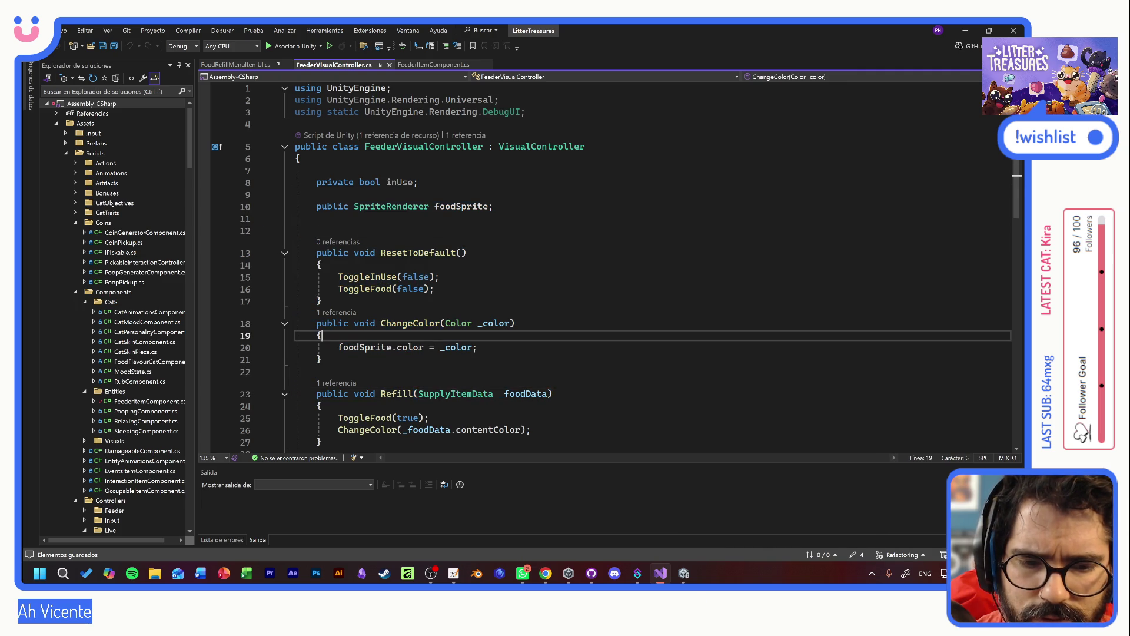
pyautogui.scroll(-3, 681, 335)
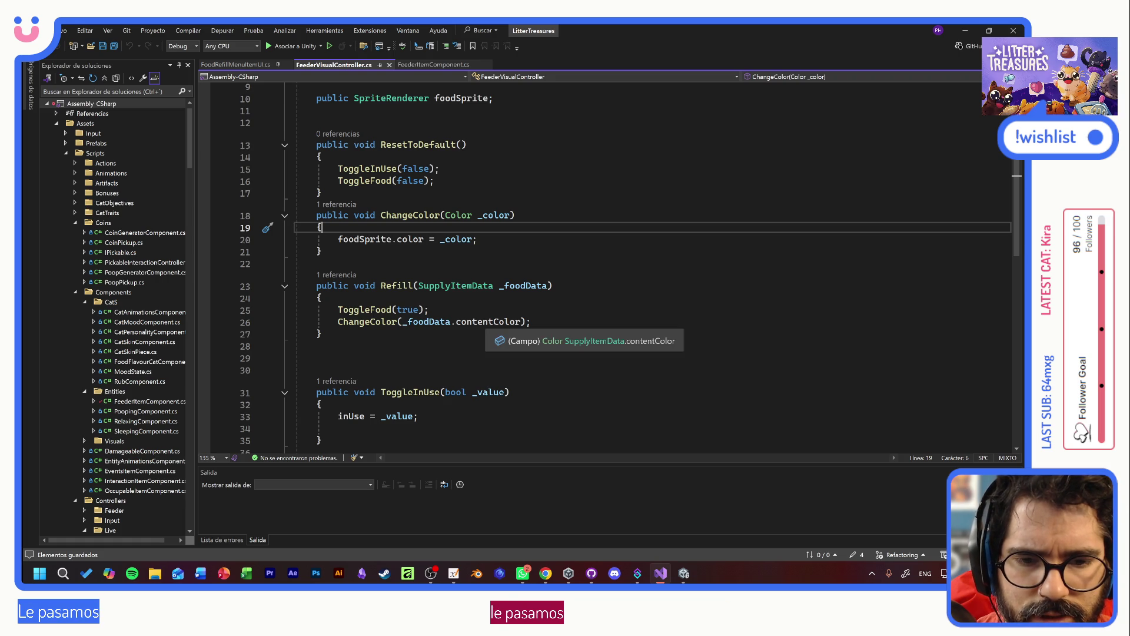
# - Follow Refill's ToggleFood call to its definition, then return to Unity
pyautogui.click(381, 321)
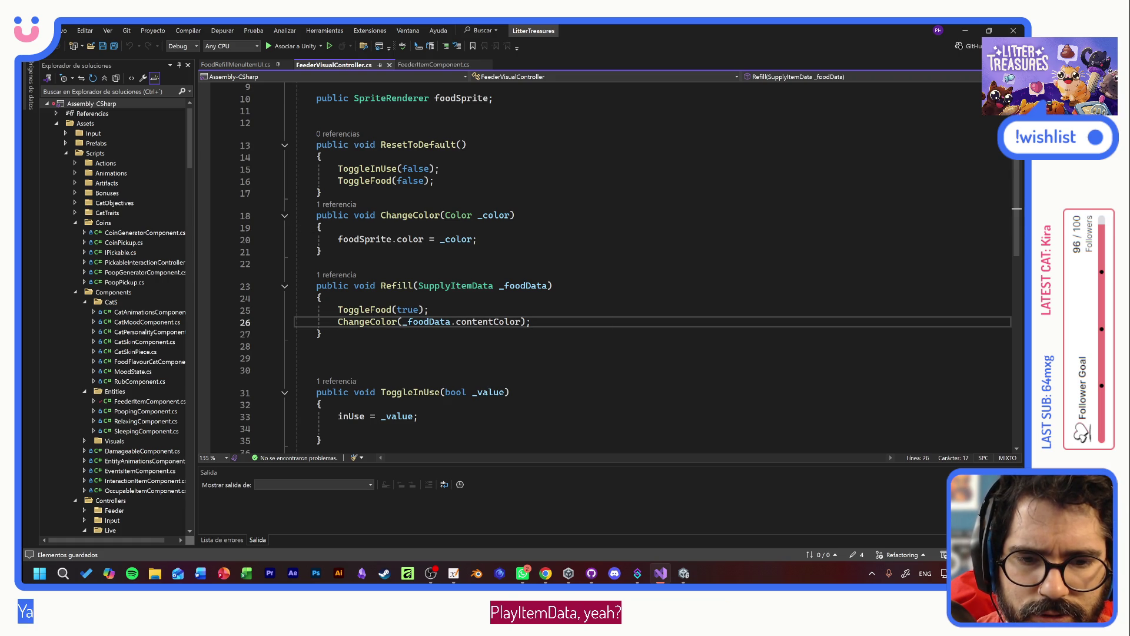
pyautogui.click(381, 310)
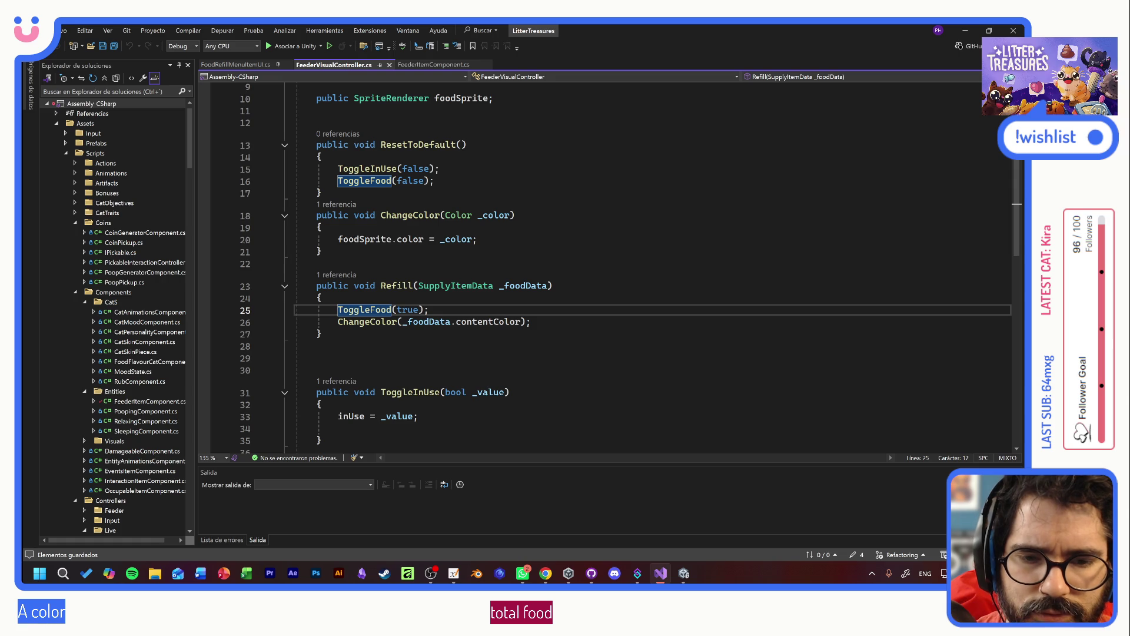
pyautogui.scroll(3, 390, 309)
pyautogui.scroll(-3, 391, 309)
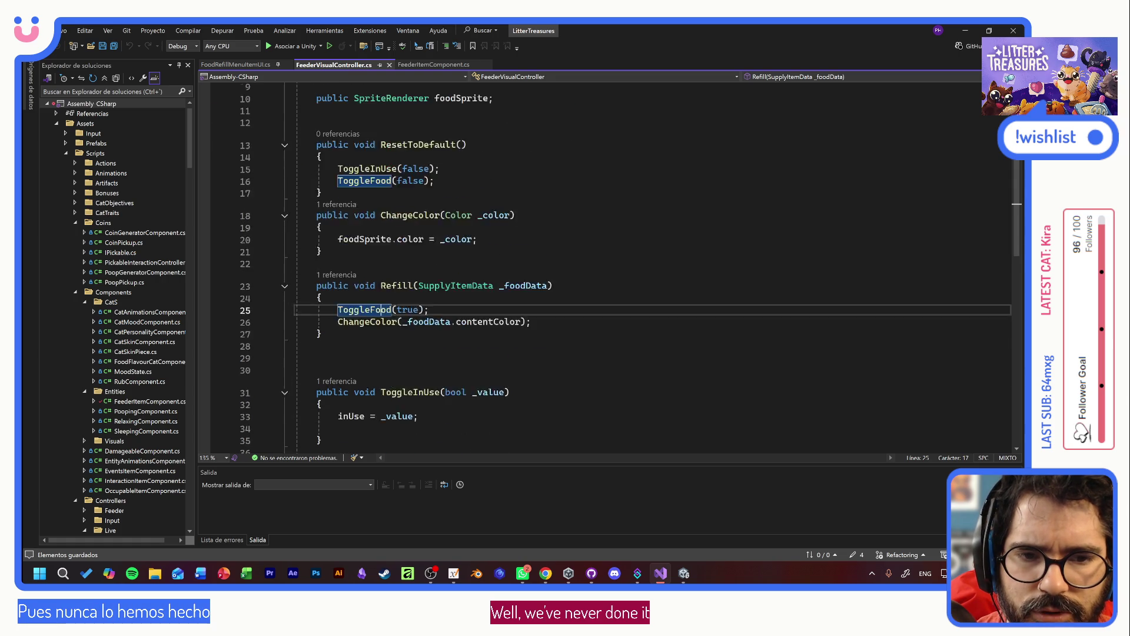
pyautogui.scroll(-3, 390, 309)
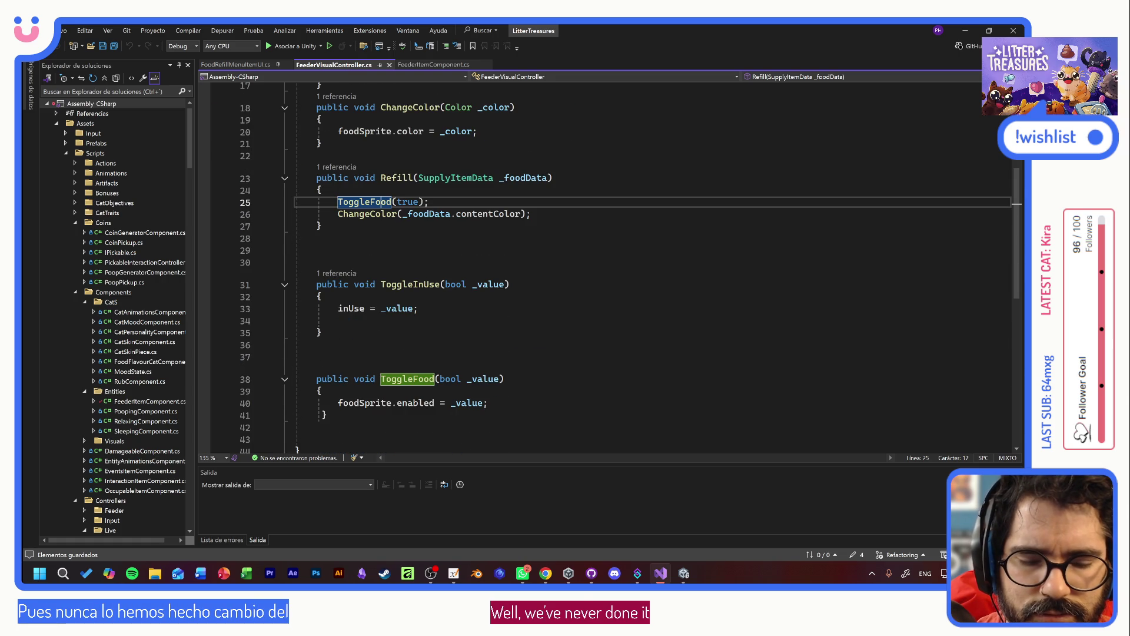
pyautogui.scroll(4, 606, 268)
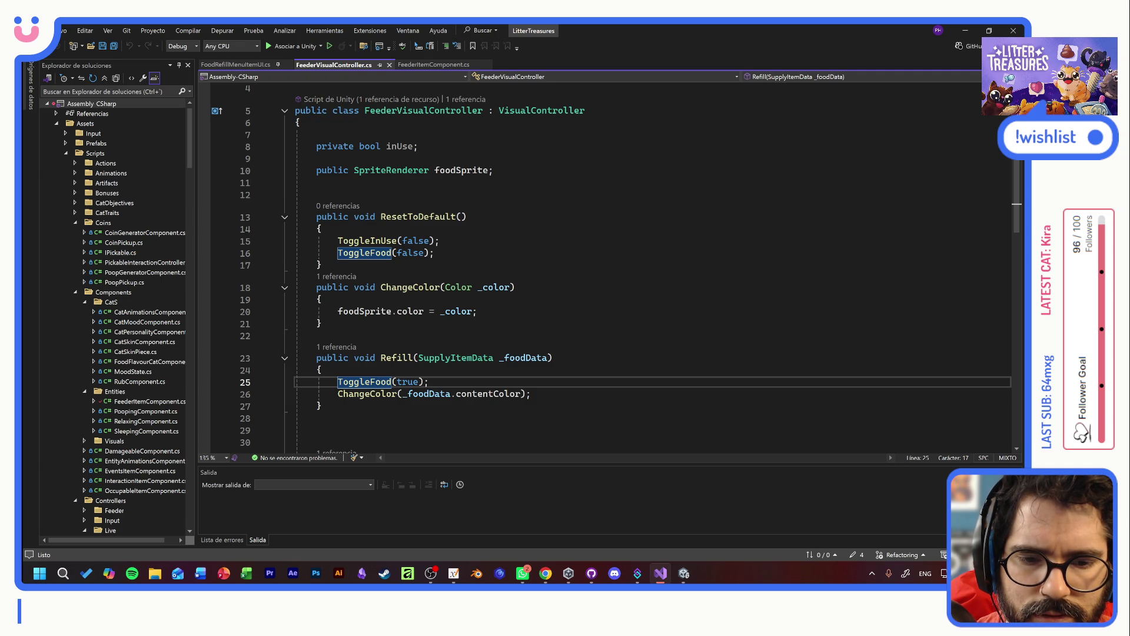
pyautogui.moveTo(391, 382)
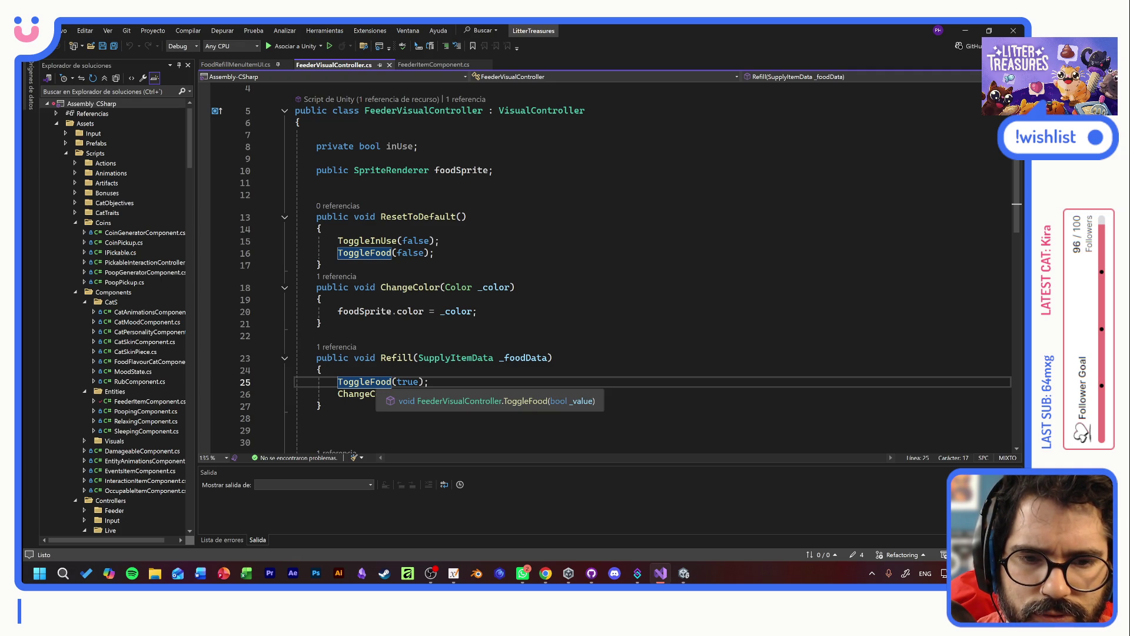
pyautogui.keyDown('ctrl'); pyautogui.click(389, 381); pyautogui.keyUp('ctrl')
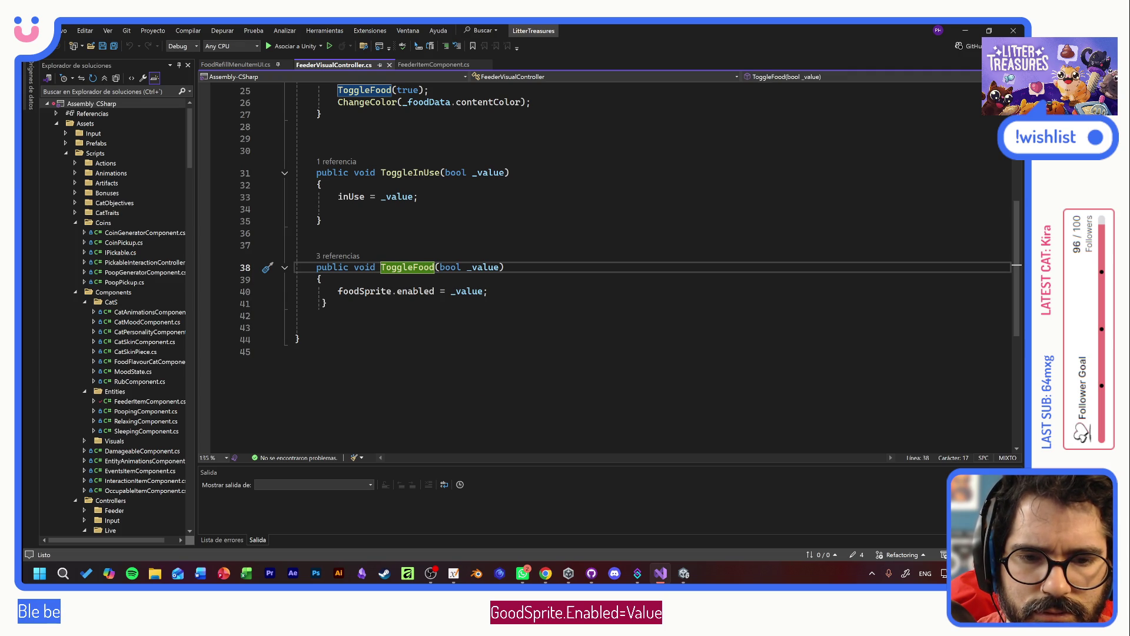
pyautogui.hotkey('alt', 'Tab')
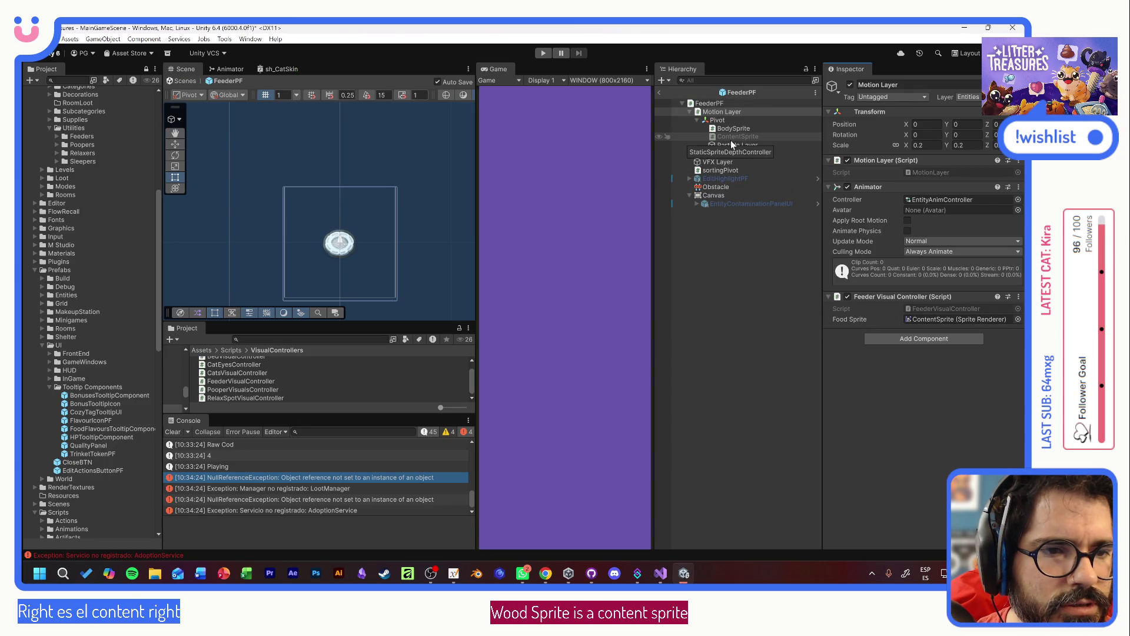
# - Activate the prefab's ContentSprite, toggle its Sprite Renderer off and on, and start play mode
pyautogui.hotkey('alt', 'Tab')
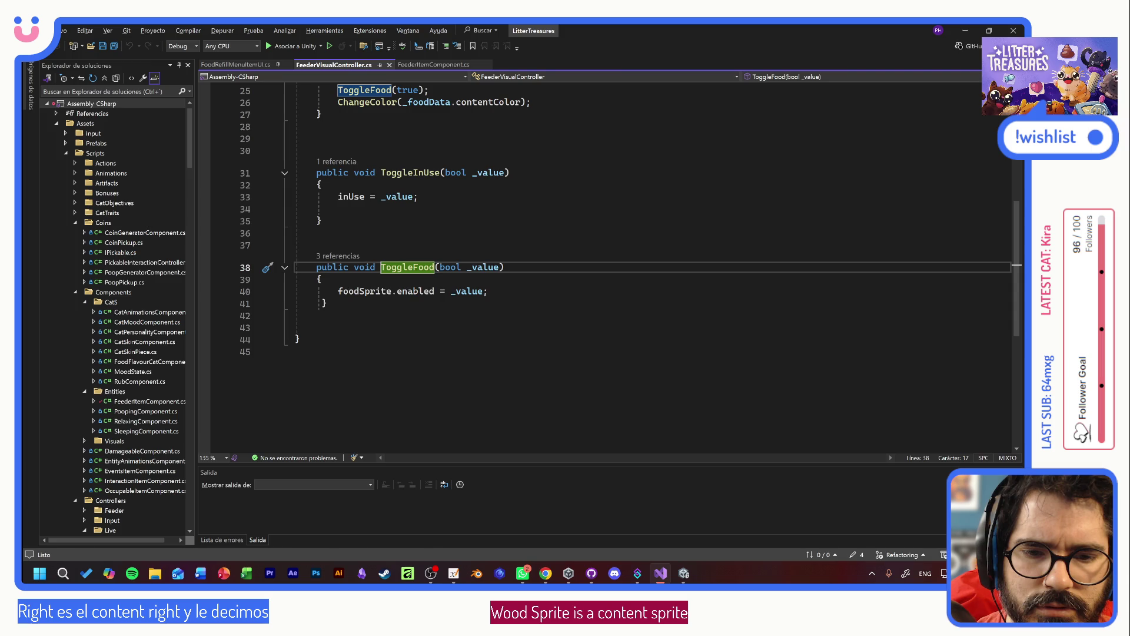
pyautogui.hotkey('alt', 'Tab')
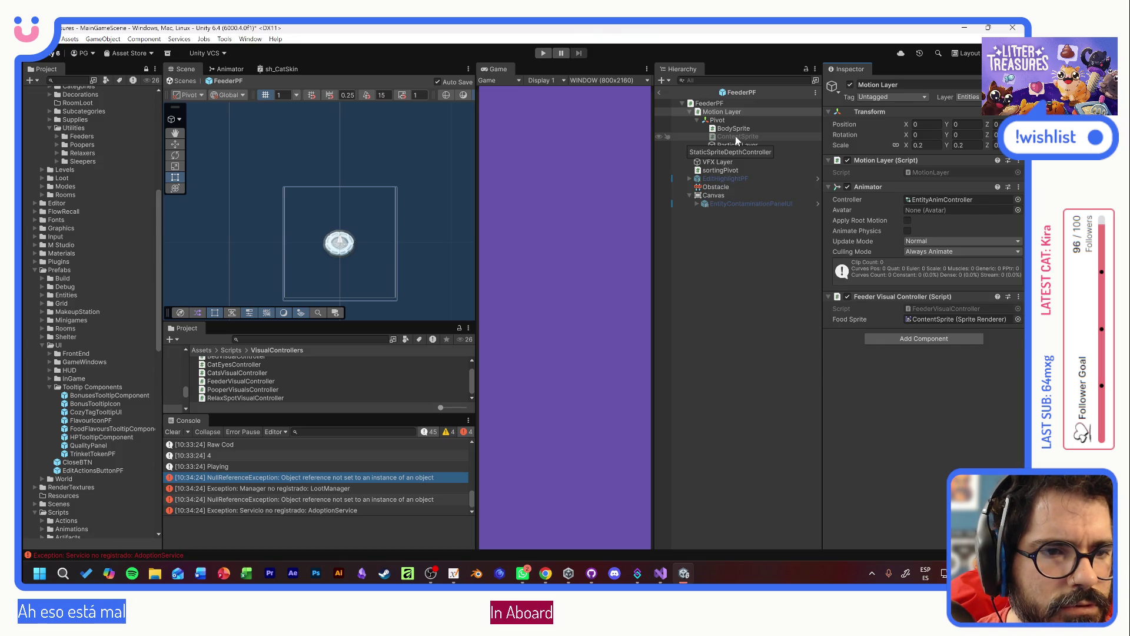
pyautogui.click(736, 136)
pyautogui.click(850, 86)
pyautogui.click(848, 160)
pyautogui.click(847, 160)
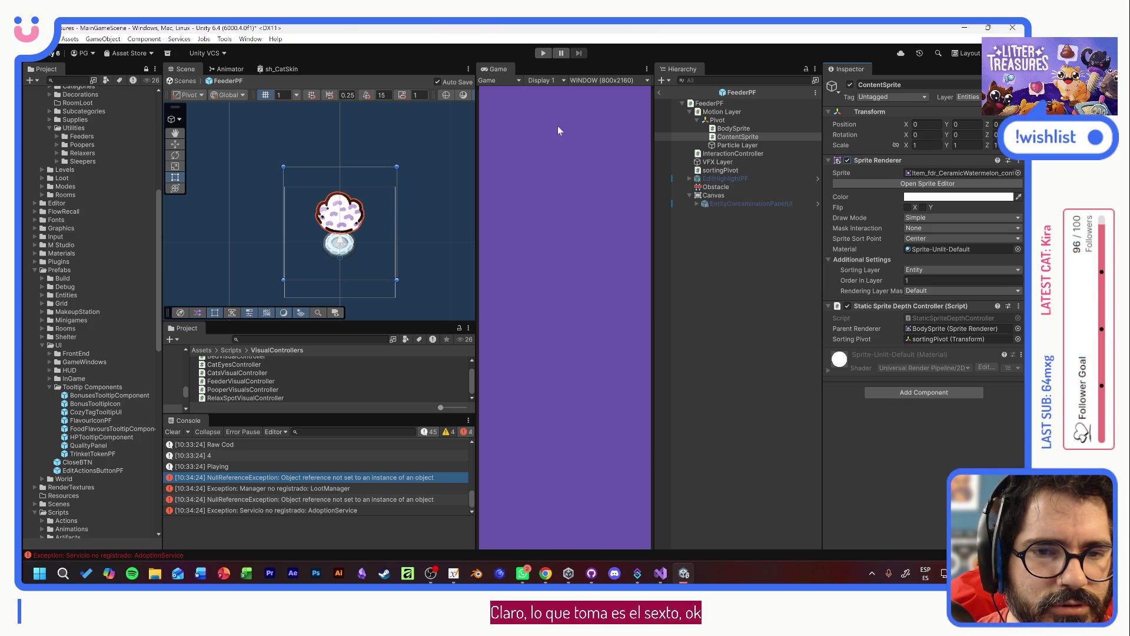
pyautogui.click(539, 54)
pyautogui.click(537, 325)
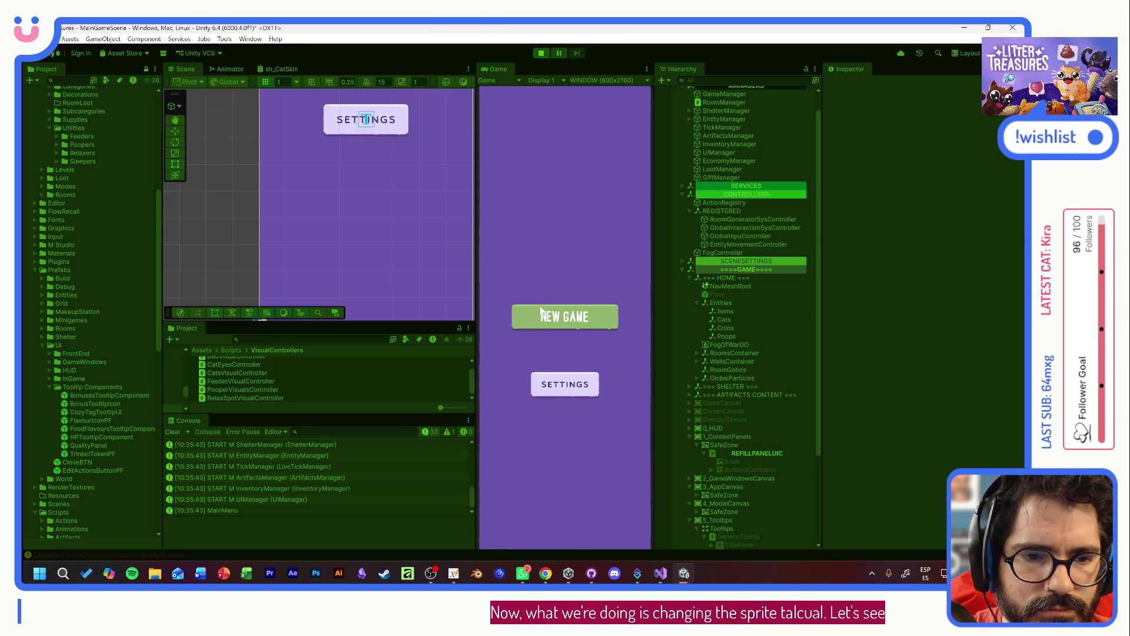
# - Start a New Game, adopt Tostada, open and close the feeder's food popup, then stop
pyautogui.click(540, 312)
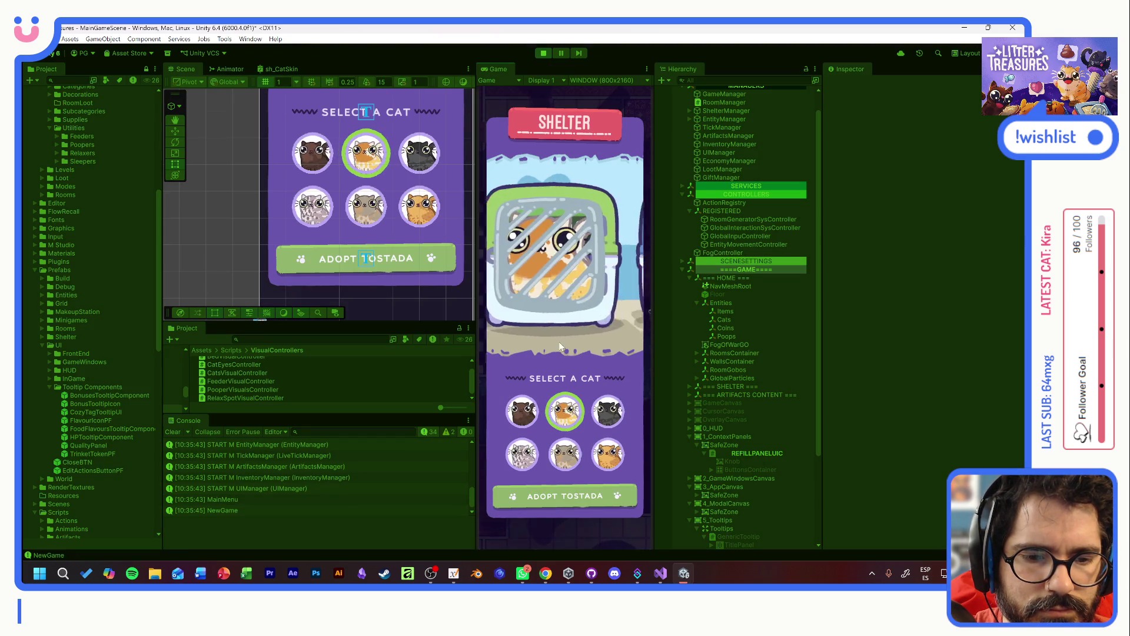
pyautogui.click(565, 496)
pyautogui.click(566, 340)
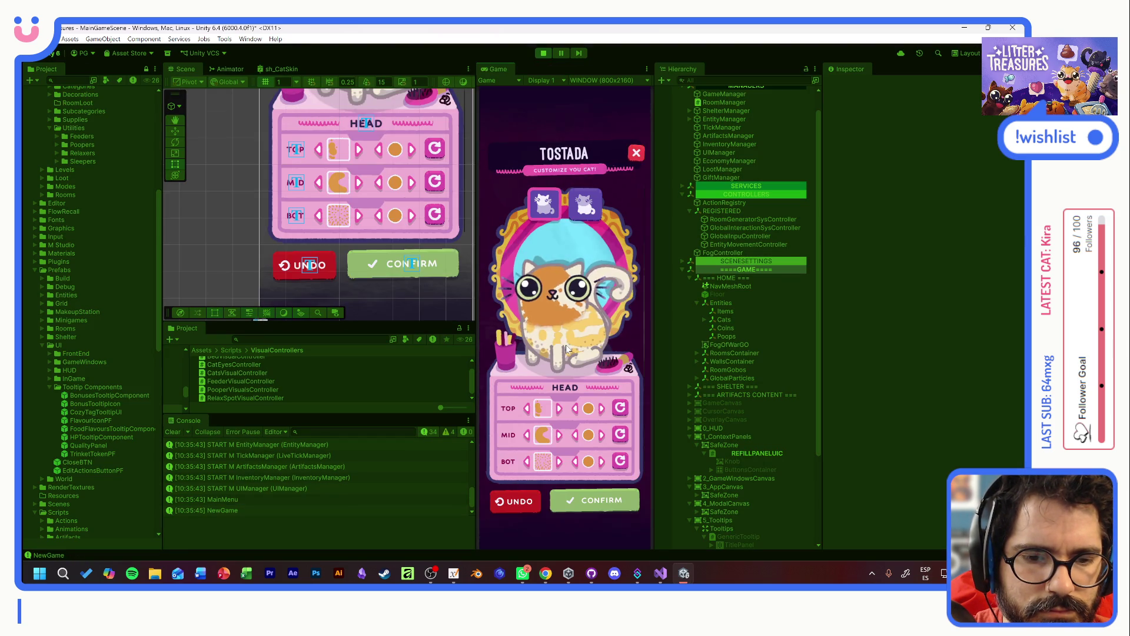
pyautogui.click(586, 501)
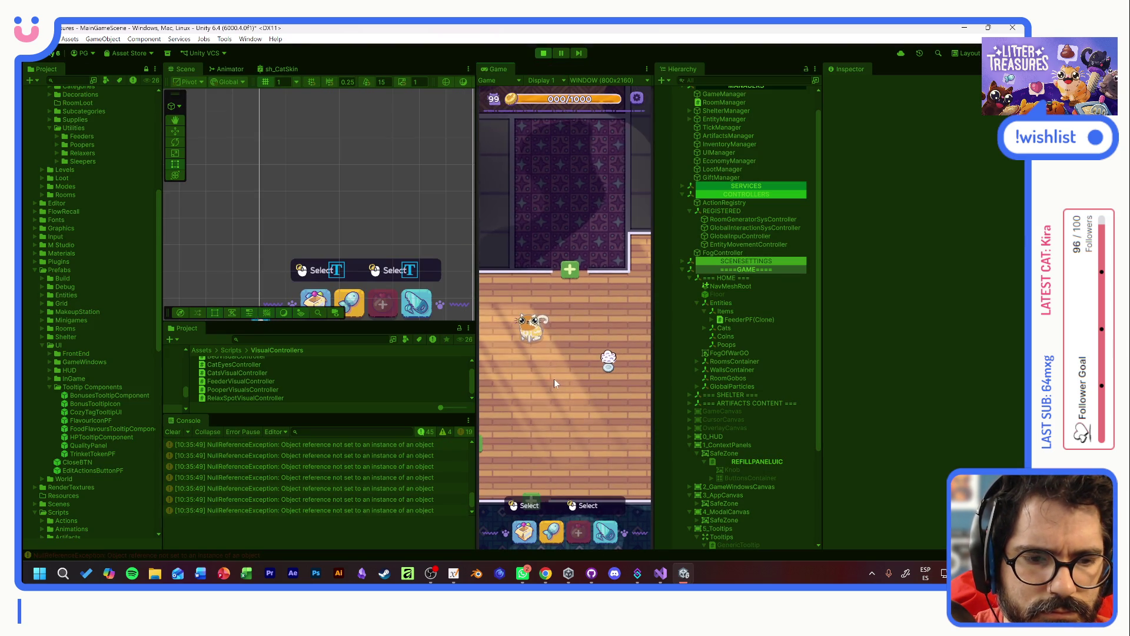
pyautogui.click(609, 371)
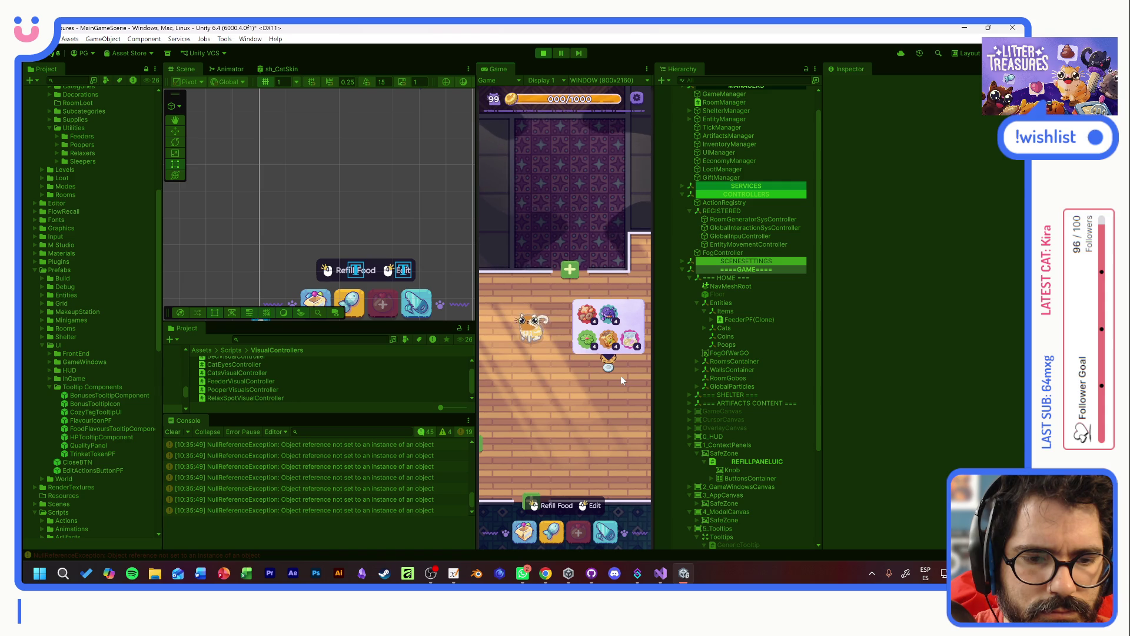
pyautogui.rightClick(620, 375)
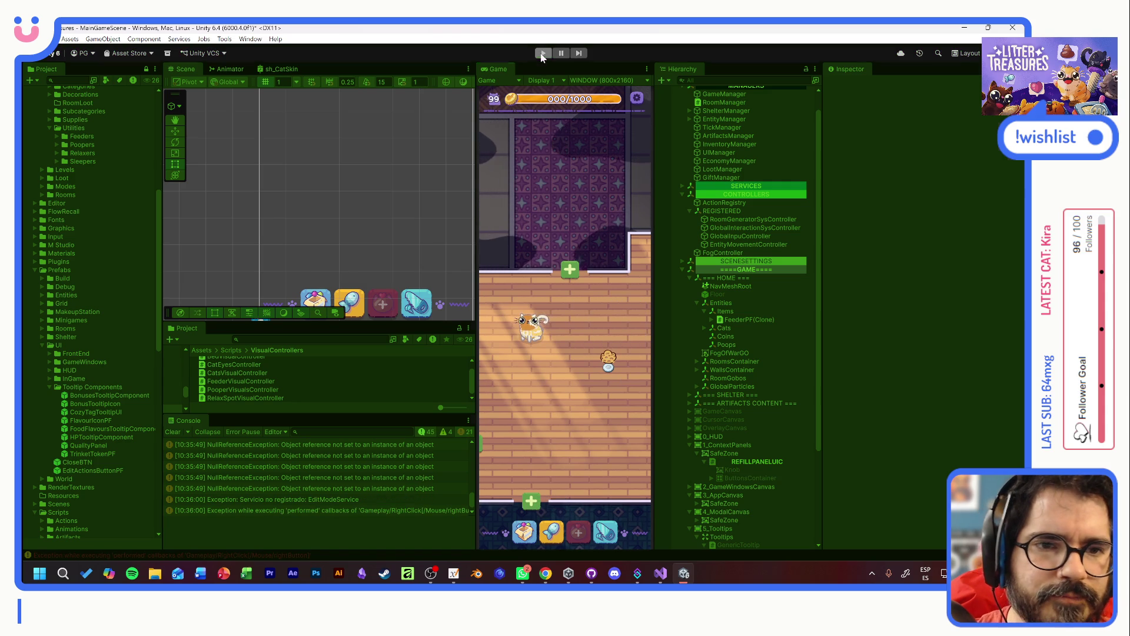
pyautogui.click(543, 53)
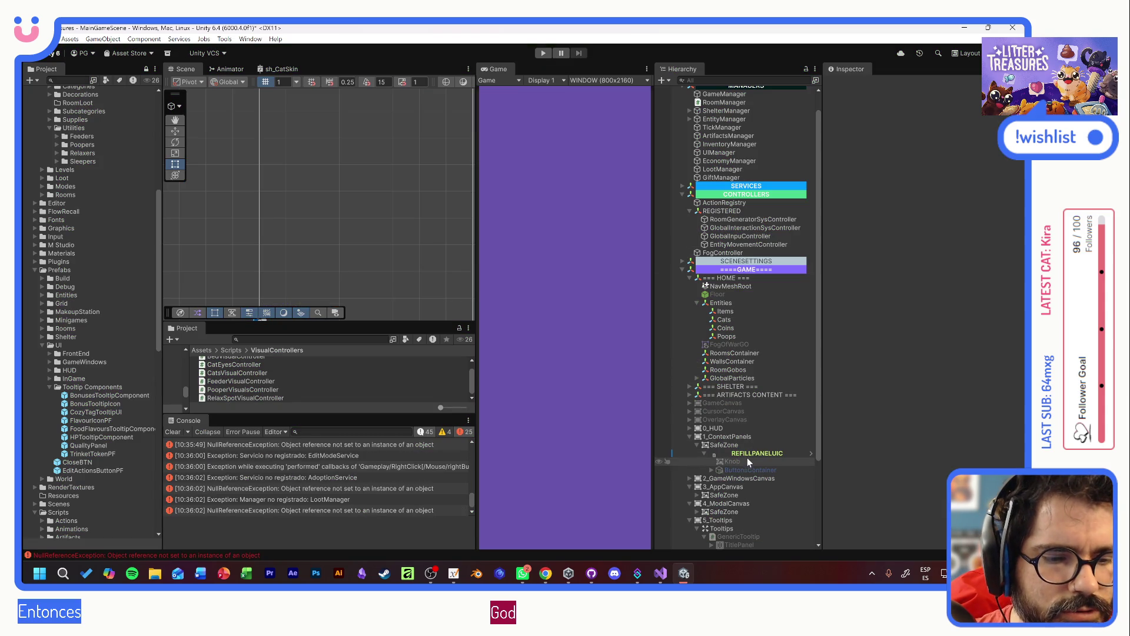
# - Open the FeederPF prefab via a 'feederp' search and disable ContentSprite's Sprite Renderer
pyautogui.click(277, 339)
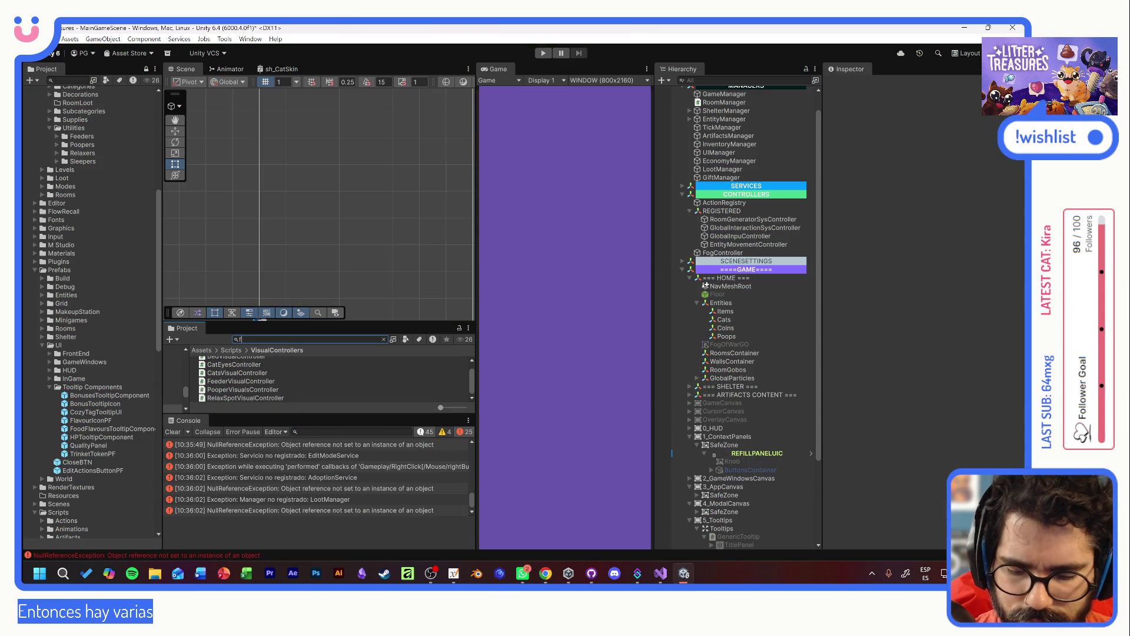
pyautogui.write('feederp')
pyautogui.doubleClick(244, 359)
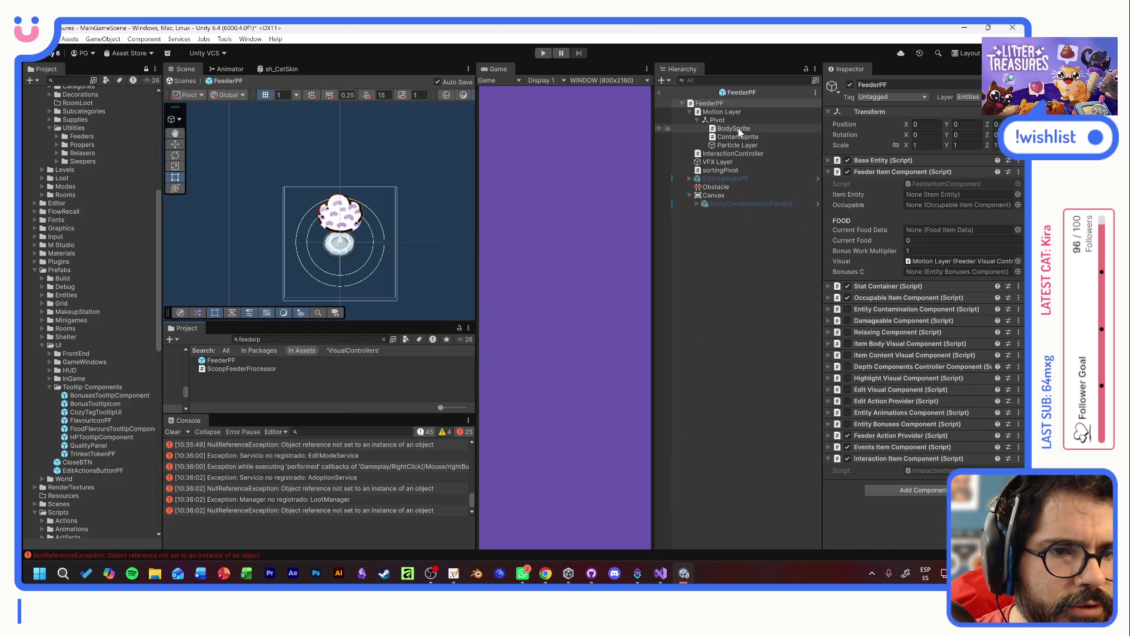
pyautogui.click(739, 136)
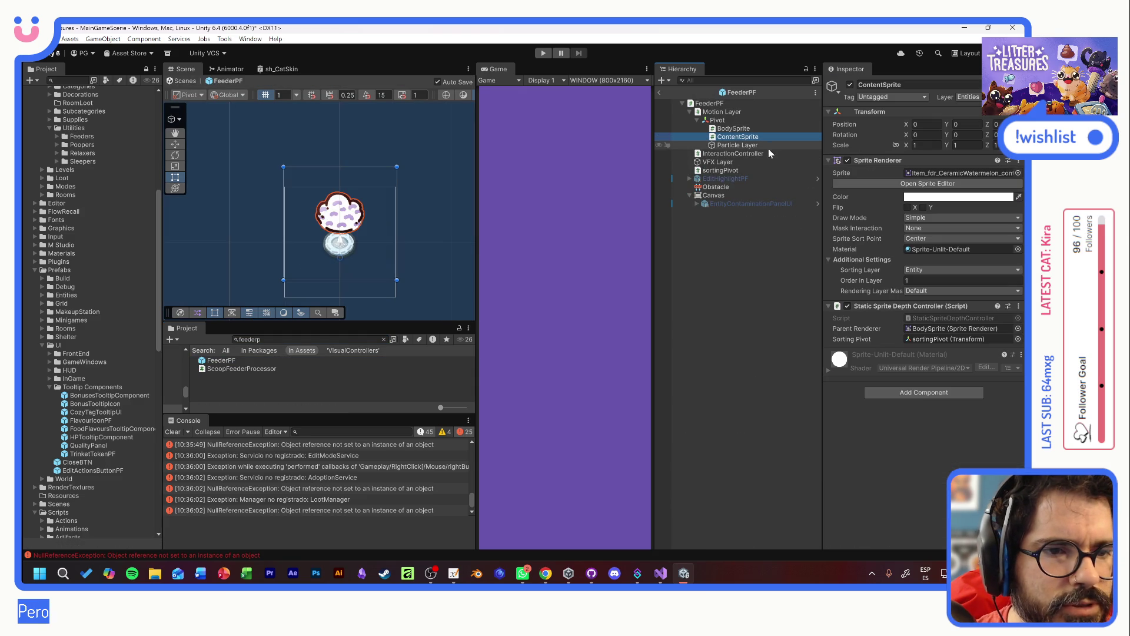
pyautogui.click(848, 161)
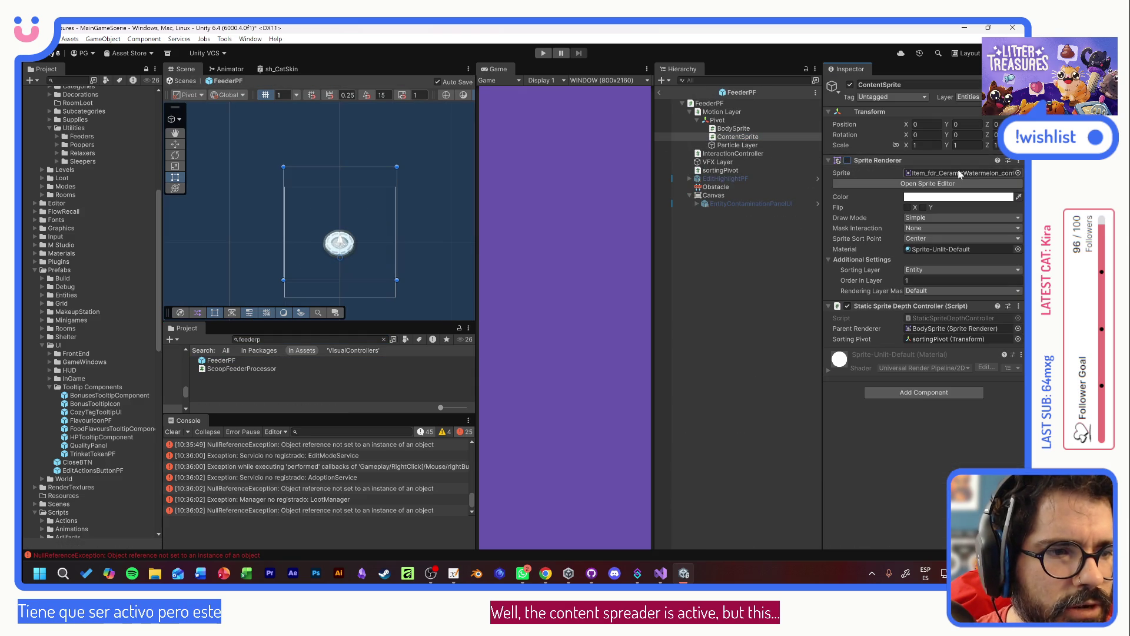
pyautogui.click(730, 129)
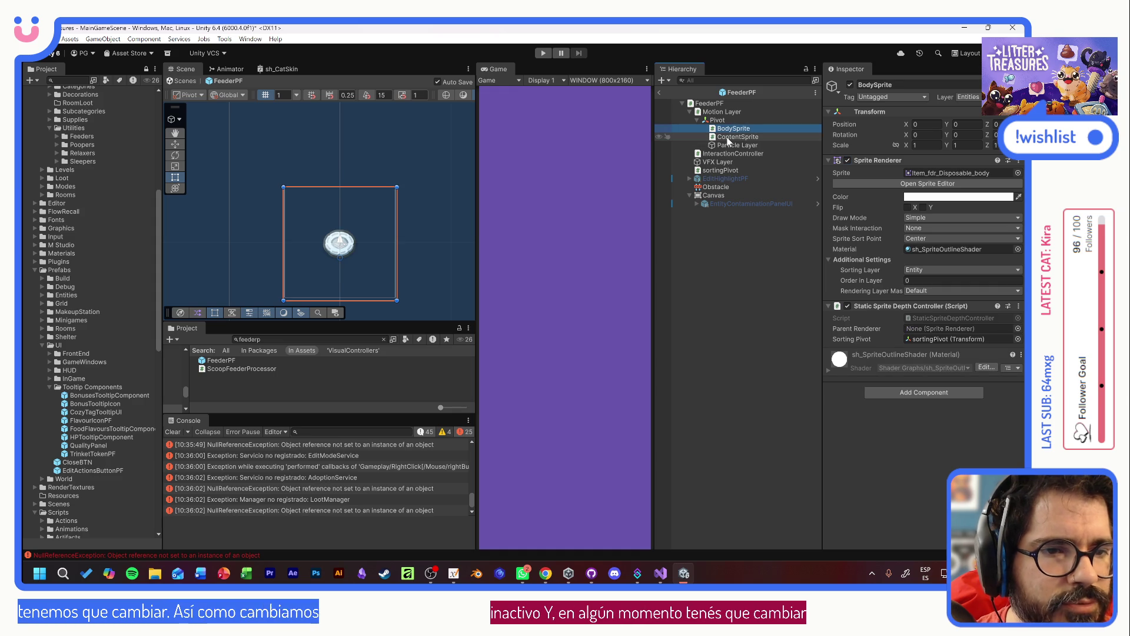
pyautogui.click(728, 137)
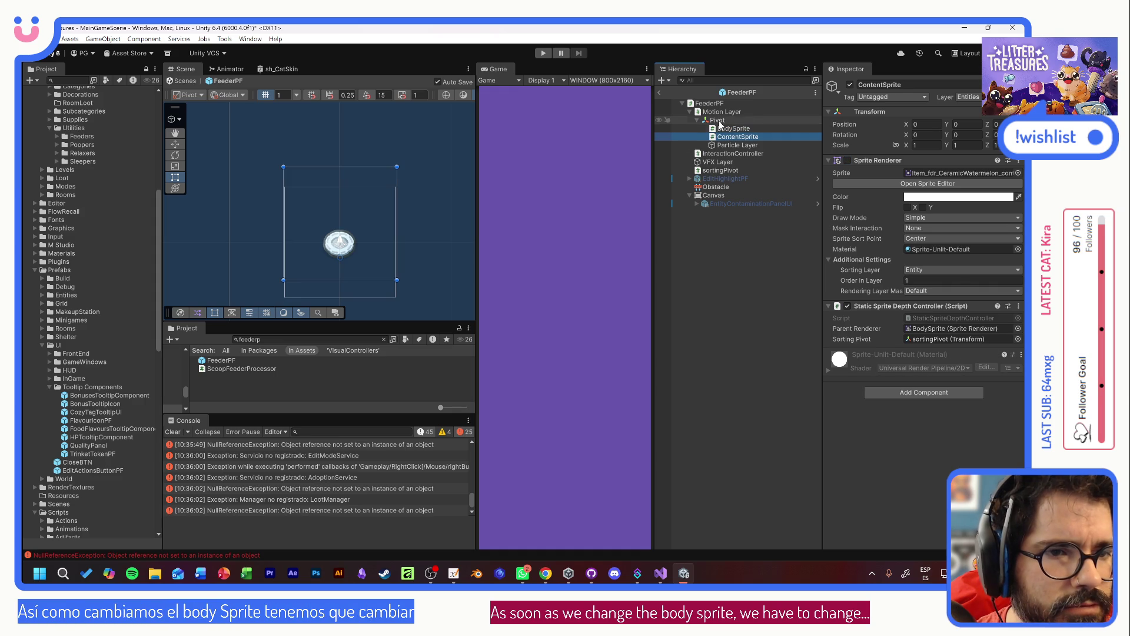
# - Open the FeederItemComponent script from the FeederPF root in Visual Studio
pyautogui.click(727, 105)
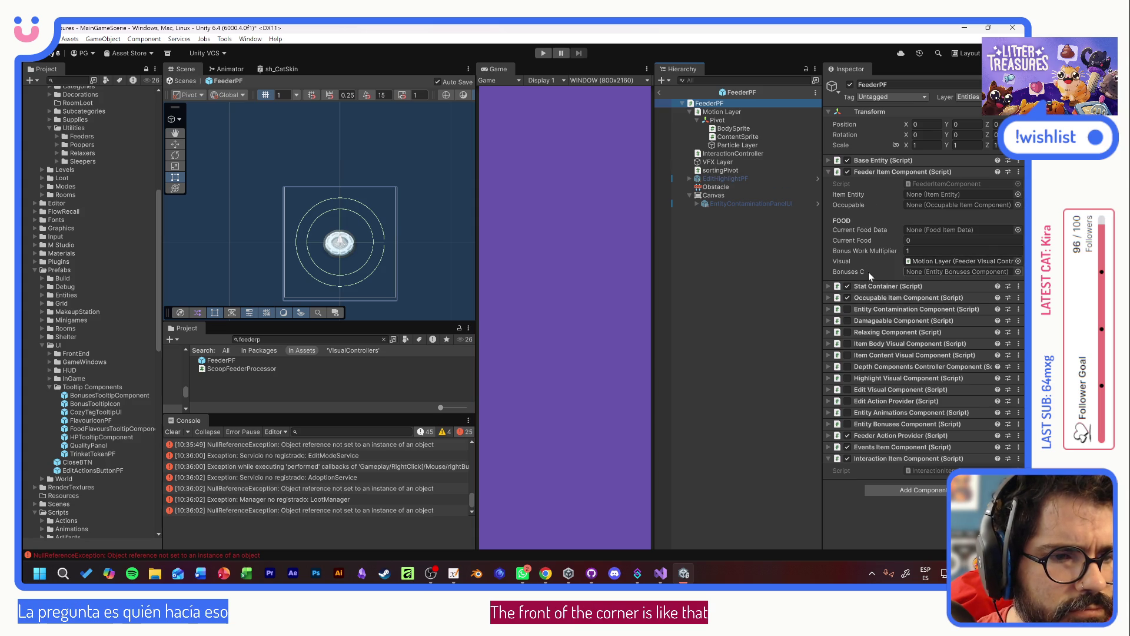
pyautogui.click(930, 185)
pyautogui.doubleClick(929, 183)
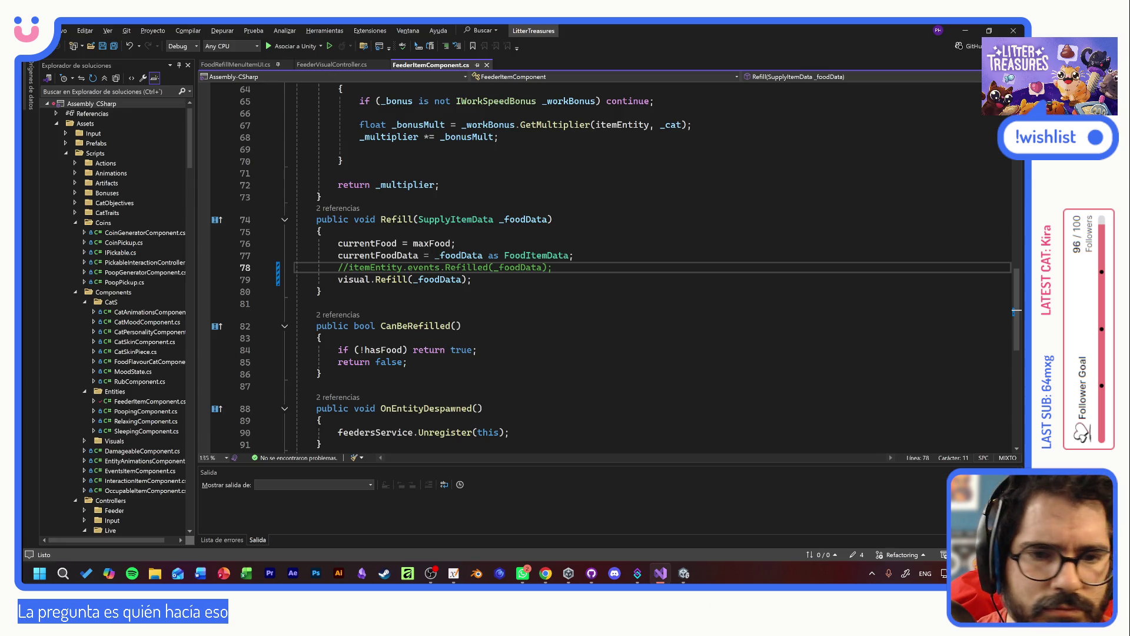
# - Read through FeederItemComponent.cs and FeederVisualController.cs down to ResetToDefault
pyautogui.scroll(20, 606, 265)
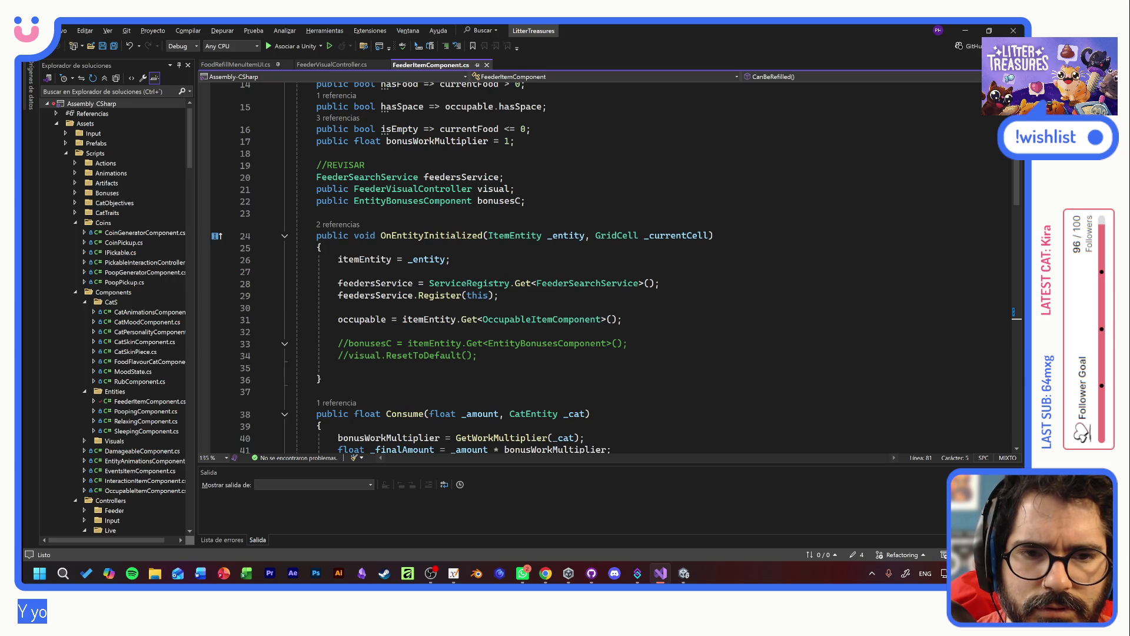
pyautogui.scroll(4, 607, 265)
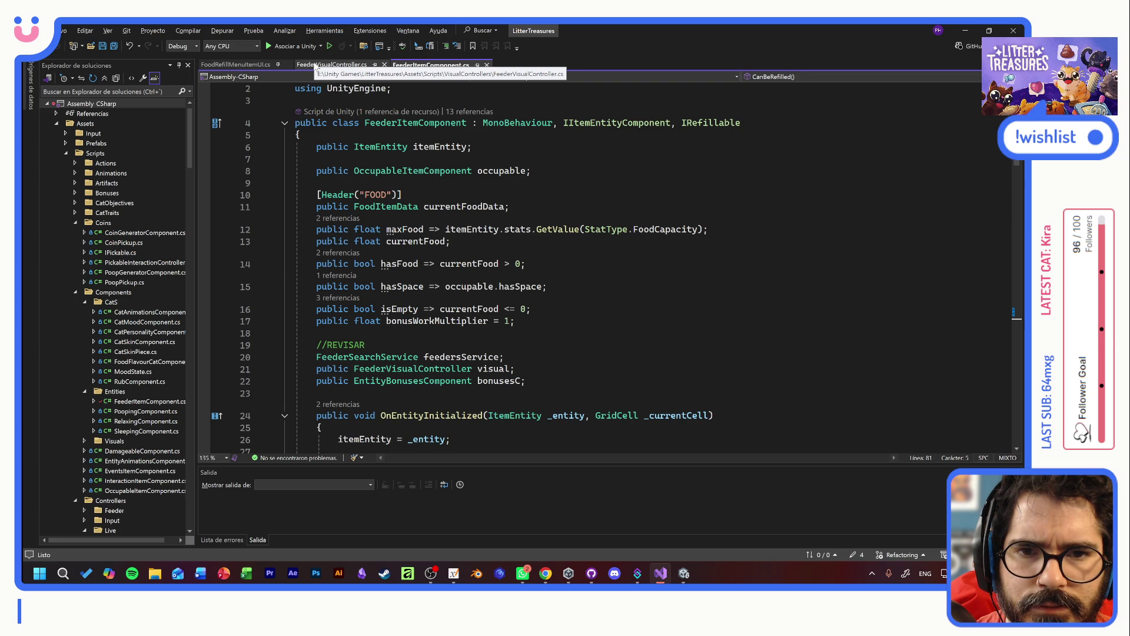
pyautogui.click(315, 67)
pyautogui.scroll(10, 589, 264)
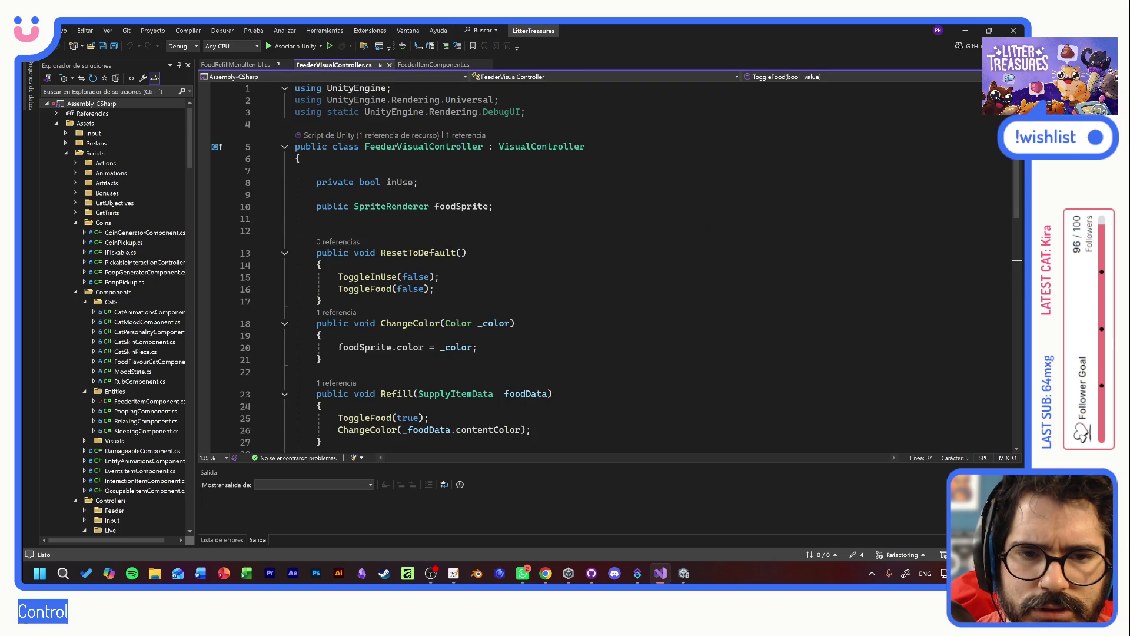
pyautogui.scroll(-3, 589, 265)
pyautogui.scroll(-1, 589, 265)
pyautogui.scroll(4, 588, 265)
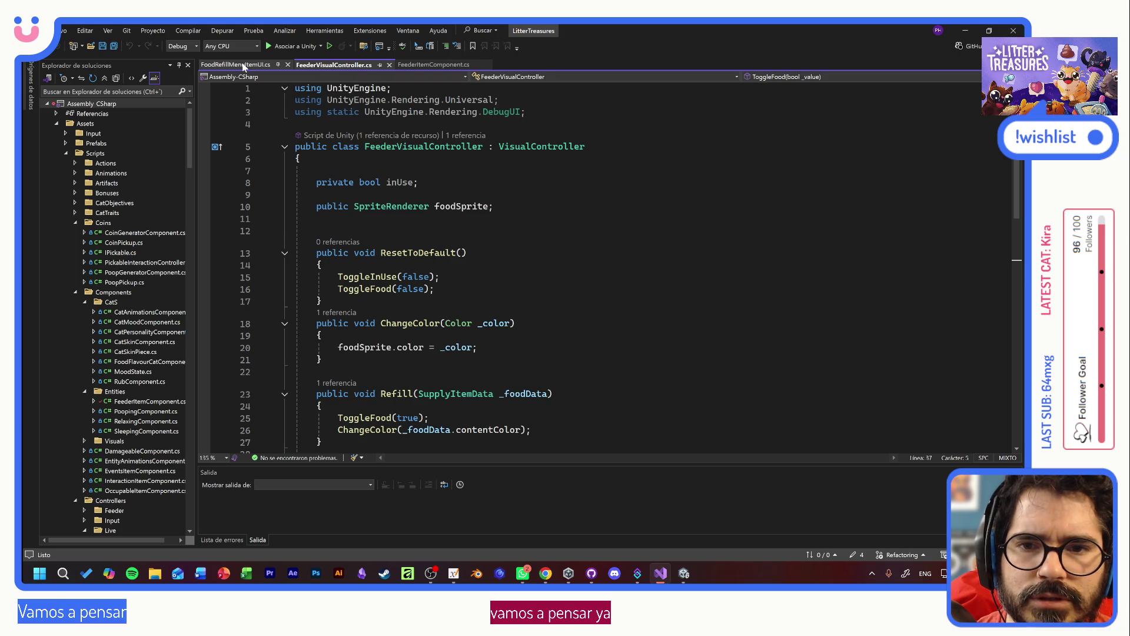
pyautogui.click(468, 252)
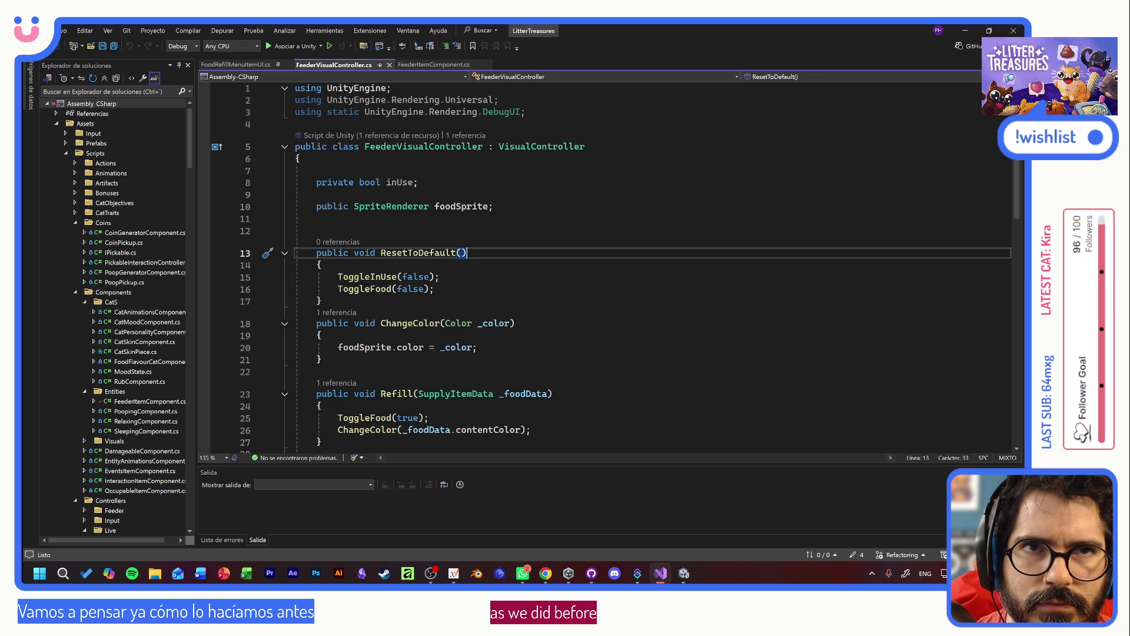
pyautogui.hotkey('alt', 'Tab')
pyautogui.hotkey('alt', 'Tab')
# - Delete the two unused using directives on lines 2–3, save, and return to Unity
pyautogui.moveTo(526, 112); pyautogui.dragTo(295, 88)
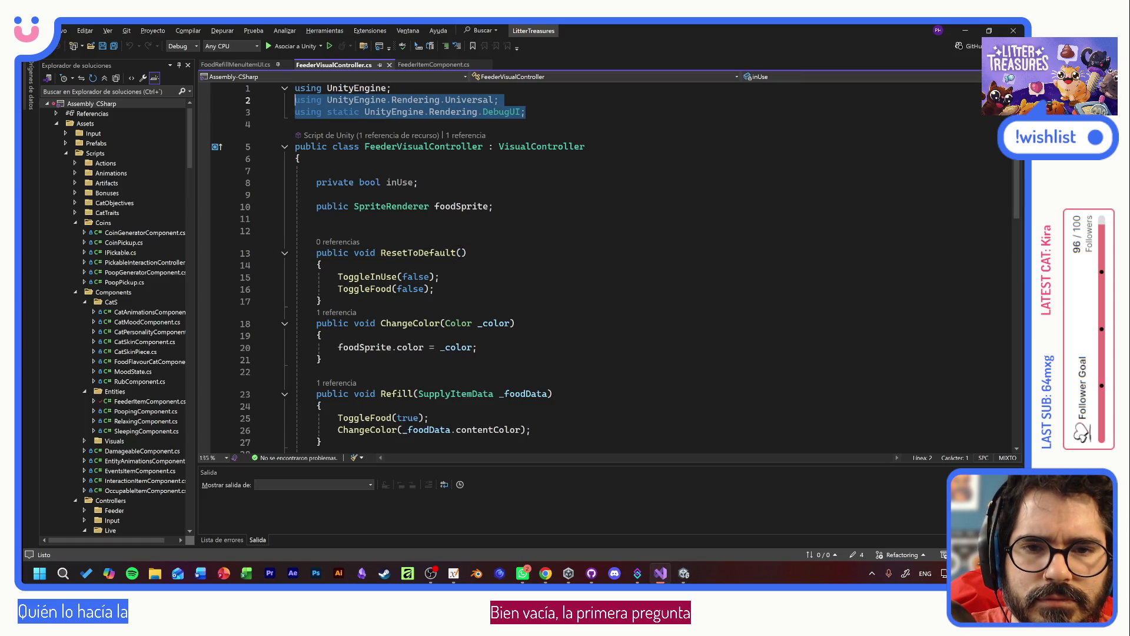
pyautogui.hotkey('ctrl', 'r')
pyautogui.hotkey('ctrl', 'g')
pyautogui.hotkey('ctrl', 's')
pyautogui.hotkey('alt', 'Tab')
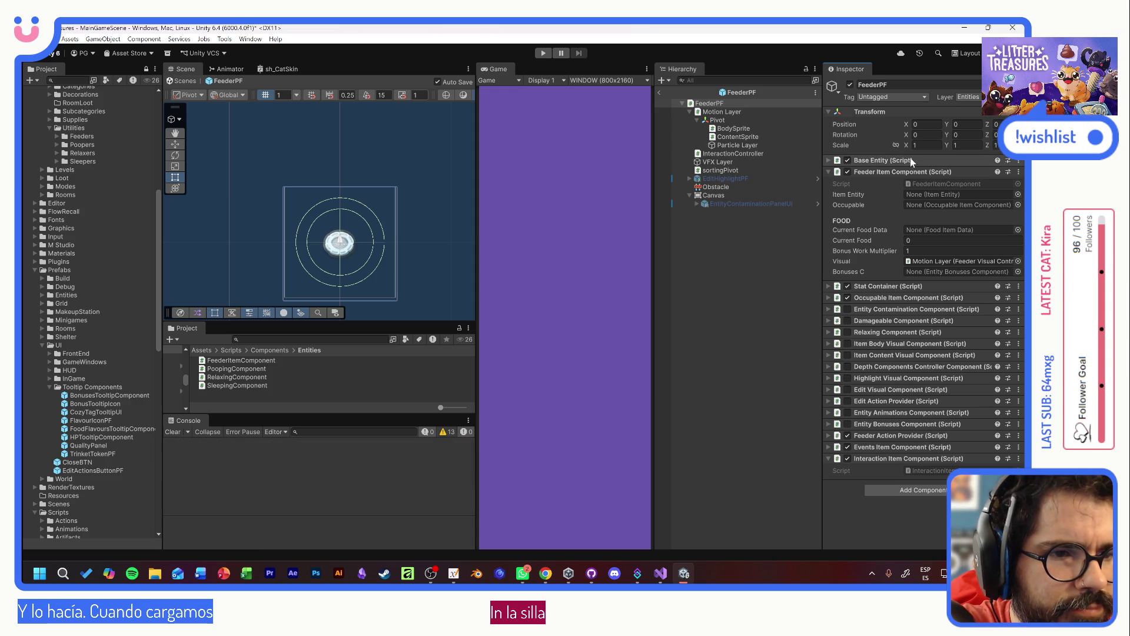
# - Open FeederPF's BaseEntity script and jump to the ItemEntity base class definition
pyautogui.click(828, 160)
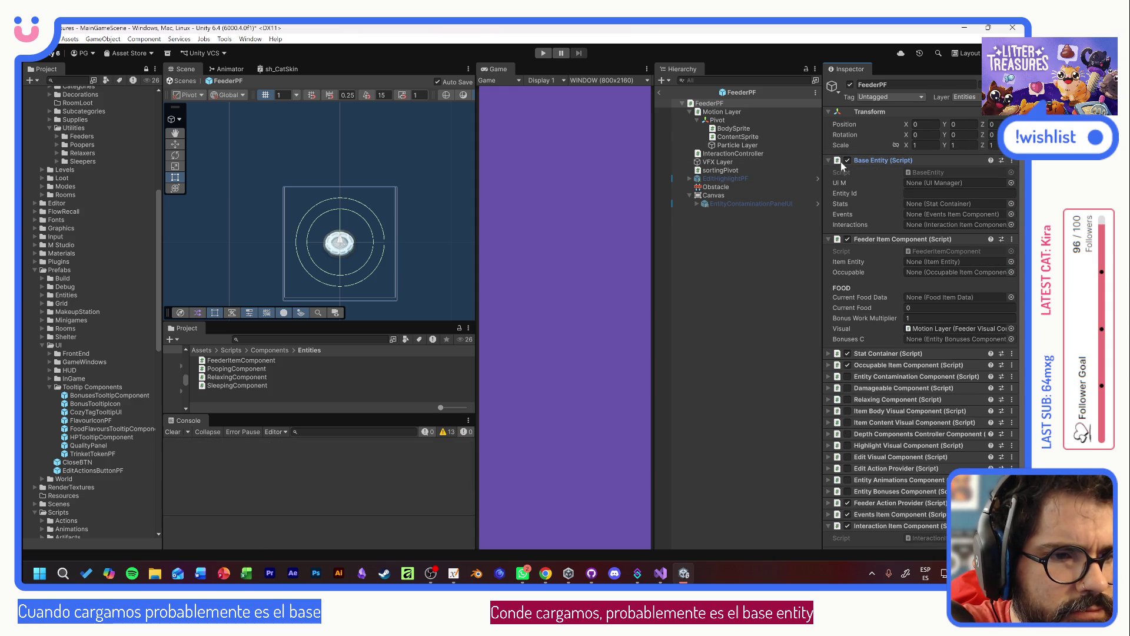
pyautogui.doubleClick(956, 172)
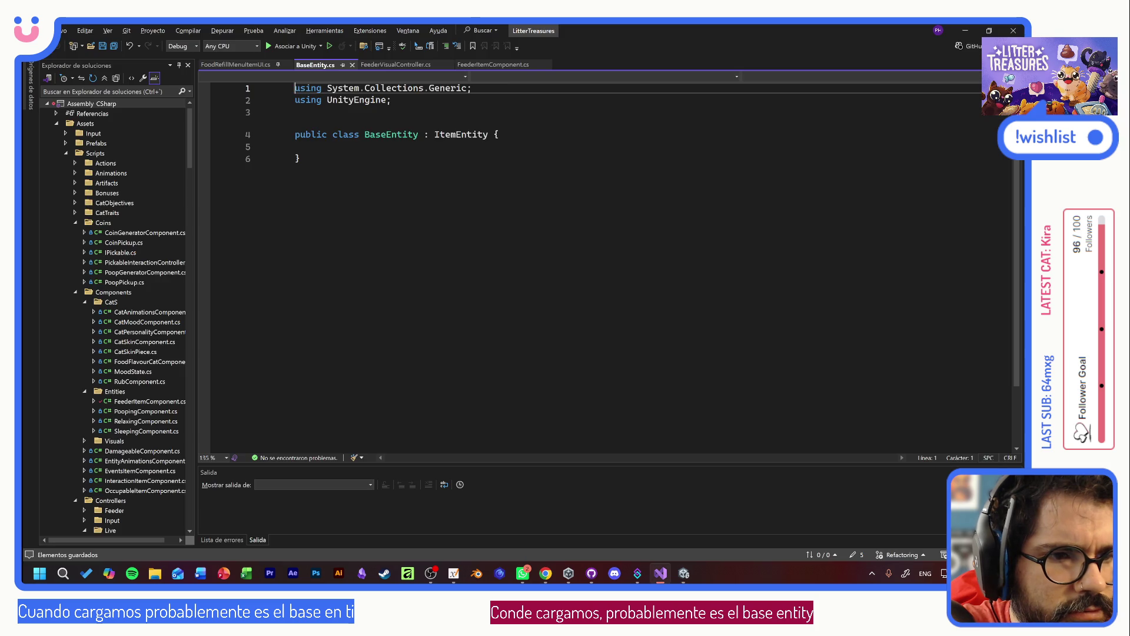
pyautogui.click(461, 134)
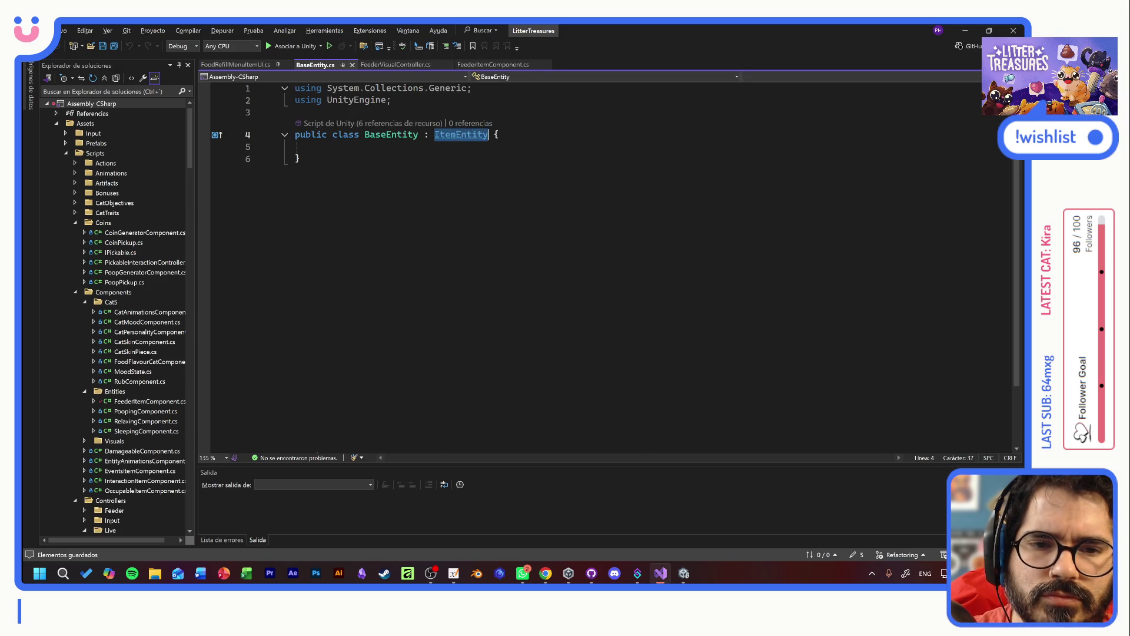
pyautogui.press('F12')
# - Read ItemEntity.cs down through Initialize past the //OLD comment, then return to Unity
pyautogui.scroll(-1, 610, 265)
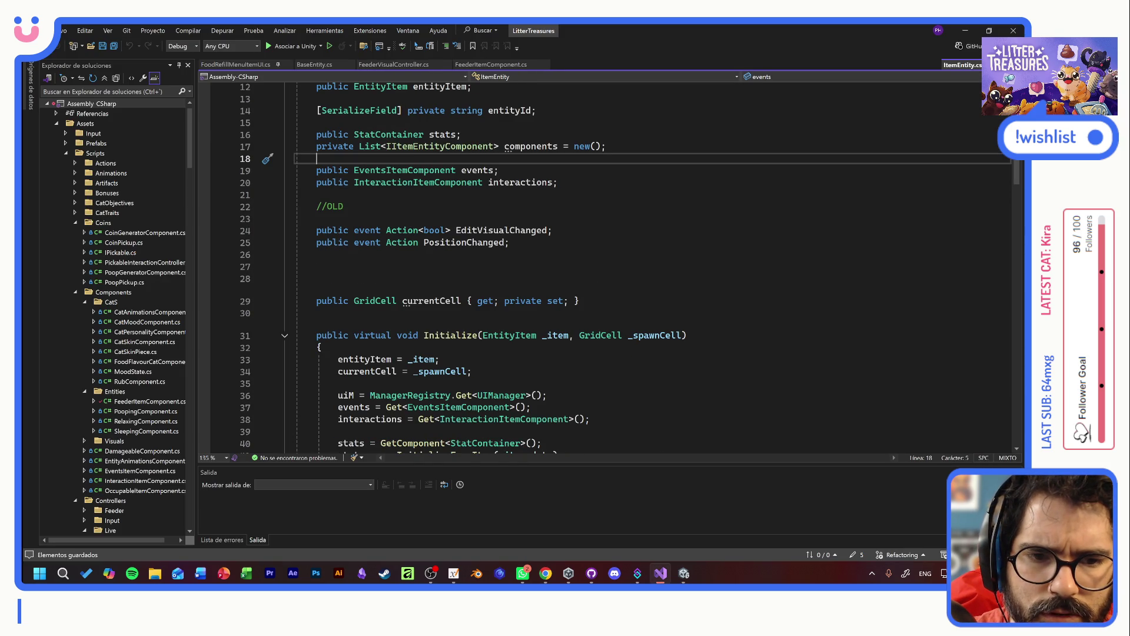
pyautogui.scroll(-6, 610, 265)
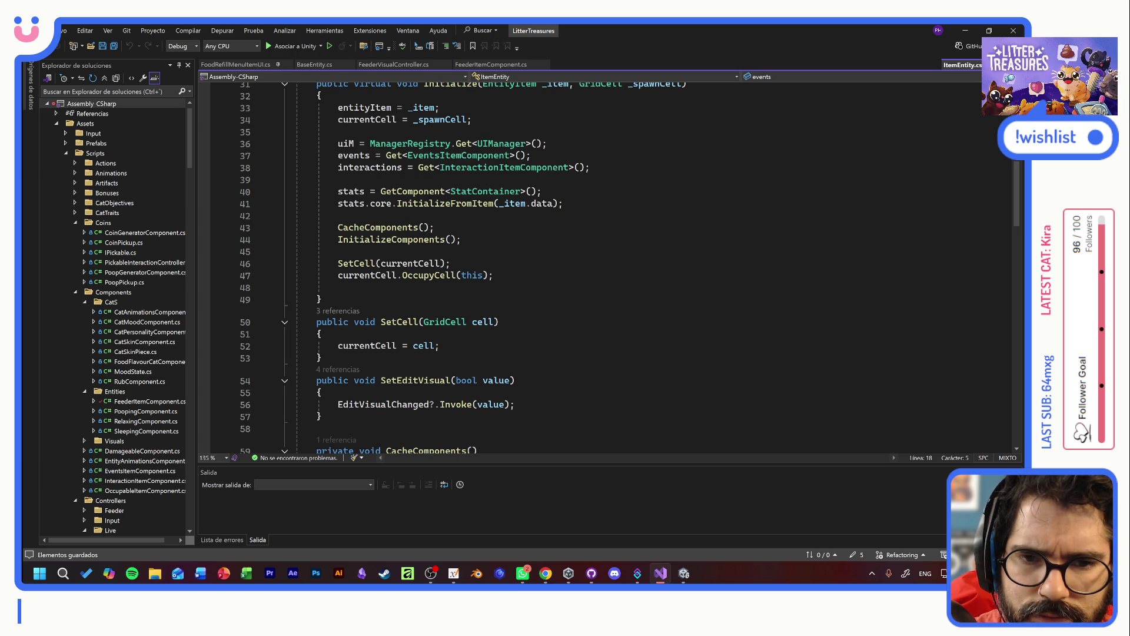
pyautogui.scroll(-7, 610, 265)
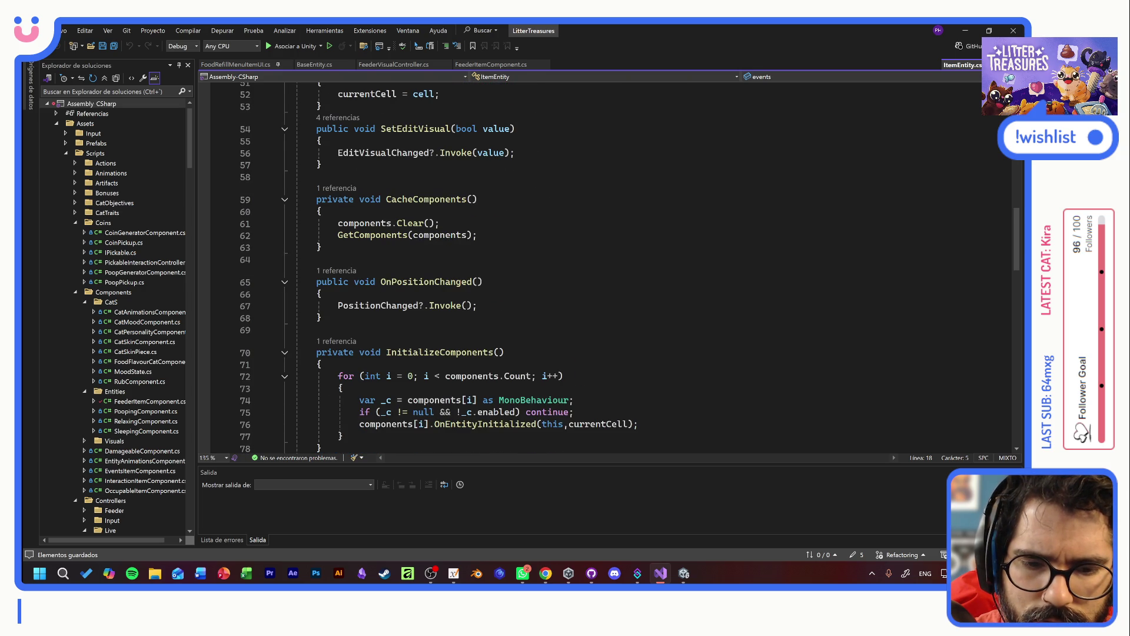
pyautogui.scroll(-13, 610, 265)
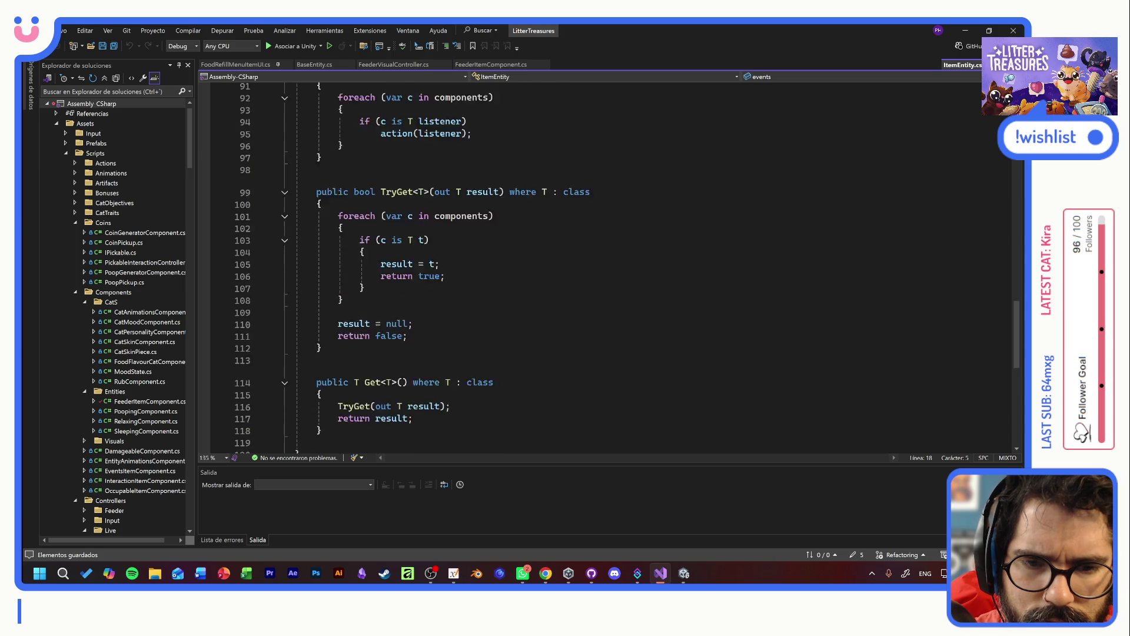
pyautogui.scroll(20, 610, 265)
pyautogui.click(344, 278)
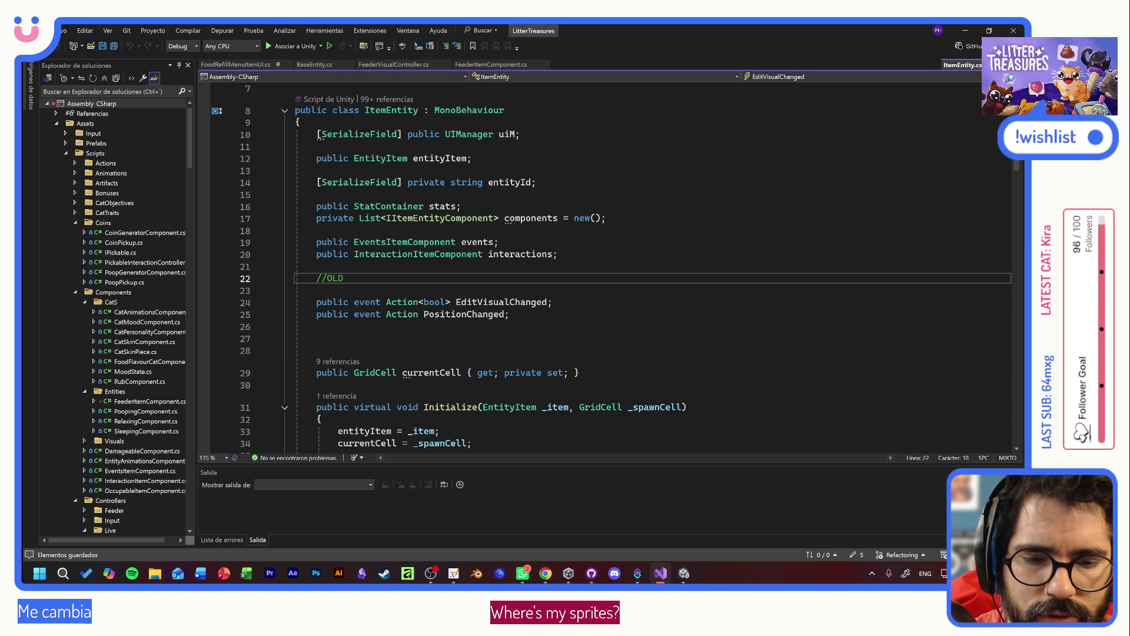
pyautogui.scroll(-4, 606, 265)
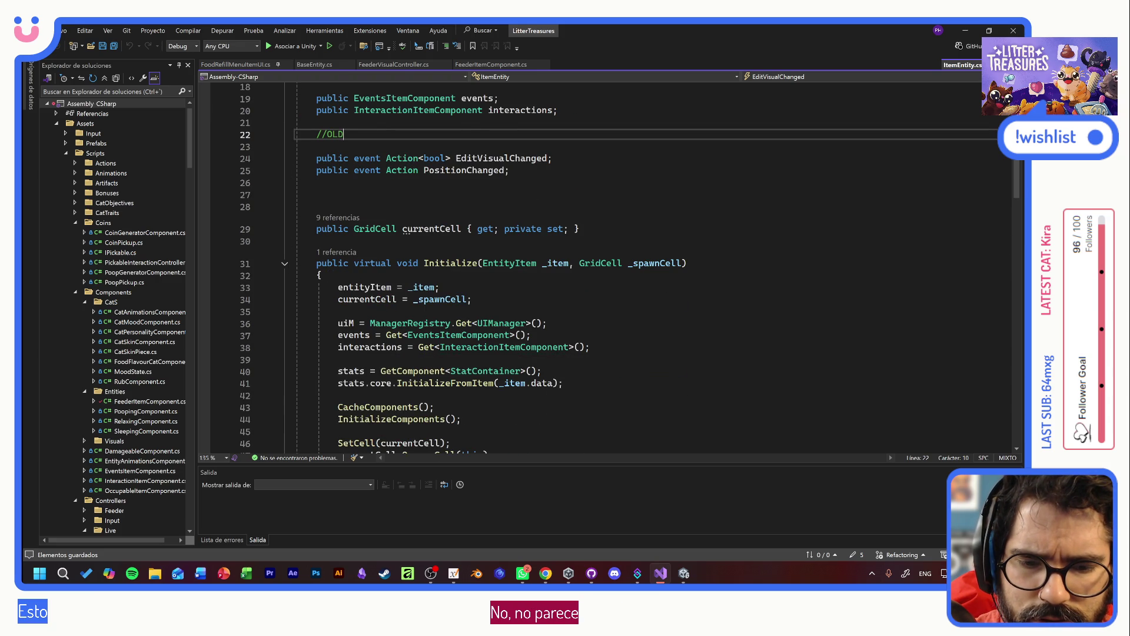
pyautogui.scroll(-3, 630, 269)
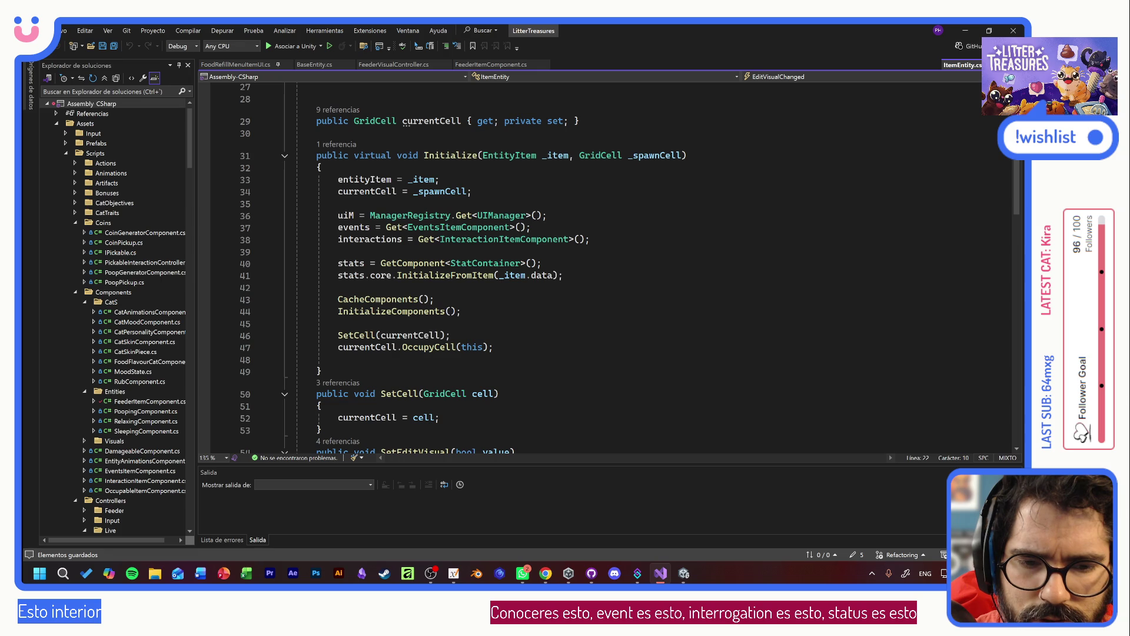
pyautogui.hotkey('alt', 'Tab')
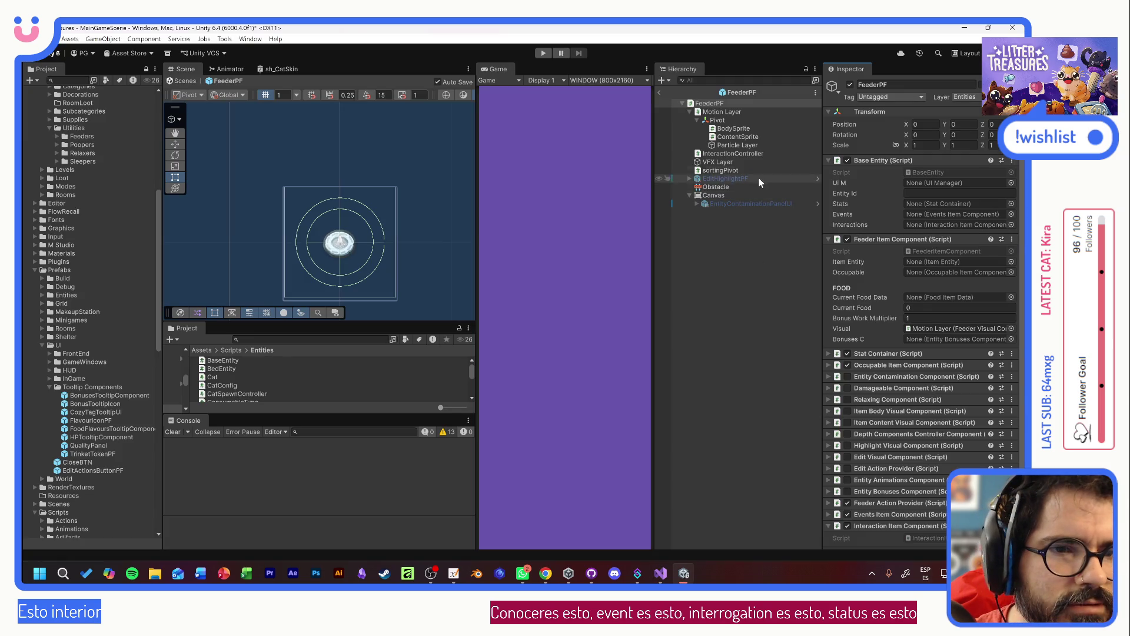
# - Set BodySprite's sprite to item_fdr_CeramicWatermelon, then start play mode past the prefab warning
pyautogui.click(741, 129)
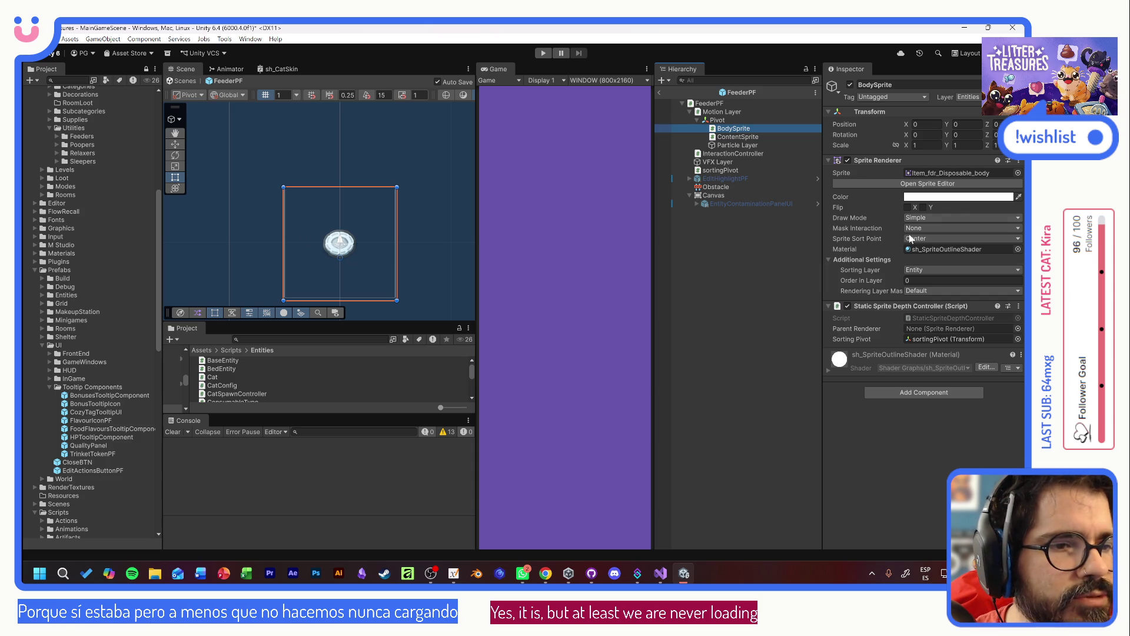
pyautogui.click(1018, 173)
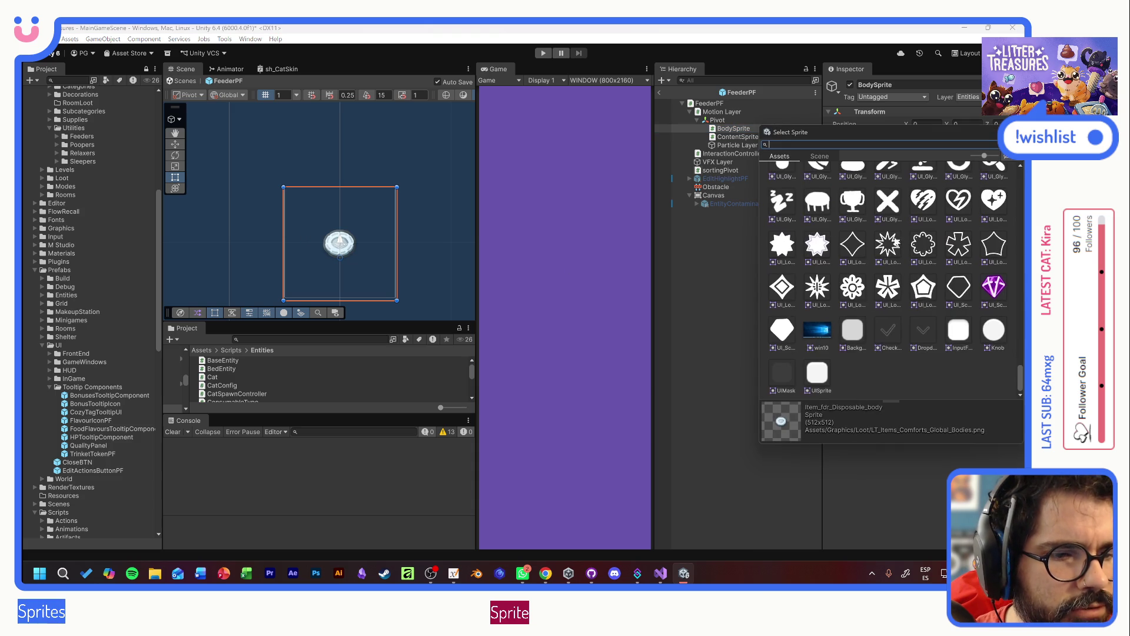
pyautogui.scroll(15, 896, 302)
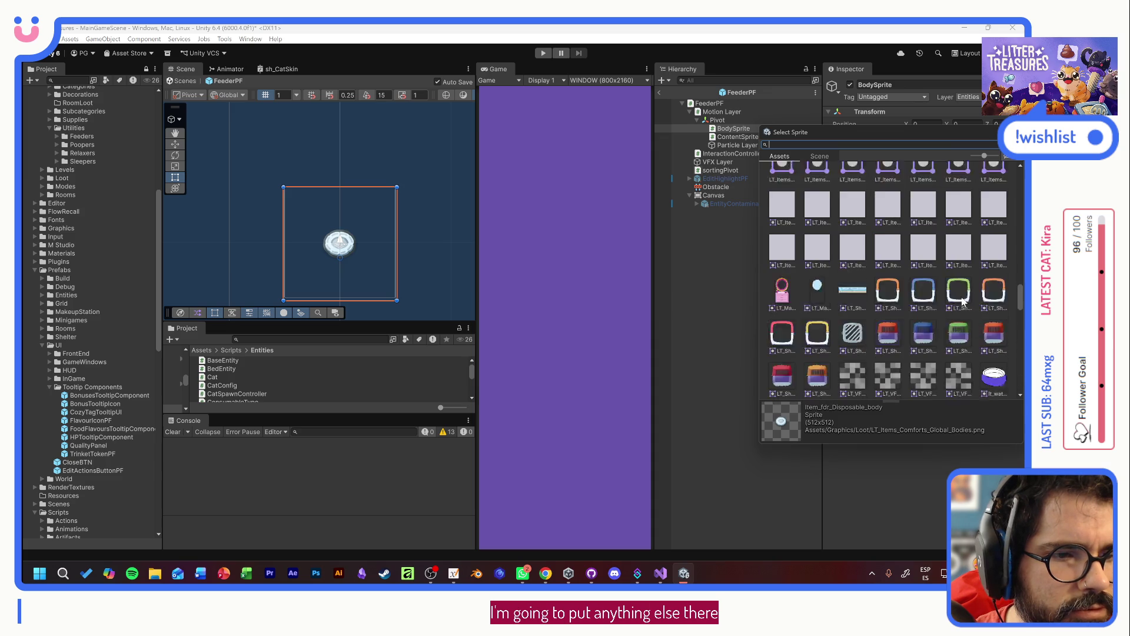
pyautogui.scroll(-3, 963, 301)
pyautogui.scroll(1, 967, 304)
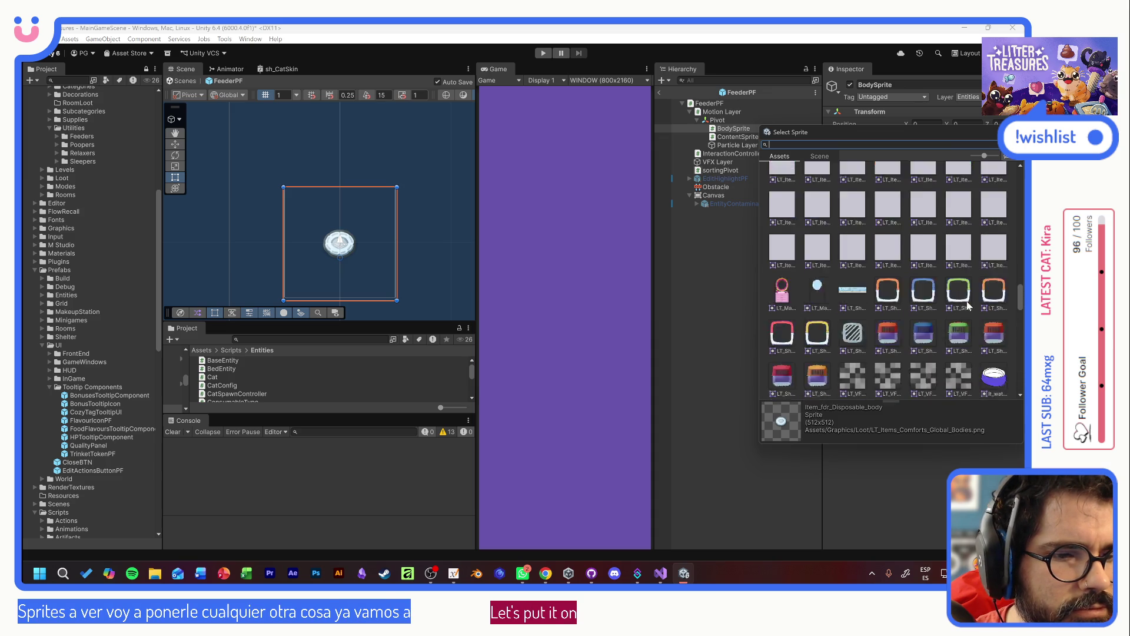
pyautogui.scroll(5, 967, 301)
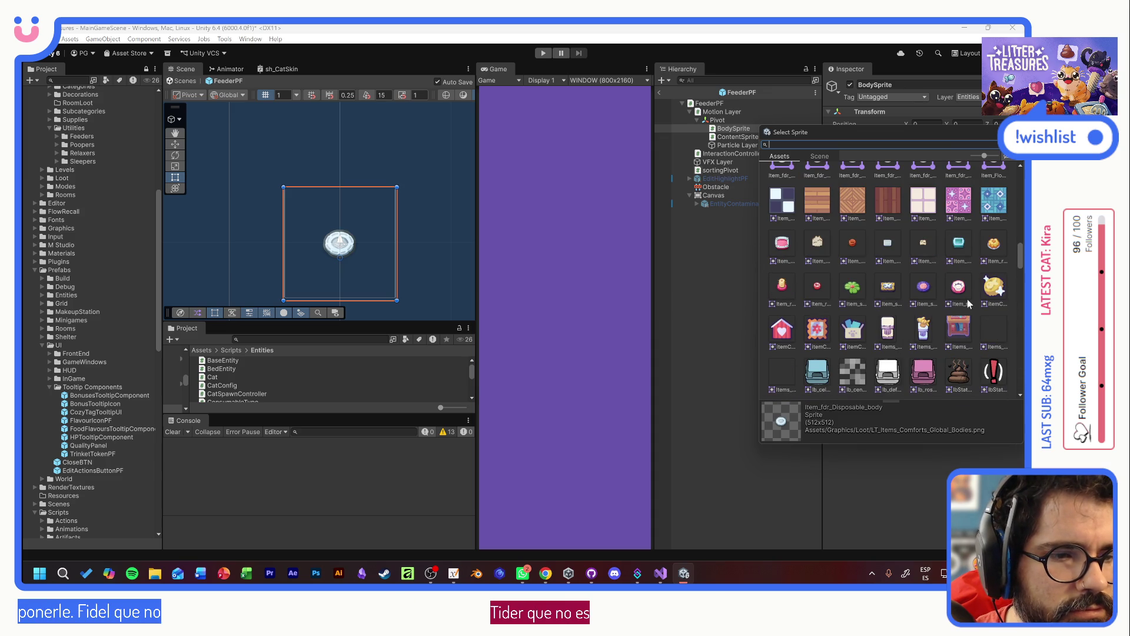
pyautogui.scroll(3, 967, 299)
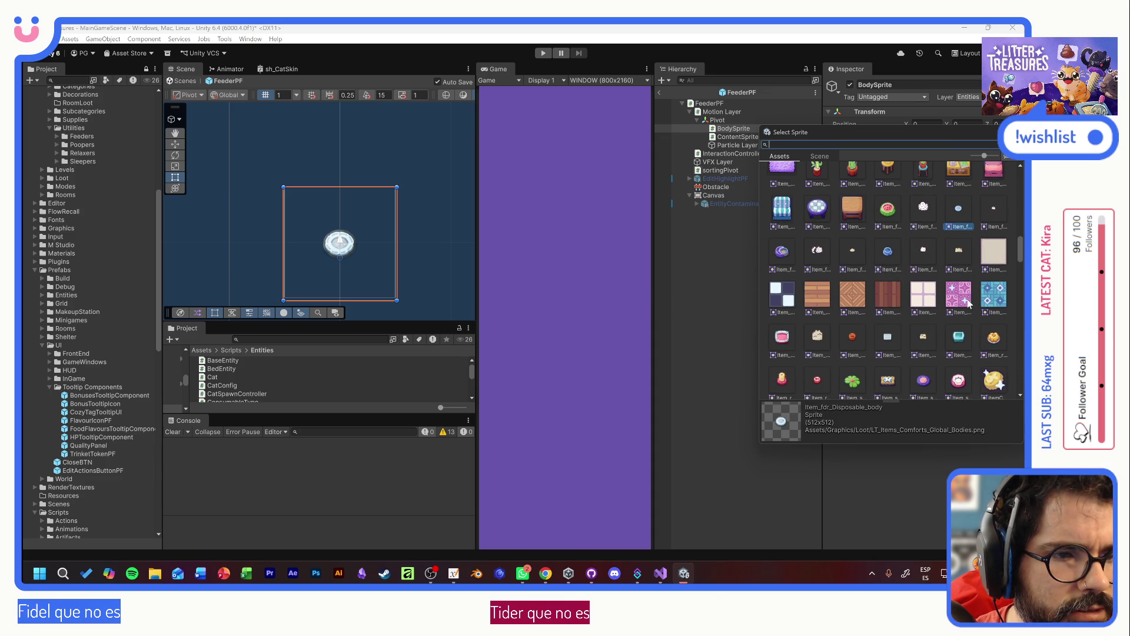
pyautogui.doubleClick(888, 210)
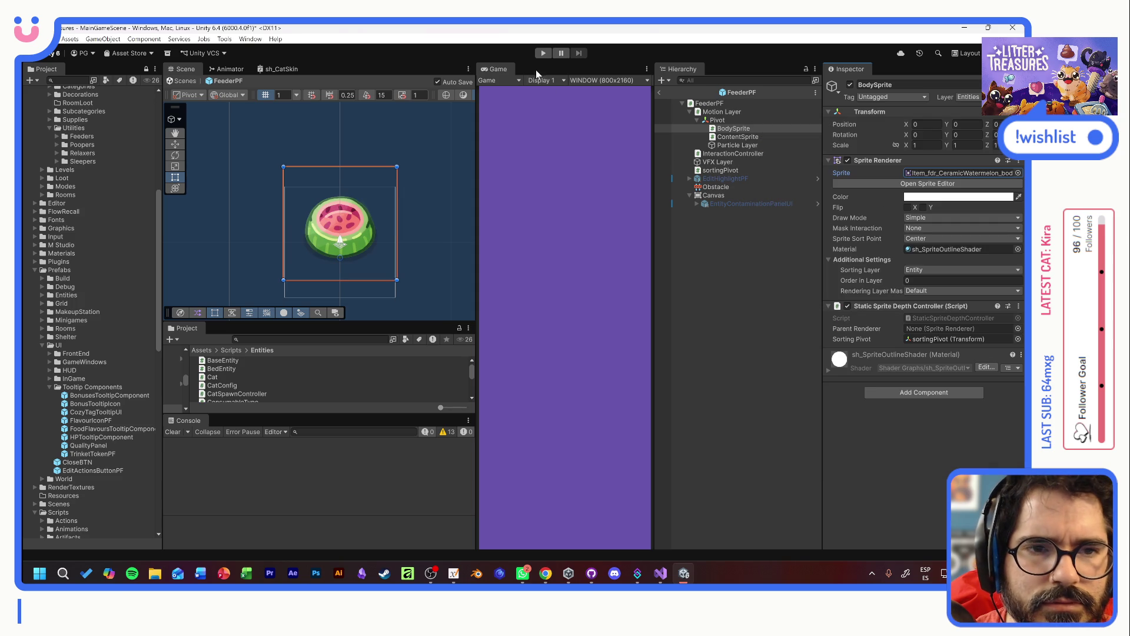
pyautogui.click(542, 53)
pyautogui.click(543, 331)
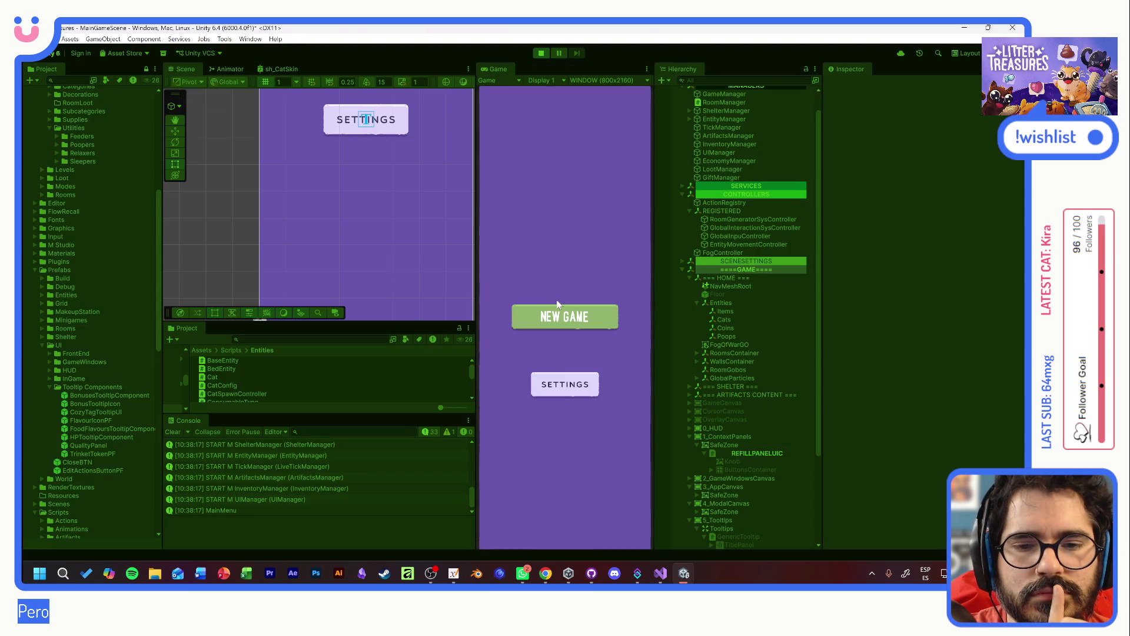
# - Start a New Game, adopt Tostada into the room, then view ItemEntity's stats initialization line
pyautogui.click(556, 312)
pyautogui.click(565, 411)
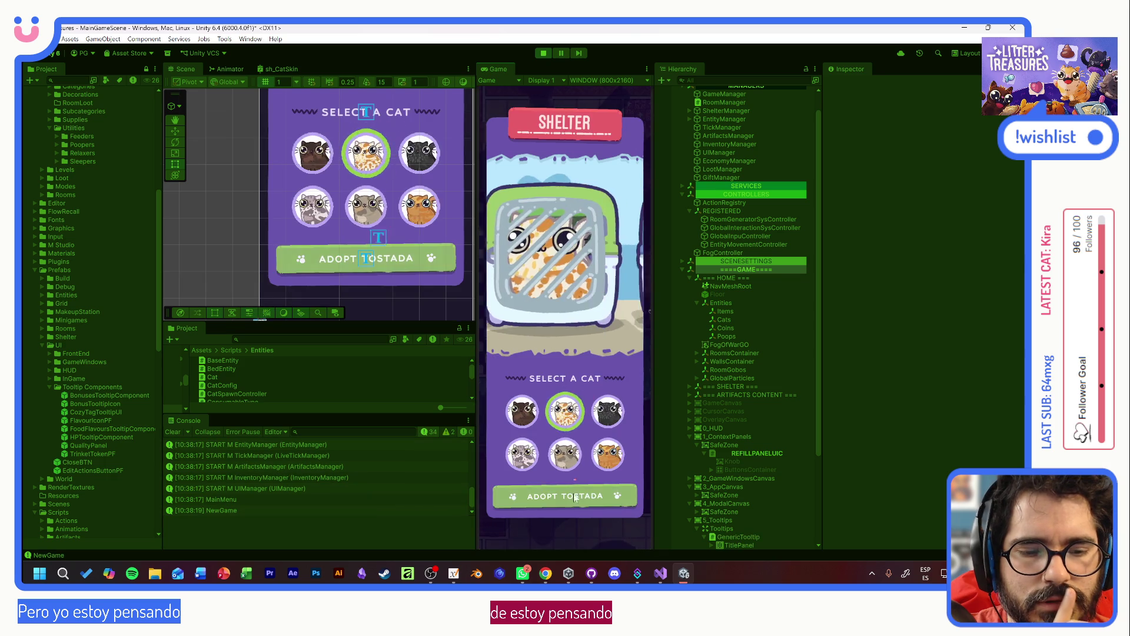
pyautogui.click(574, 496)
pyautogui.click(568, 337)
pyautogui.click(595, 502)
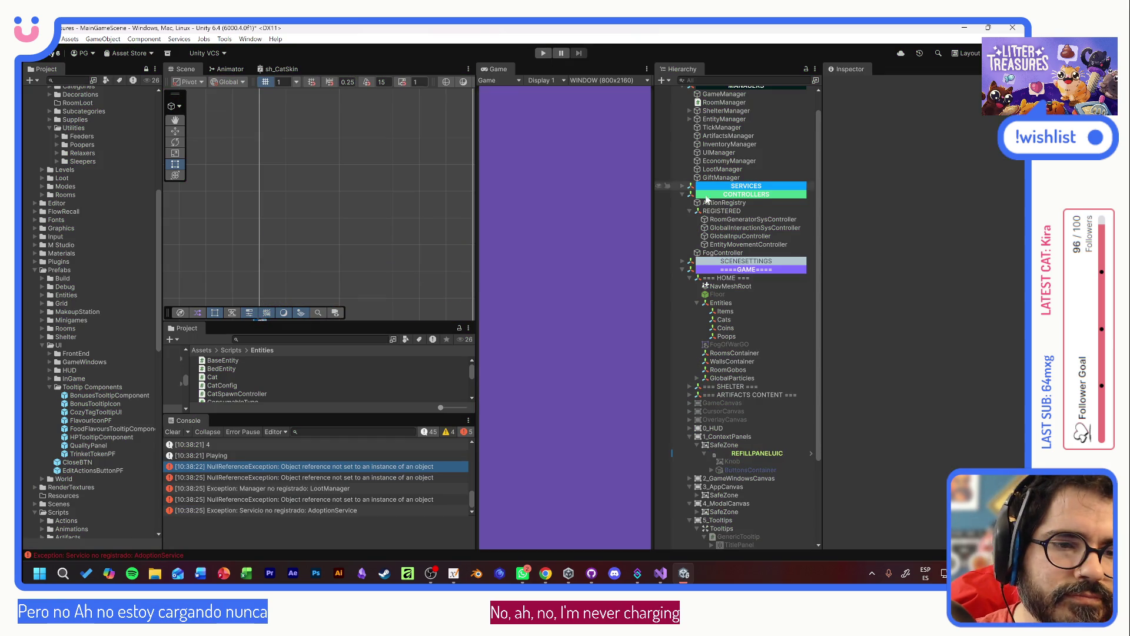
pyautogui.hotkey('alt', 'Tab')
pyautogui.click(564, 275)
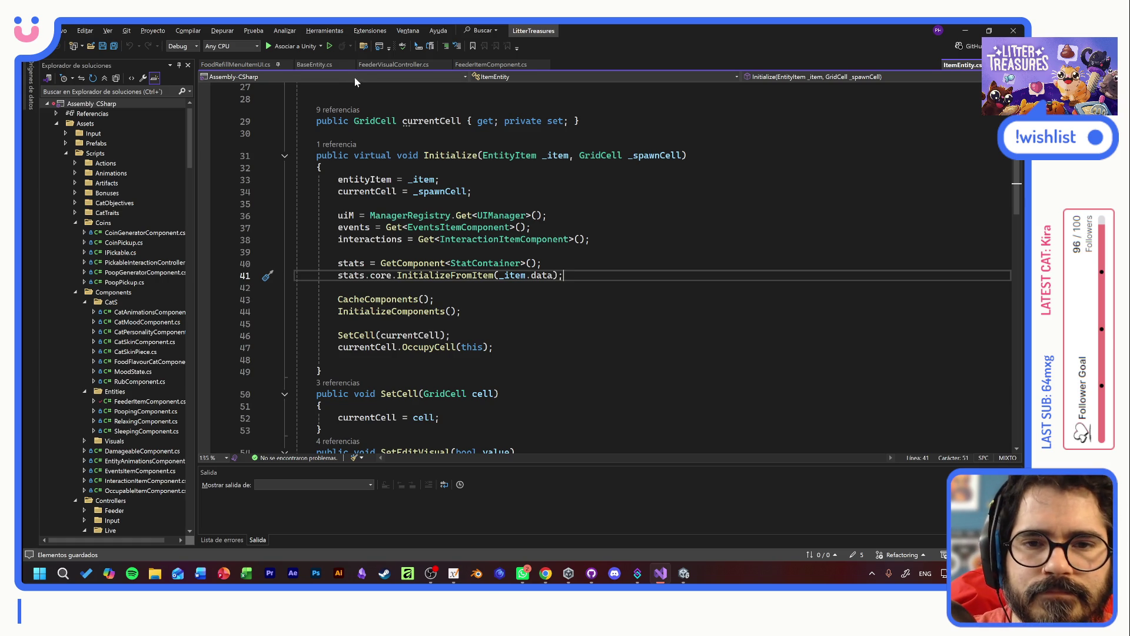
# - Delete the blank line between itemEntity and occupable in FeederItemComponent.cs and save it
pyautogui.click(318, 65)
pyautogui.click(299, 158)
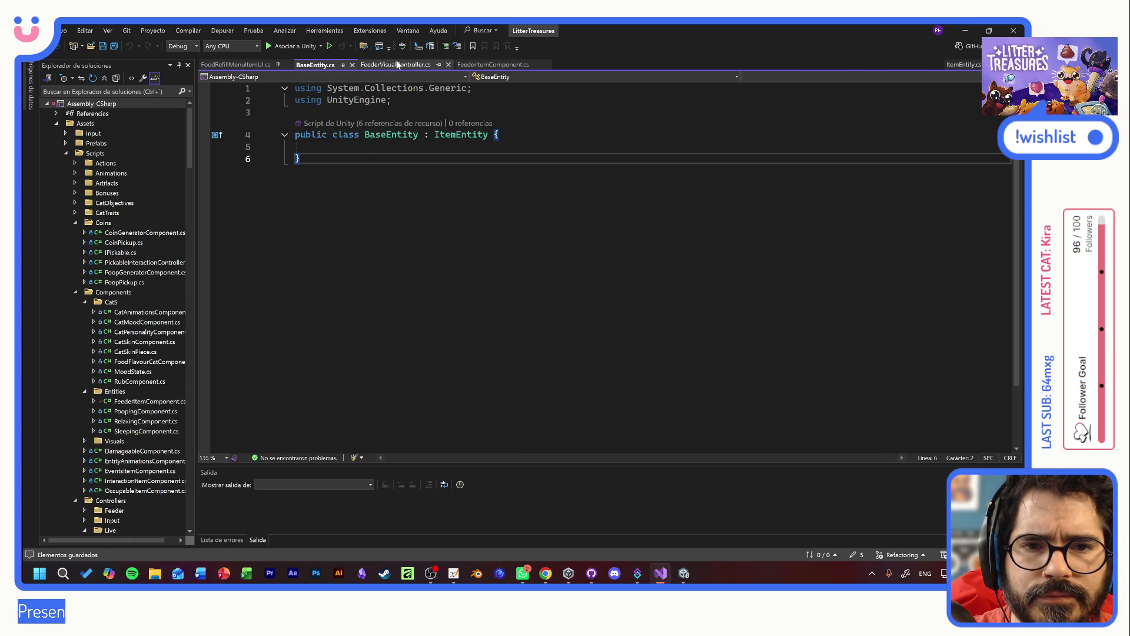
pyautogui.hotkey('ctrl', 'Tab')
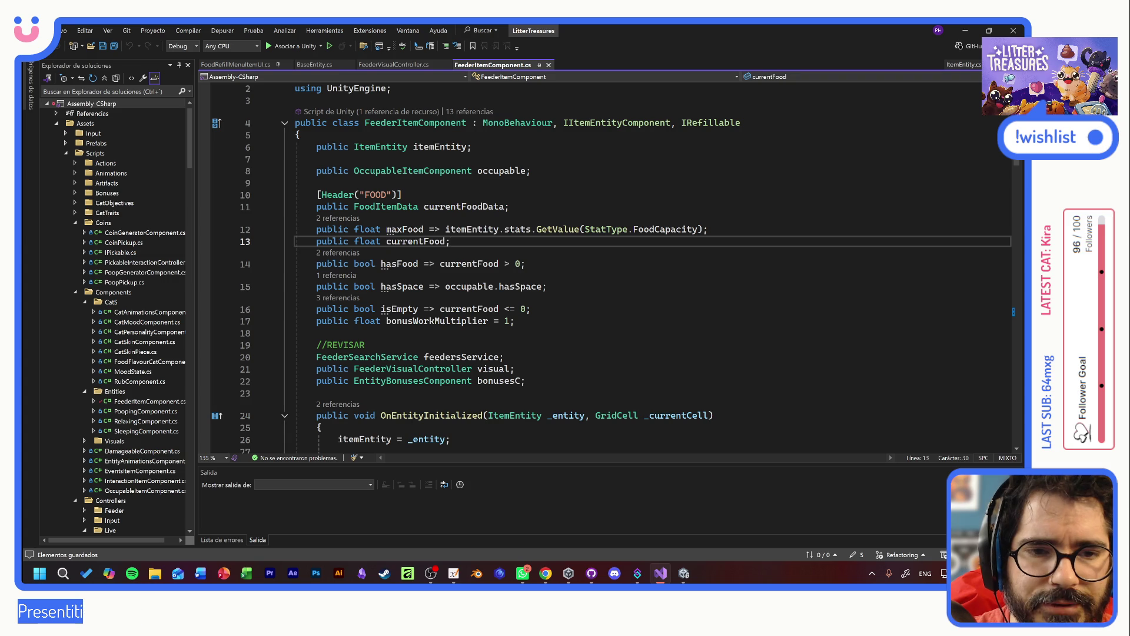
pyautogui.click(317, 159)
pyautogui.press('BackSpace')
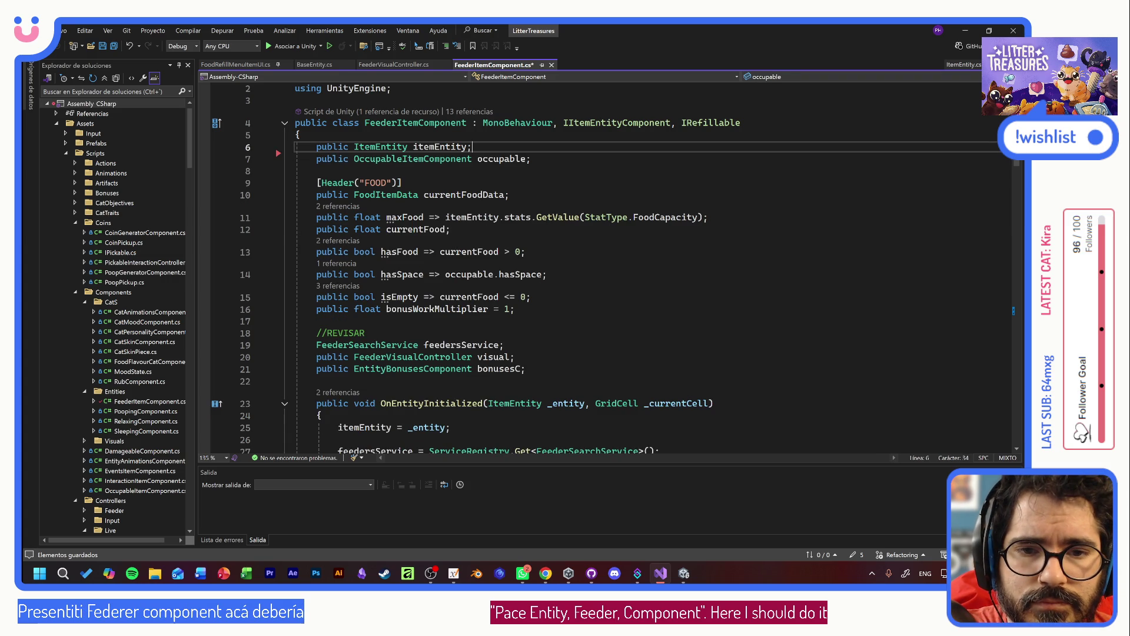
pyautogui.click(532, 159)
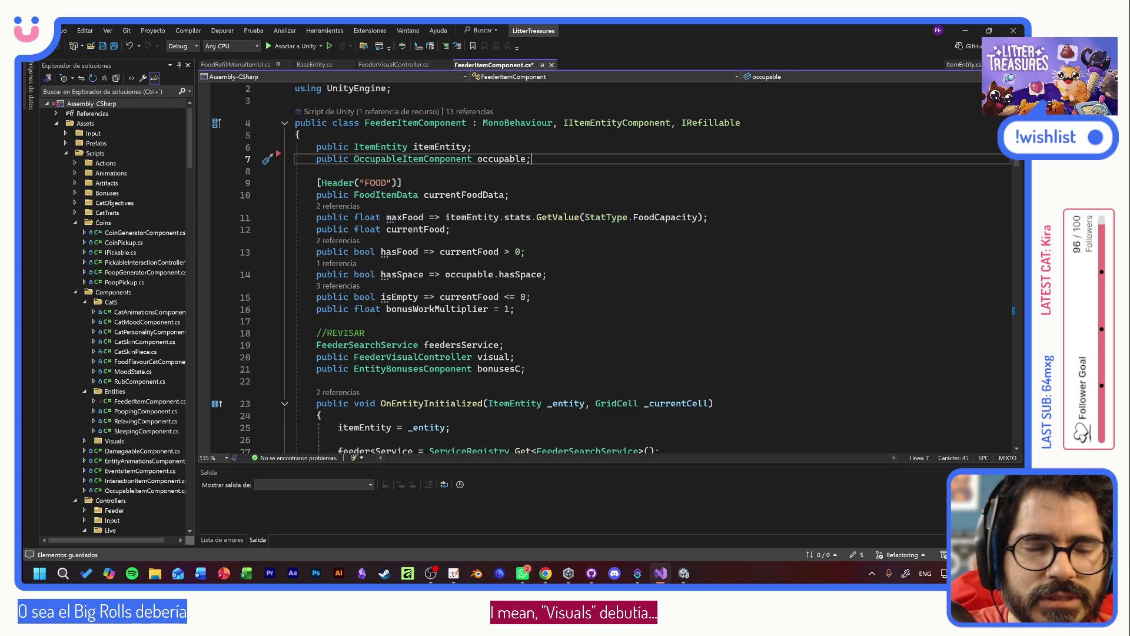
pyautogui.hotkey('ctrl', 's')
pyautogui.hotkey('alt', 'Tab')
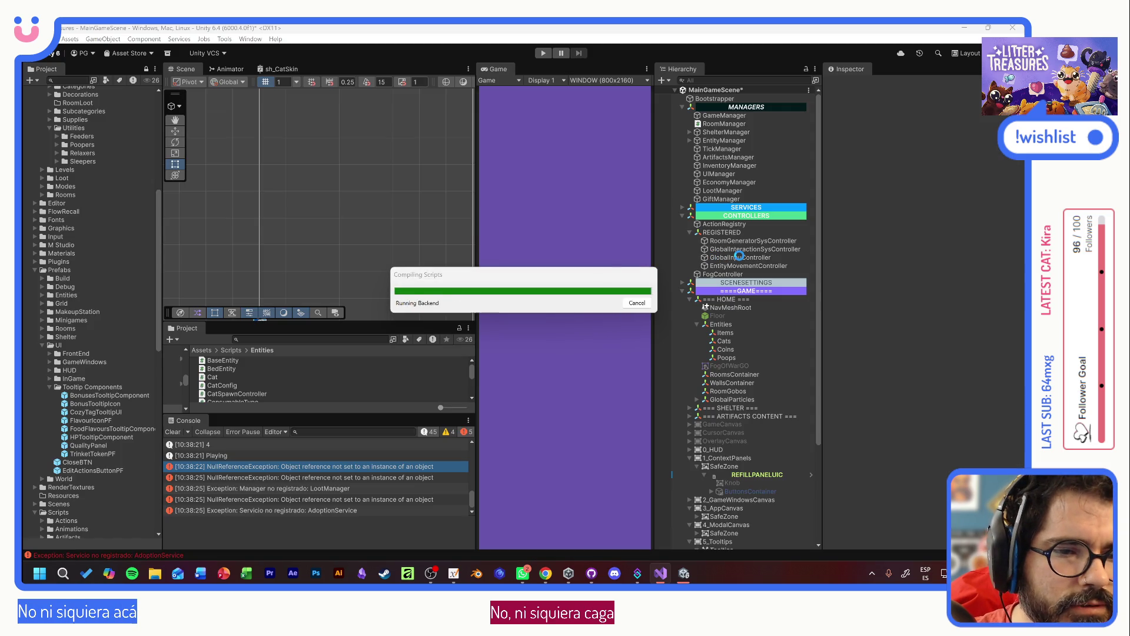
# - Search the project for 'feederp' and open the FeederPF prefab
pyautogui.click(285, 340)
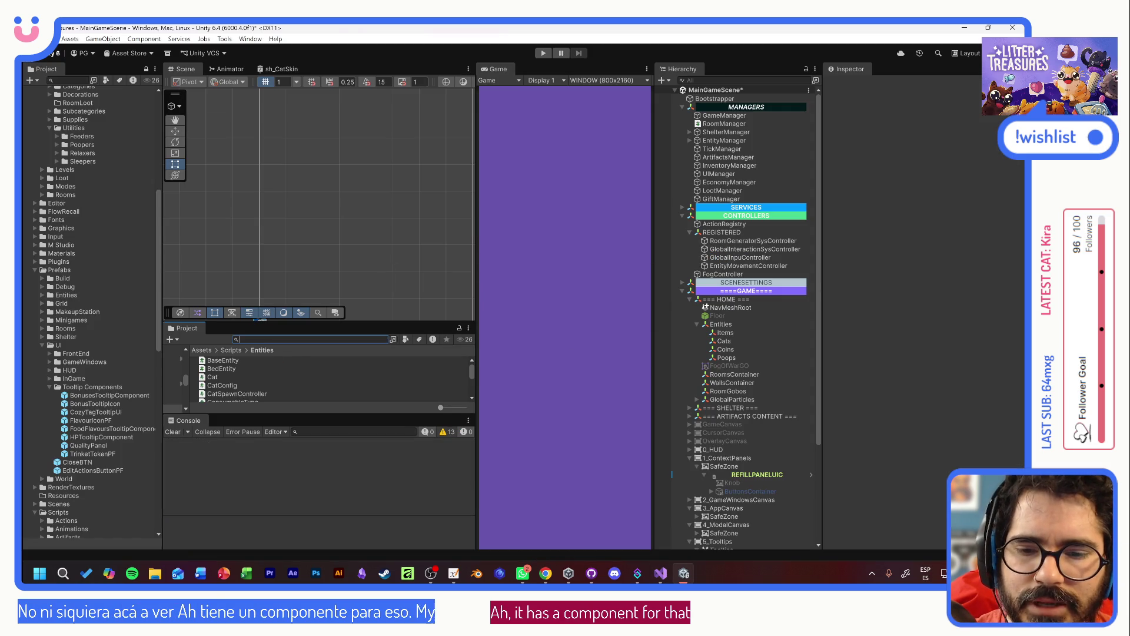
pyautogui.write('feederp')
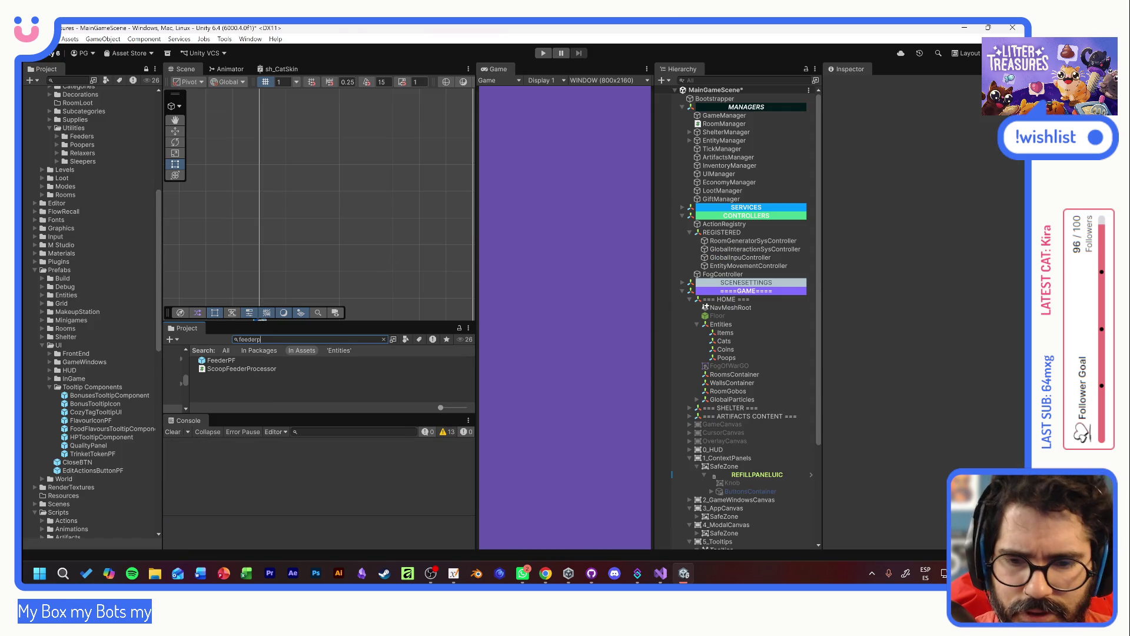
pyautogui.doubleClick(231, 363)
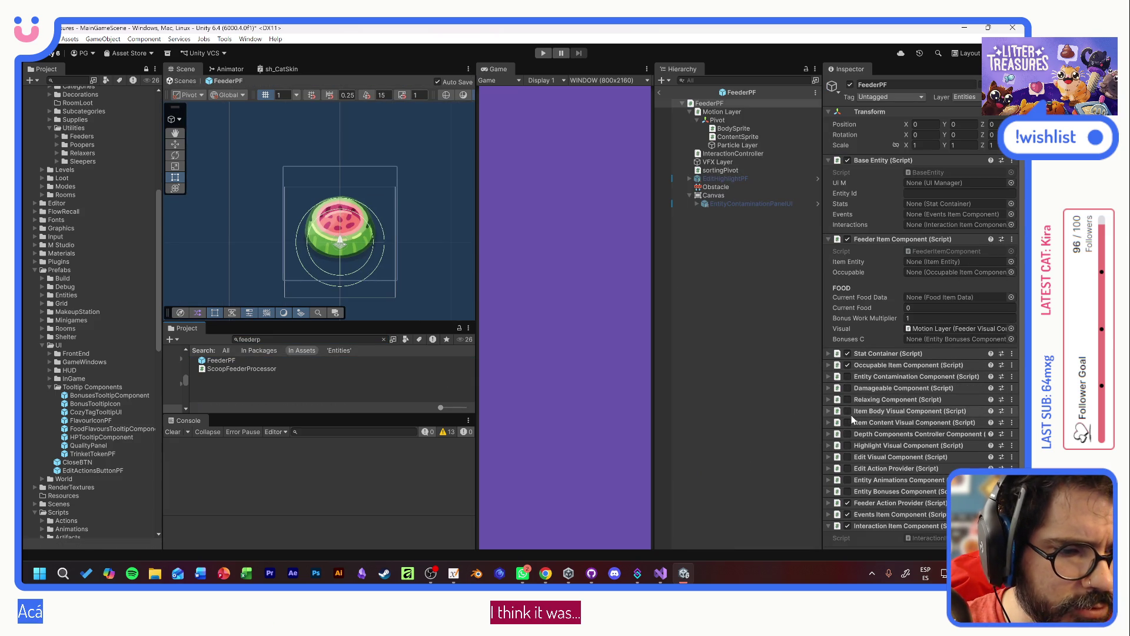
# - Expand the Item Body Visual and Item Content Visual components, then enter Play mode
pyautogui.click(829, 412)
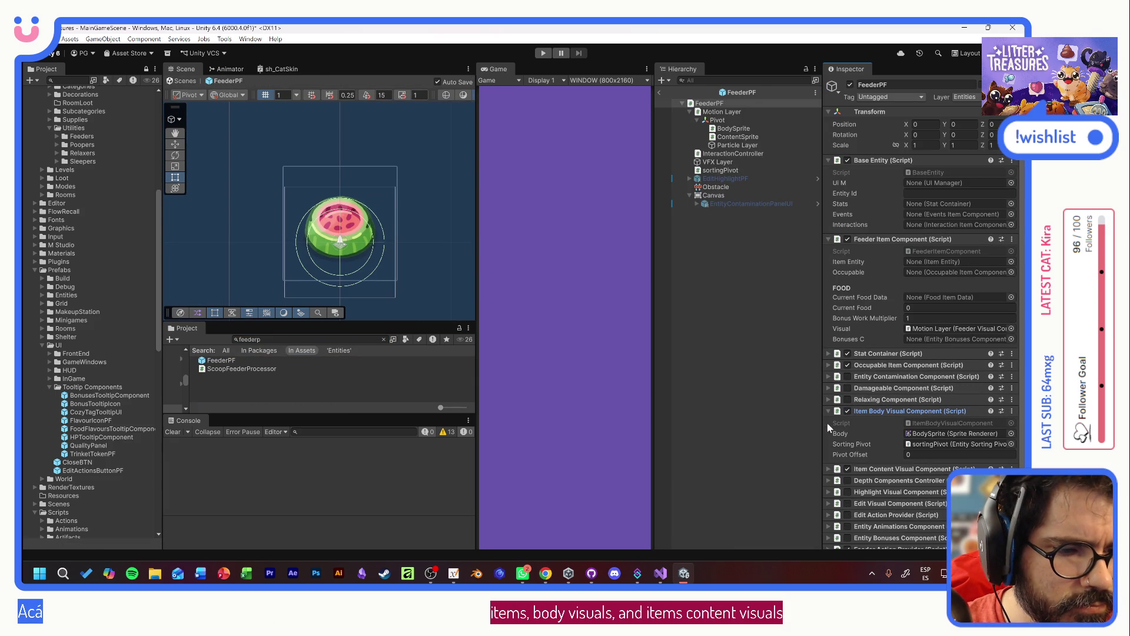
pyautogui.click(828, 468)
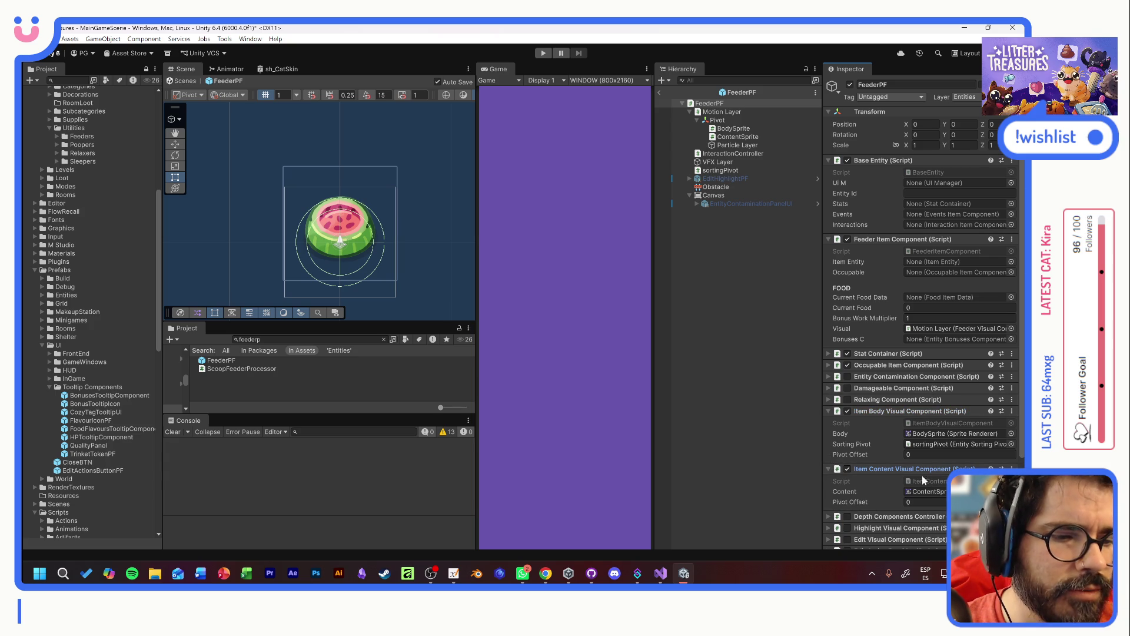
pyautogui.click(544, 53)
pyautogui.click(552, 330)
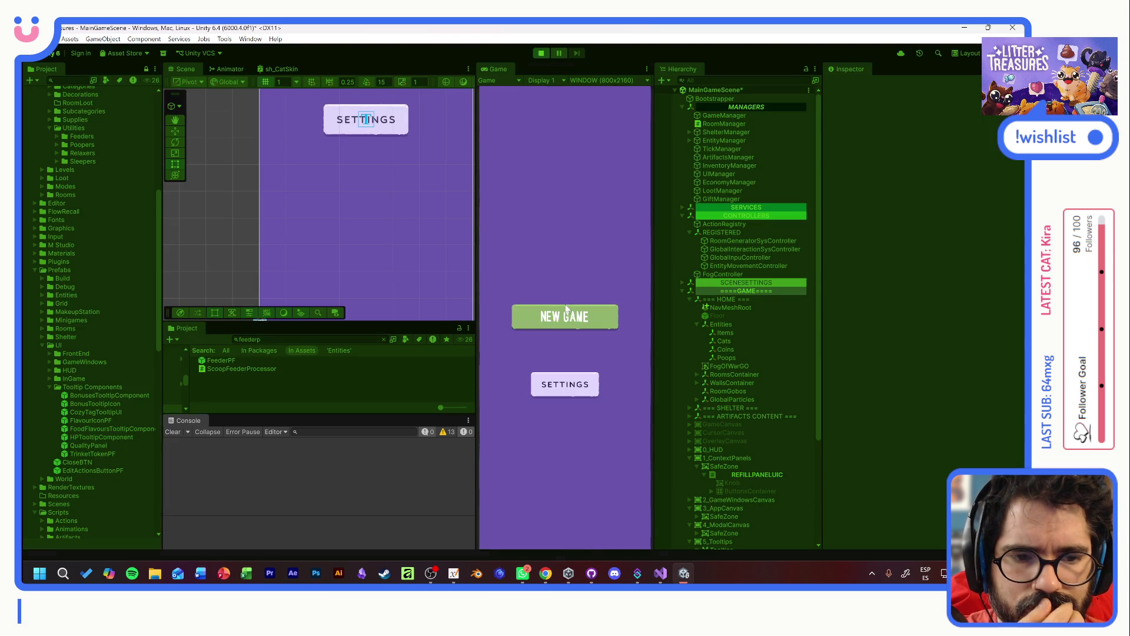
# - Start a new game, adopt Tostada, and refill the feeder with broccoli
pyautogui.click(565, 312)
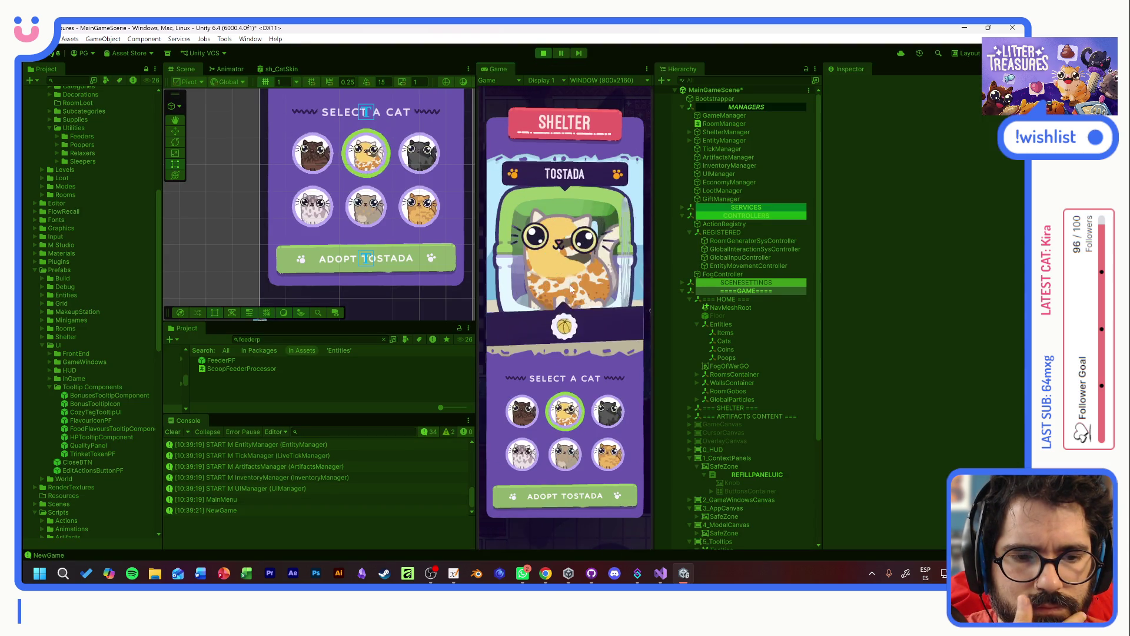
pyautogui.click(579, 502)
pyautogui.click(591, 500)
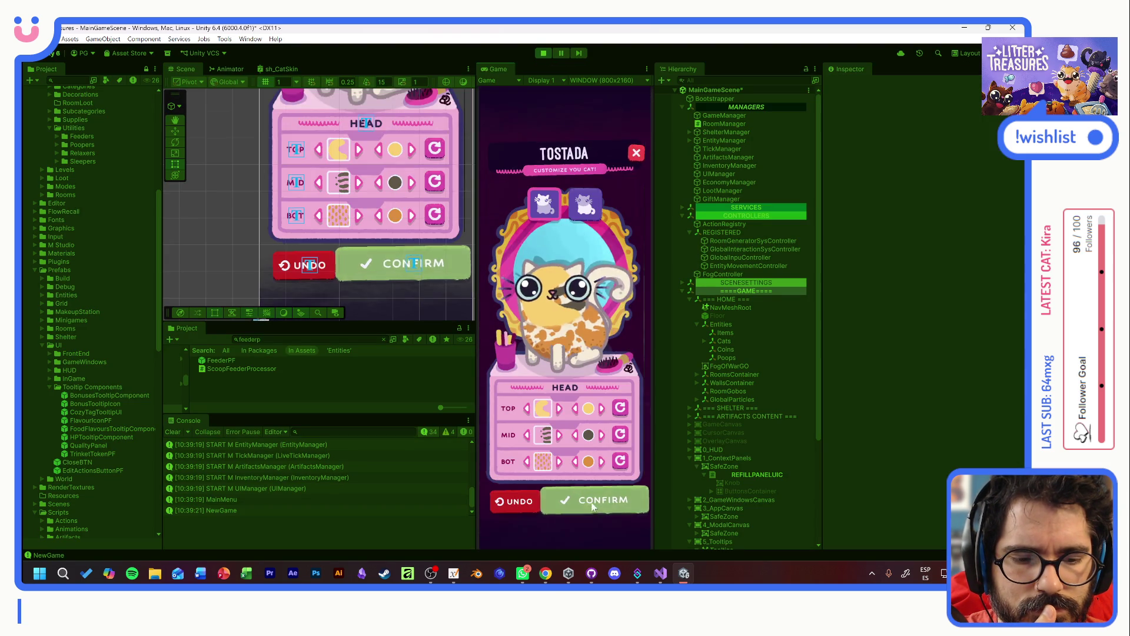
pyautogui.click(591, 500)
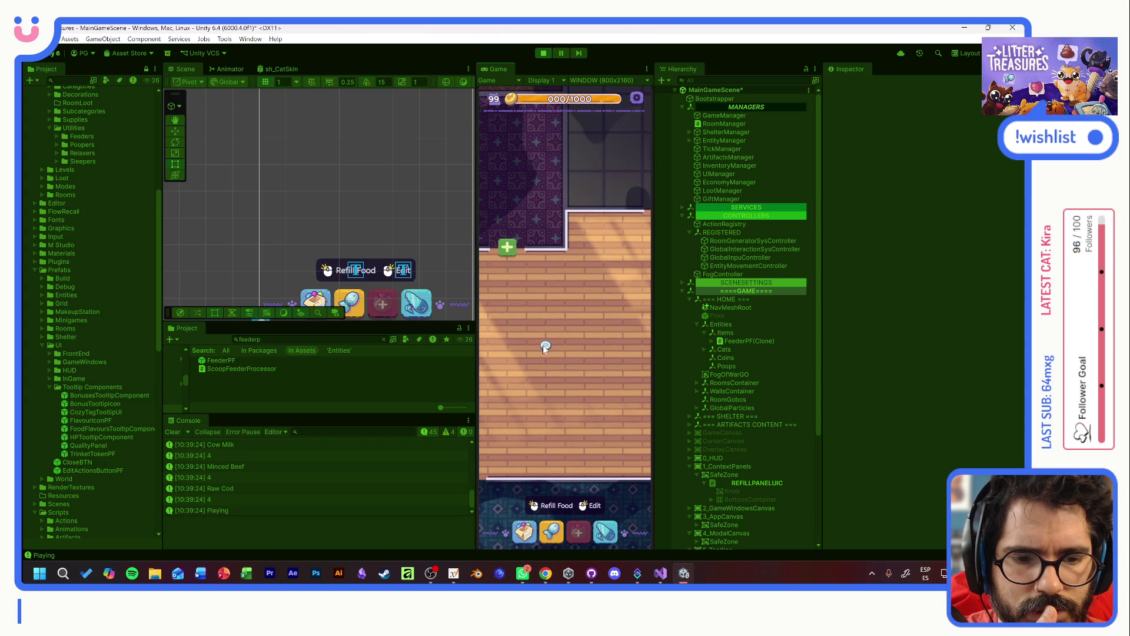
pyautogui.click(545, 347)
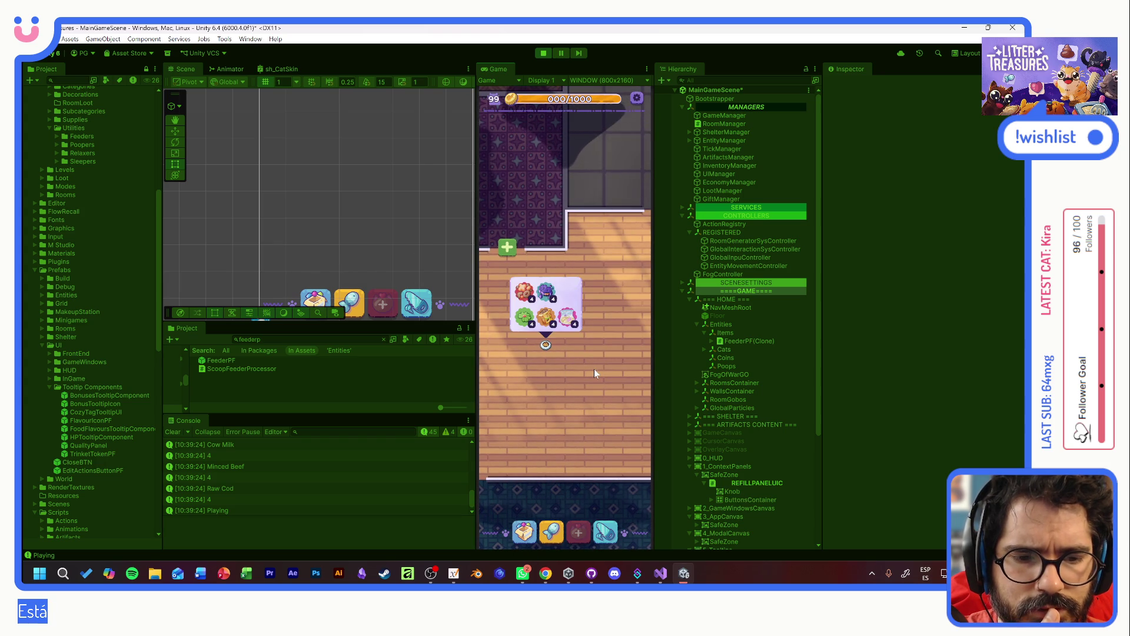
pyautogui.click(524, 321)
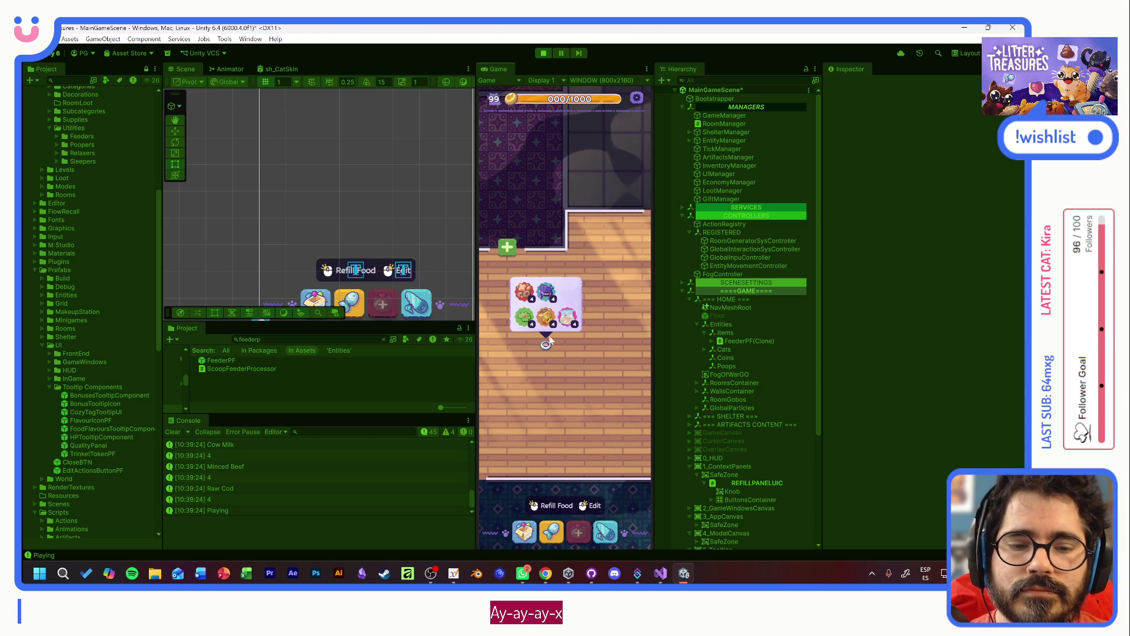
# - Bring up the feeder's refill options, inspect FeederPF(Clone), and stop the game
pyautogui.moveTo(570, 353); pyautogui.dragTo(592, 367)
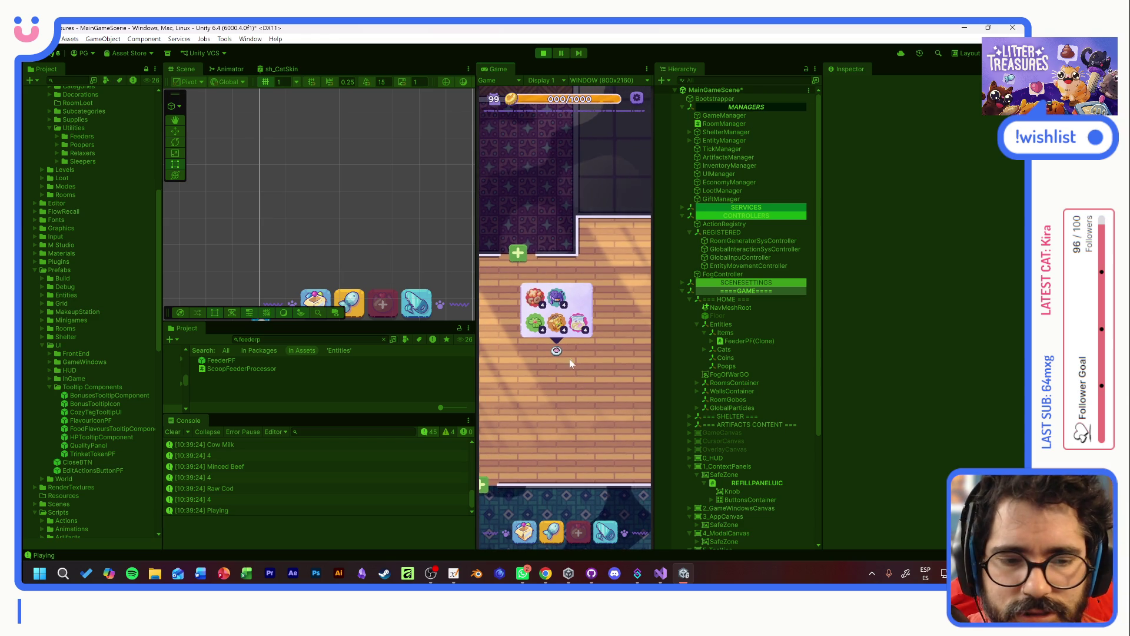
pyautogui.click(558, 351)
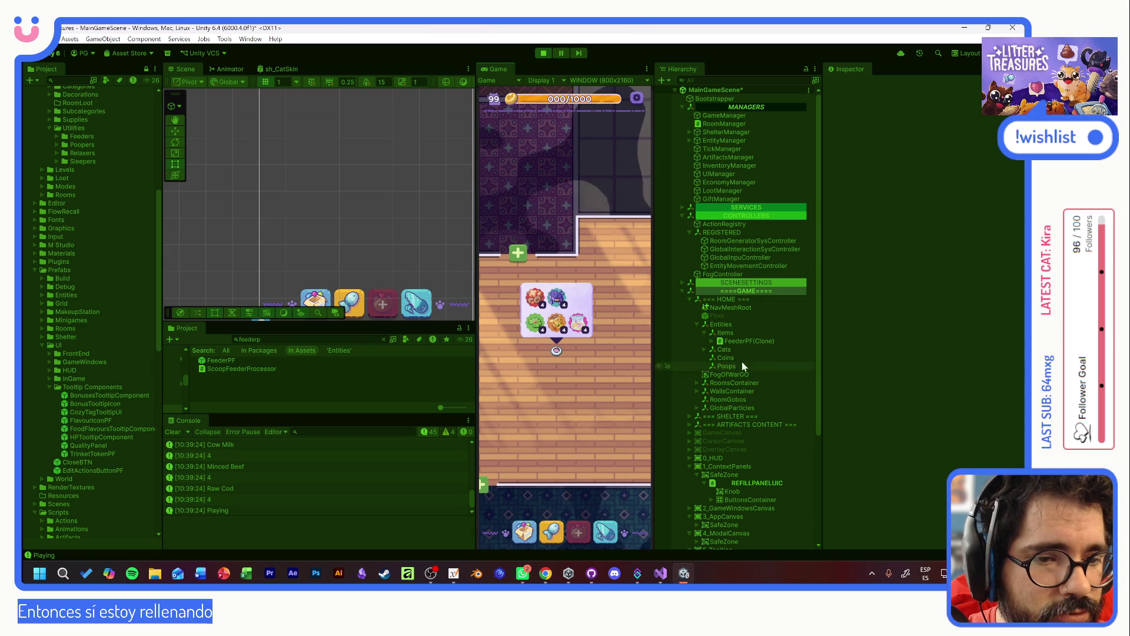
pyautogui.click(746, 341)
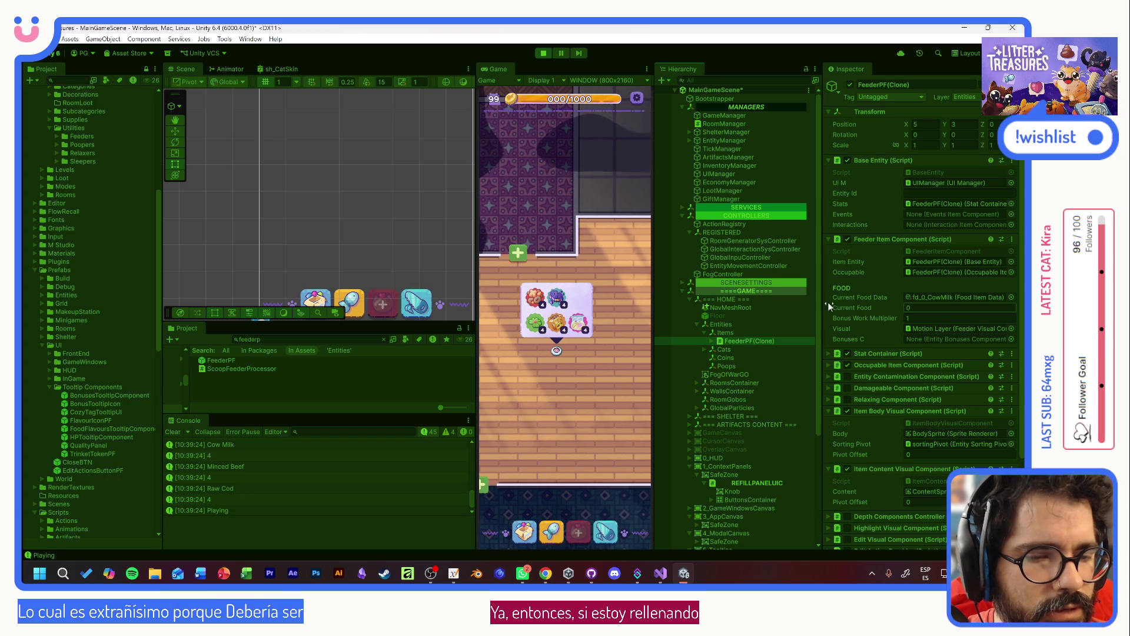
pyautogui.click(544, 53)
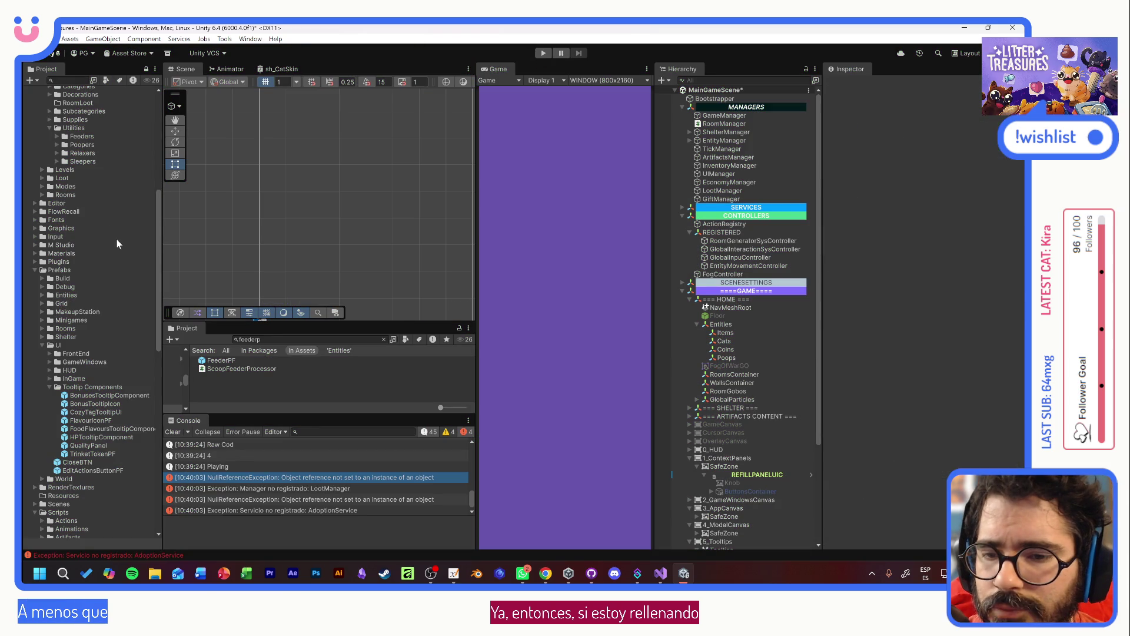
# - Select 0_fdr_DisposablePlate and expand its Stats: Sand Capacity, Move Speed, and an unset type
pyautogui.click(57, 136)
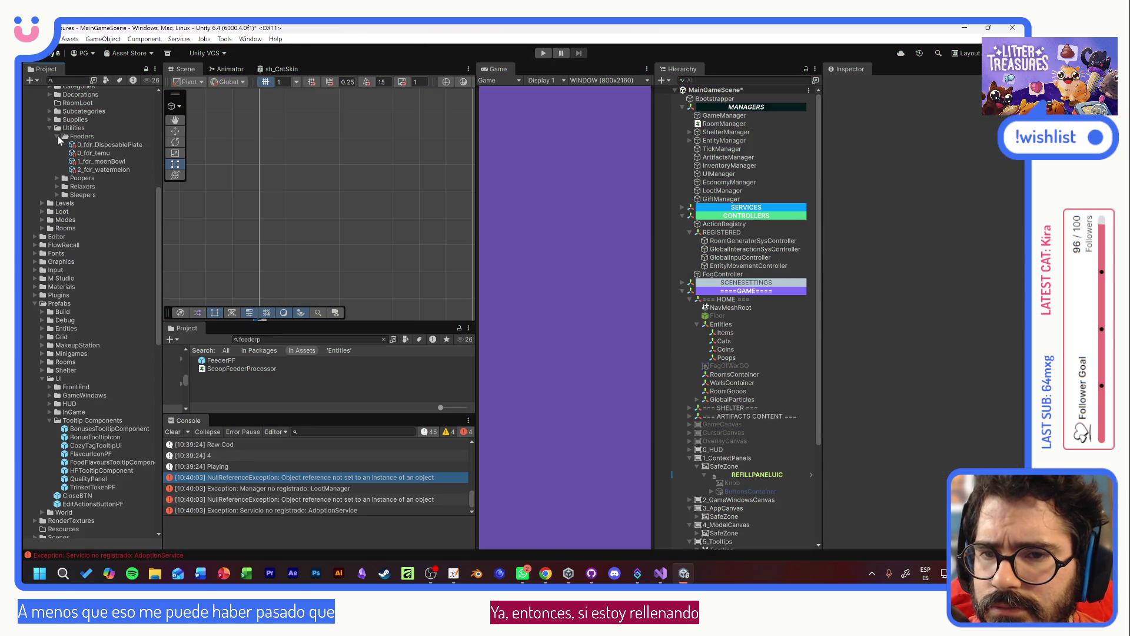
pyautogui.click(103, 145)
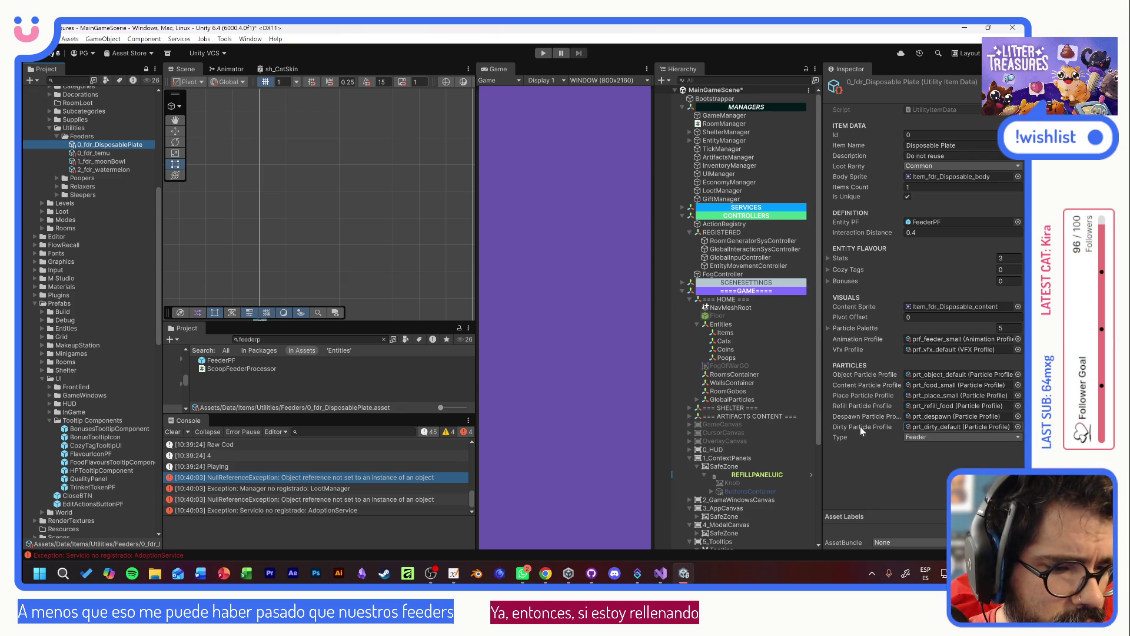
pyautogui.click(829, 258)
pyautogui.click(843, 271)
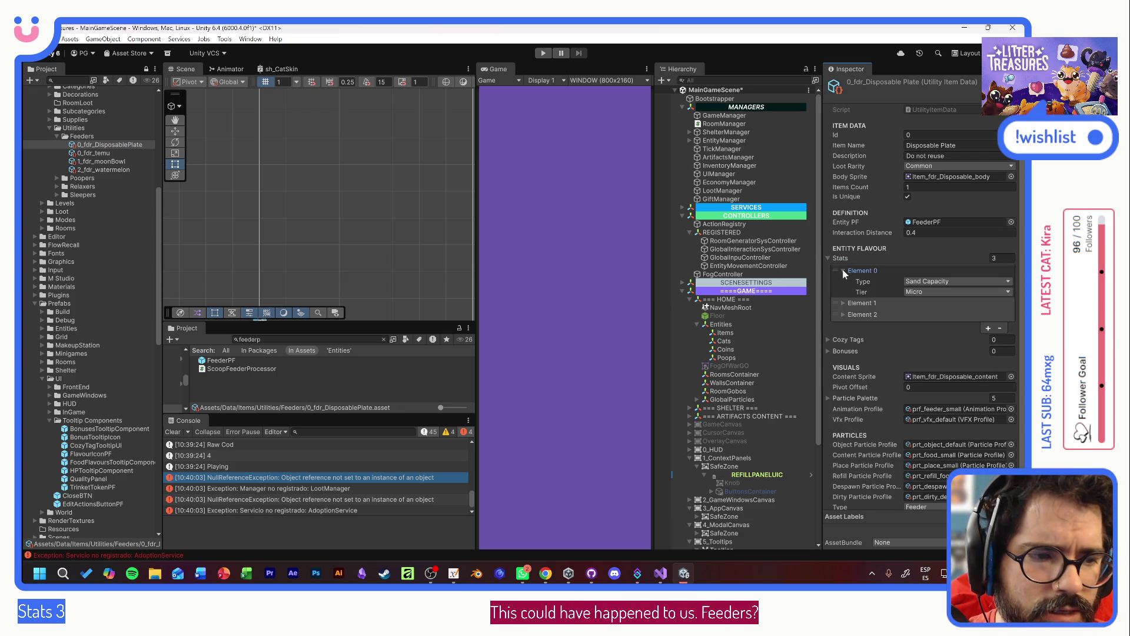
pyautogui.click(843, 271)
pyautogui.click(844, 282)
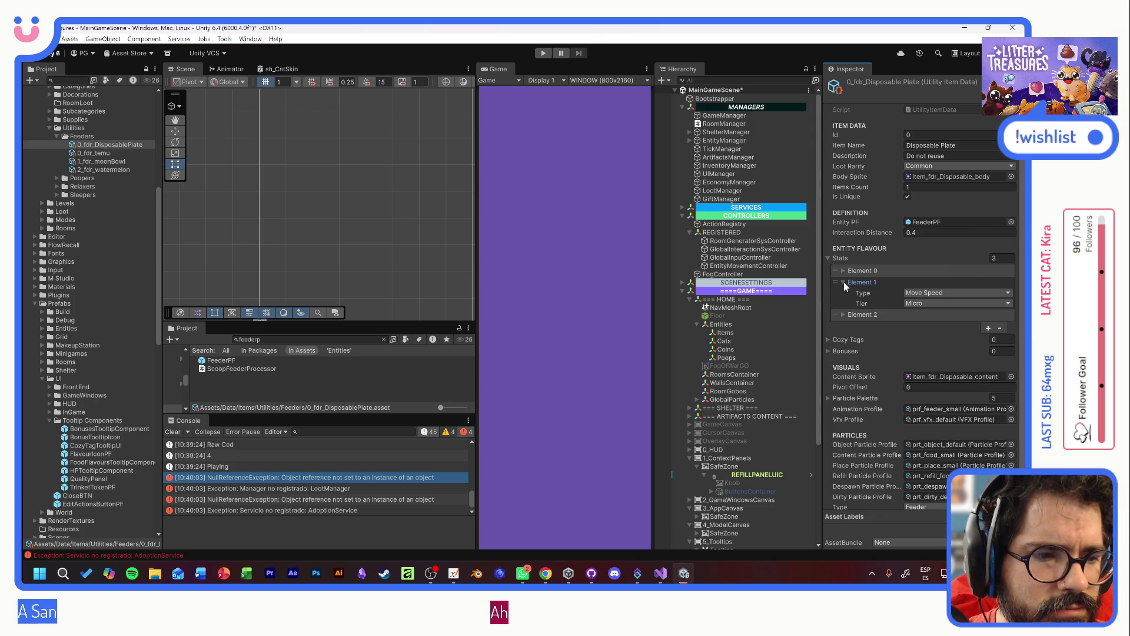
pyautogui.click(843, 282)
pyautogui.click(844, 293)
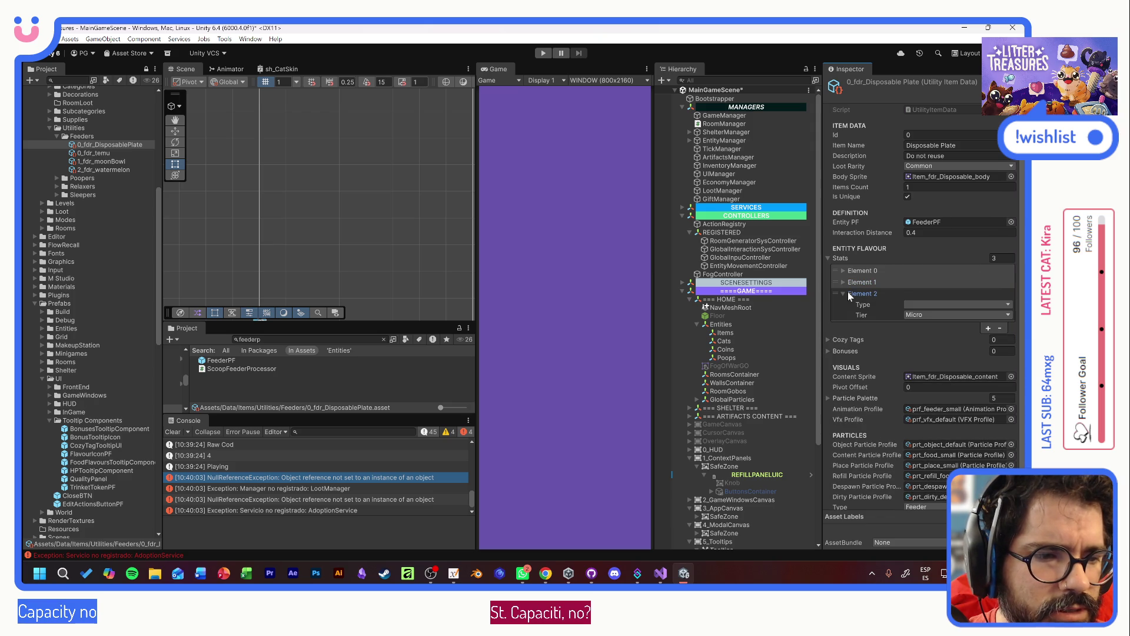
pyautogui.click(843, 293)
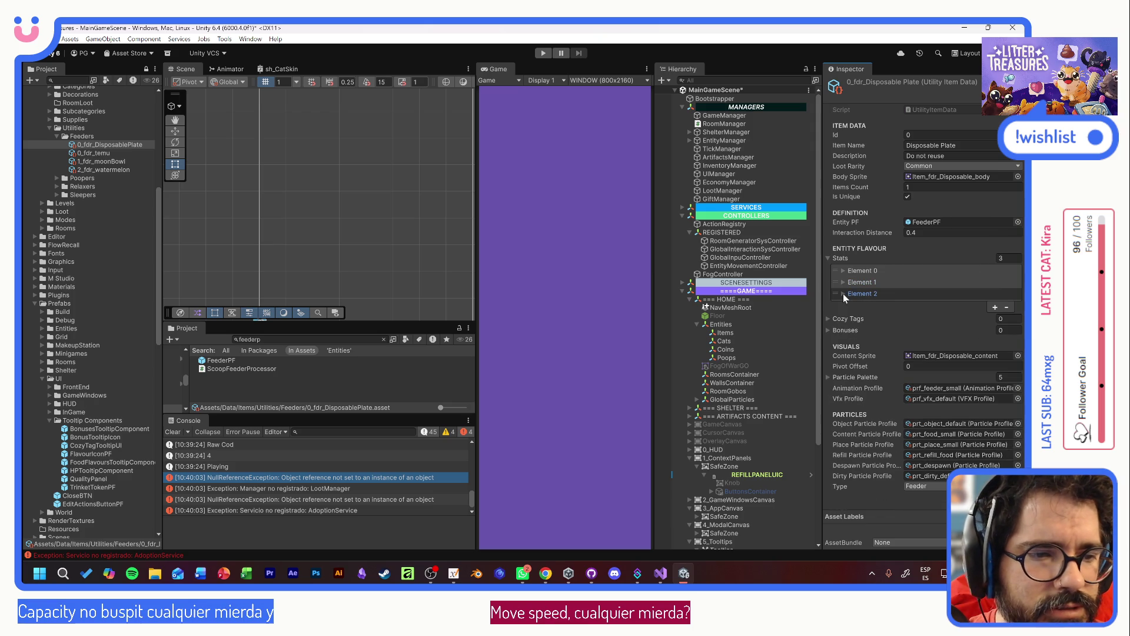
pyautogui.click(974, 296)
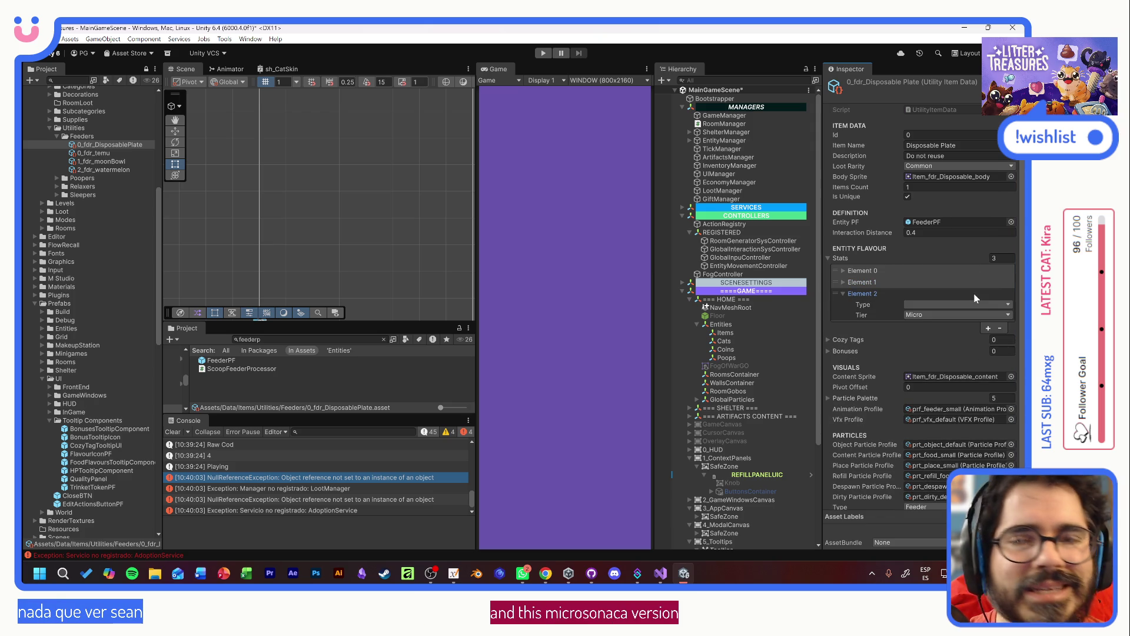
pyautogui.click(975, 296)
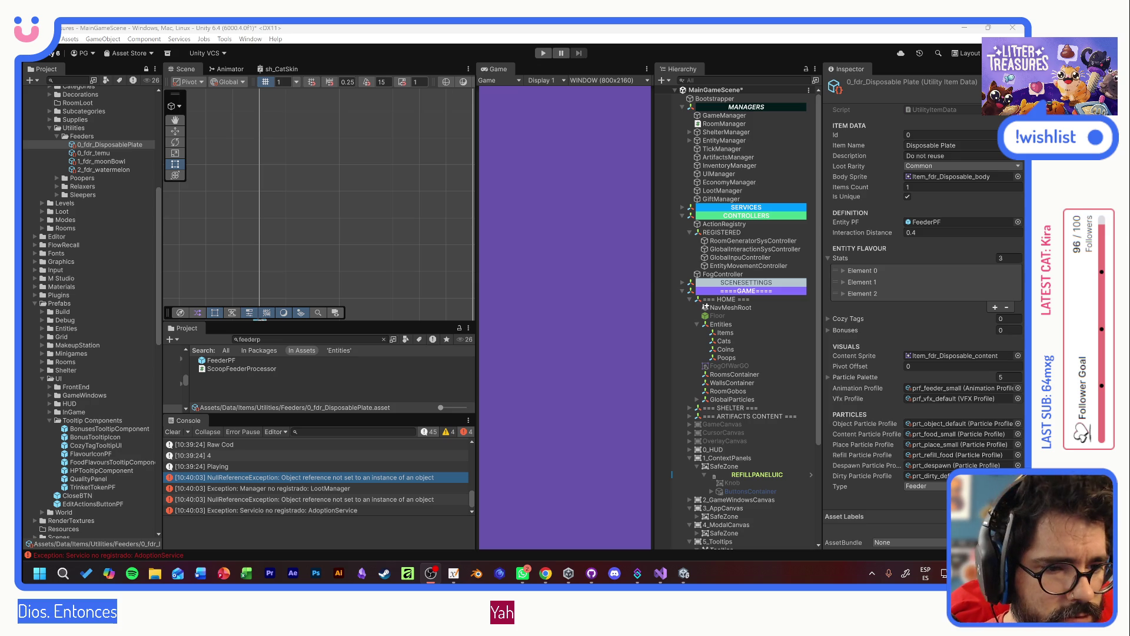
pyautogui.click(232, 357)
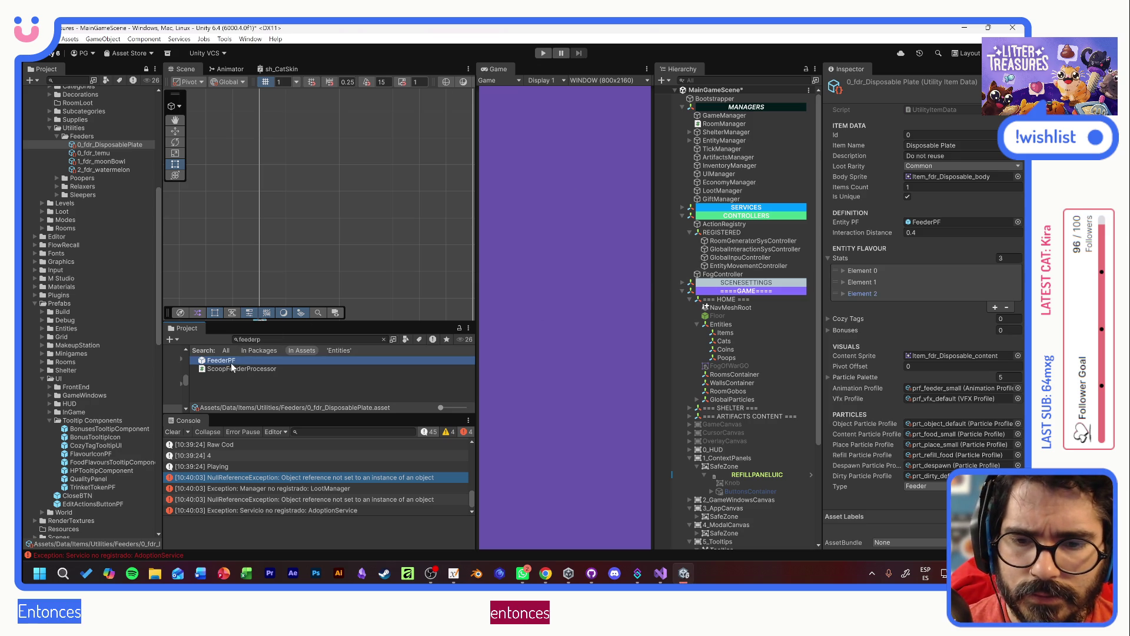
# - Collapse FeederPF's Item Body Visual and Item Content Visual and drag both below Entity Bonuses
pyautogui.scroll(-5, 883, 307)
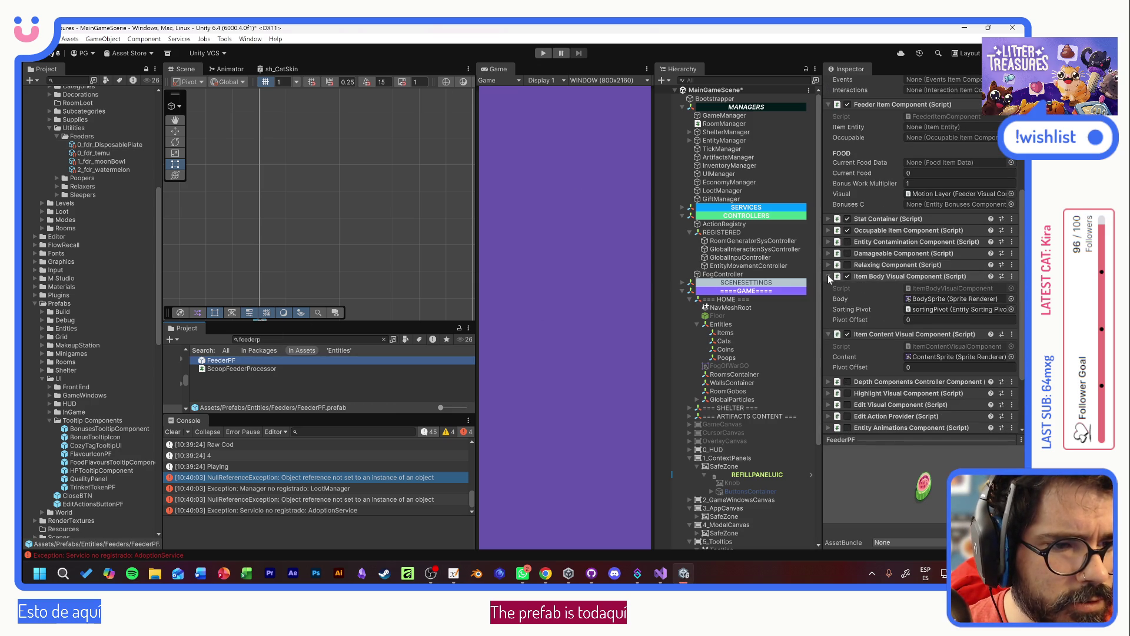
pyautogui.click(828, 276)
pyautogui.click(828, 287)
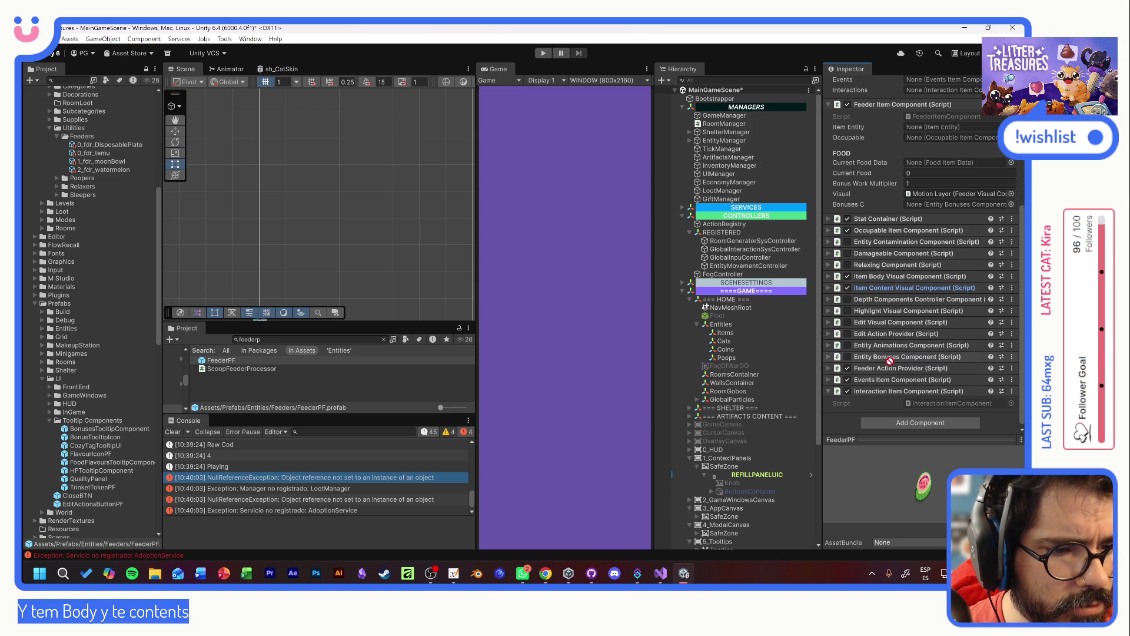
pyautogui.moveTo(888, 345); pyautogui.dragTo(888, 350)
pyautogui.moveTo(907, 276); pyautogui.dragTo(887, 353)
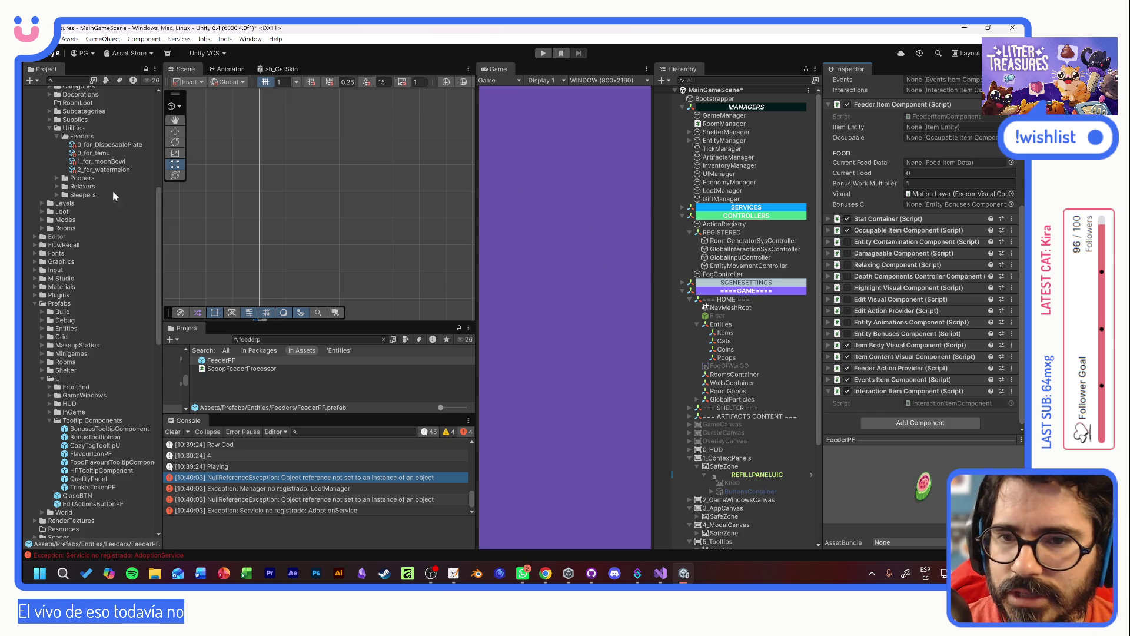
pyautogui.click(111, 146)
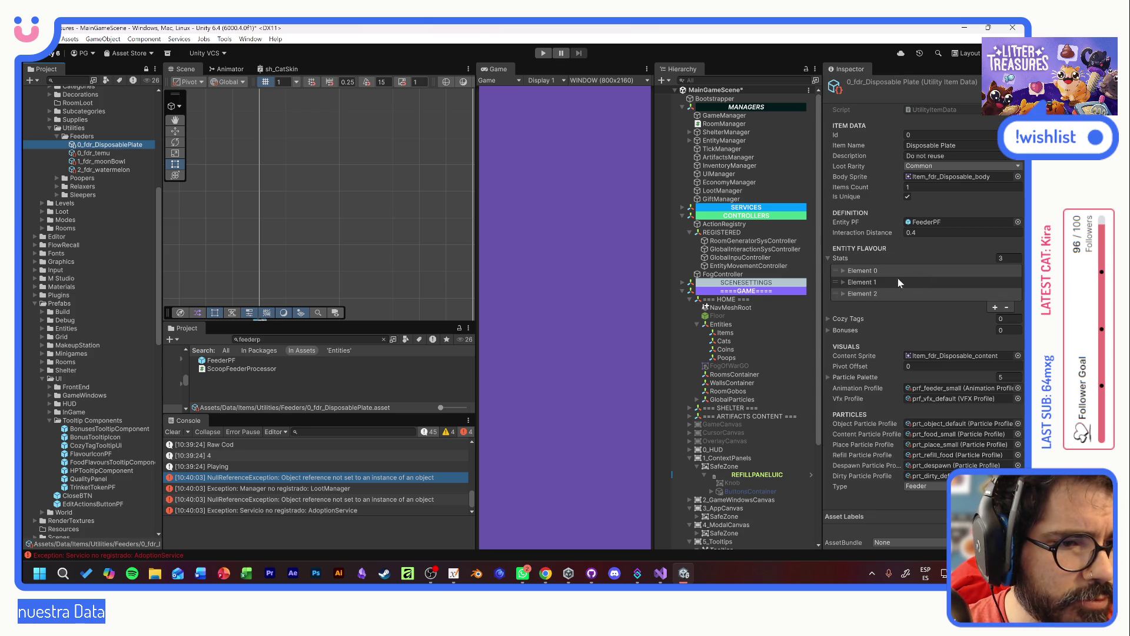
# - Reduce the Disposable Plate's Stats to one entry set to Food Capacity, Micro tier
pyautogui.click(1006, 307)
pyautogui.click(1006, 295)
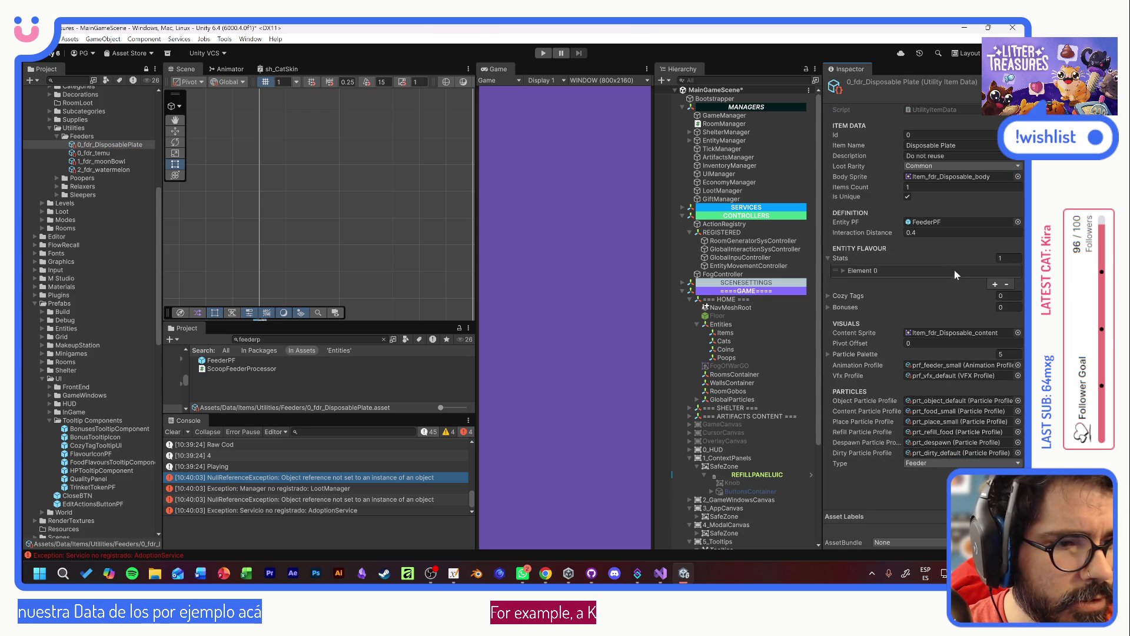
pyautogui.click(844, 268)
pyautogui.click(935, 281)
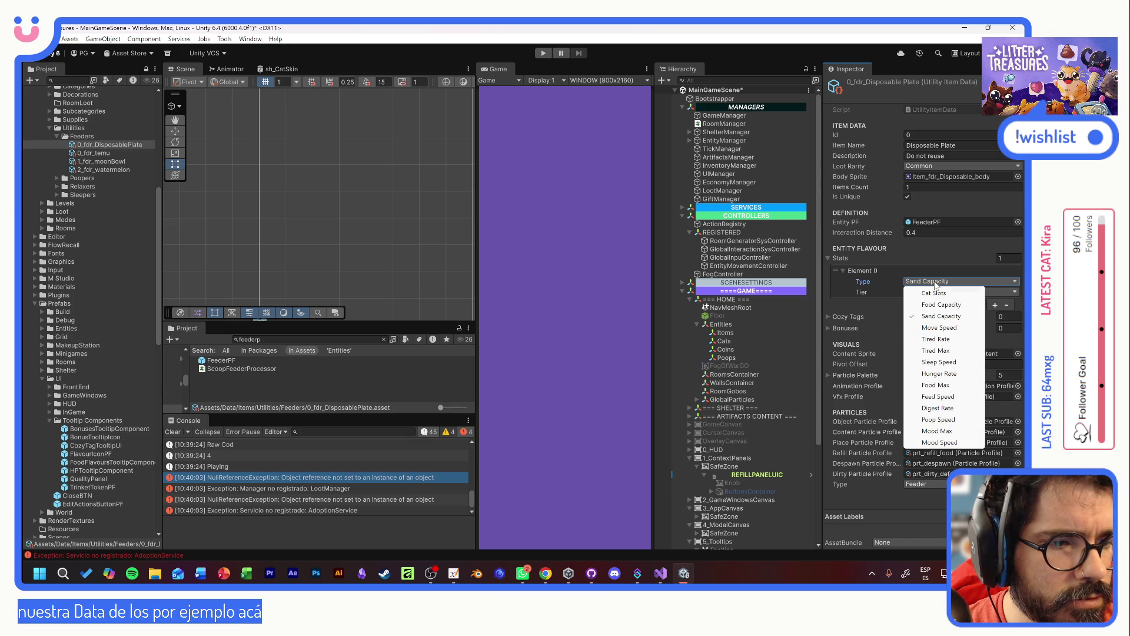
pyautogui.click(941, 304)
pyautogui.click(941, 292)
pyautogui.click(940, 304)
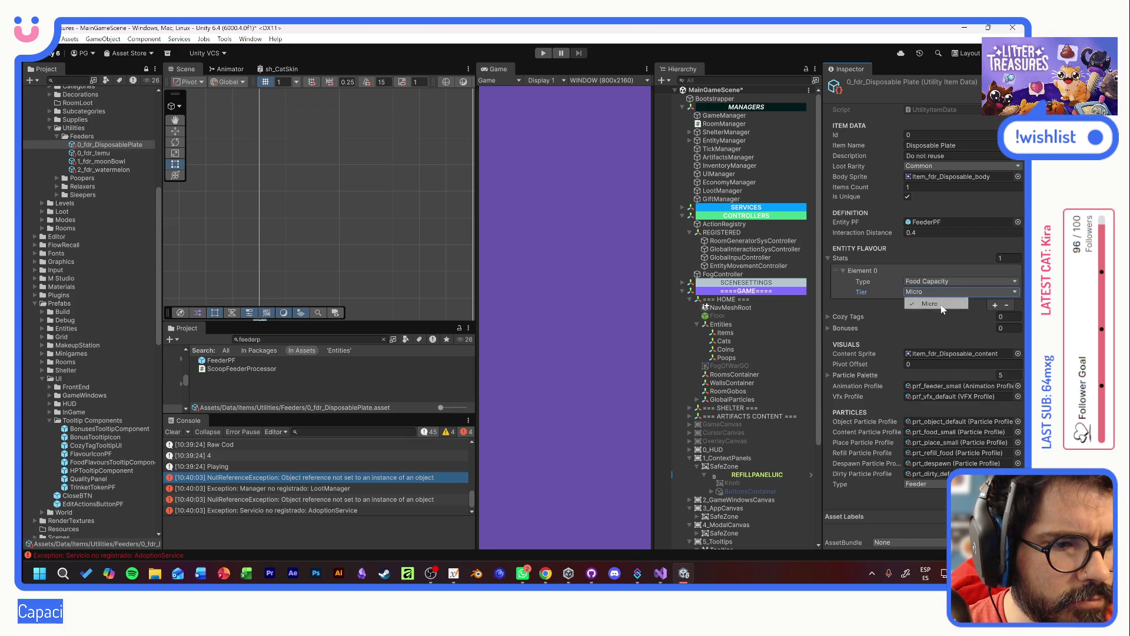
# - Add a second stat set to Cat Slots, Micro tier, and start Play mode
pyautogui.click(994, 305)
pyautogui.click(847, 302)
pyautogui.click(935, 314)
pyautogui.click(935, 327)
pyautogui.click(934, 325)
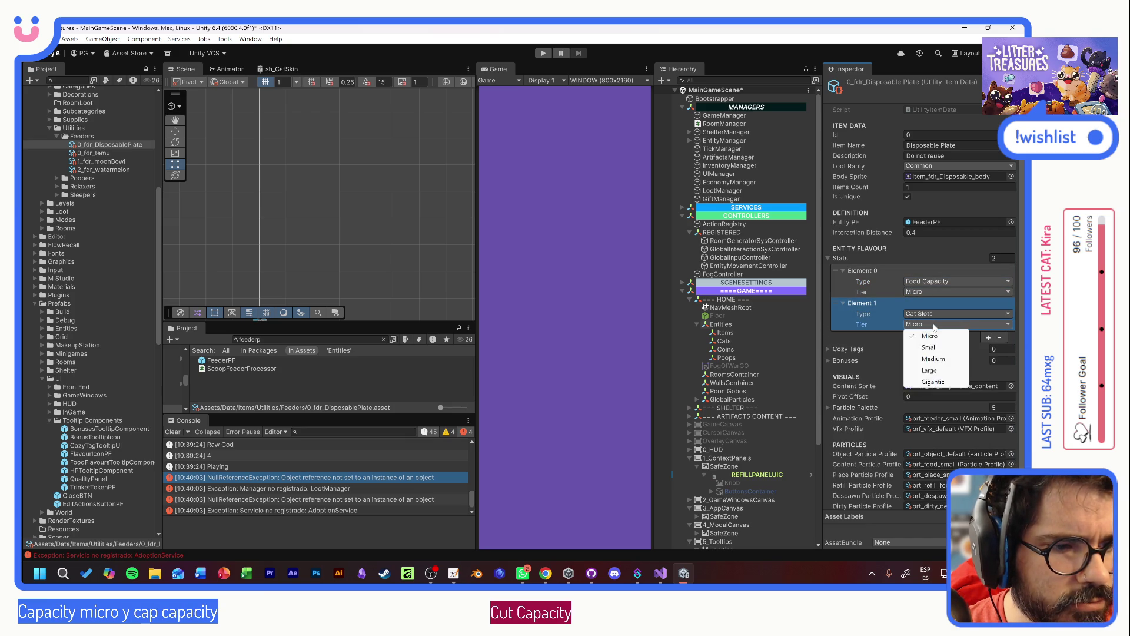
pyautogui.click(543, 53)
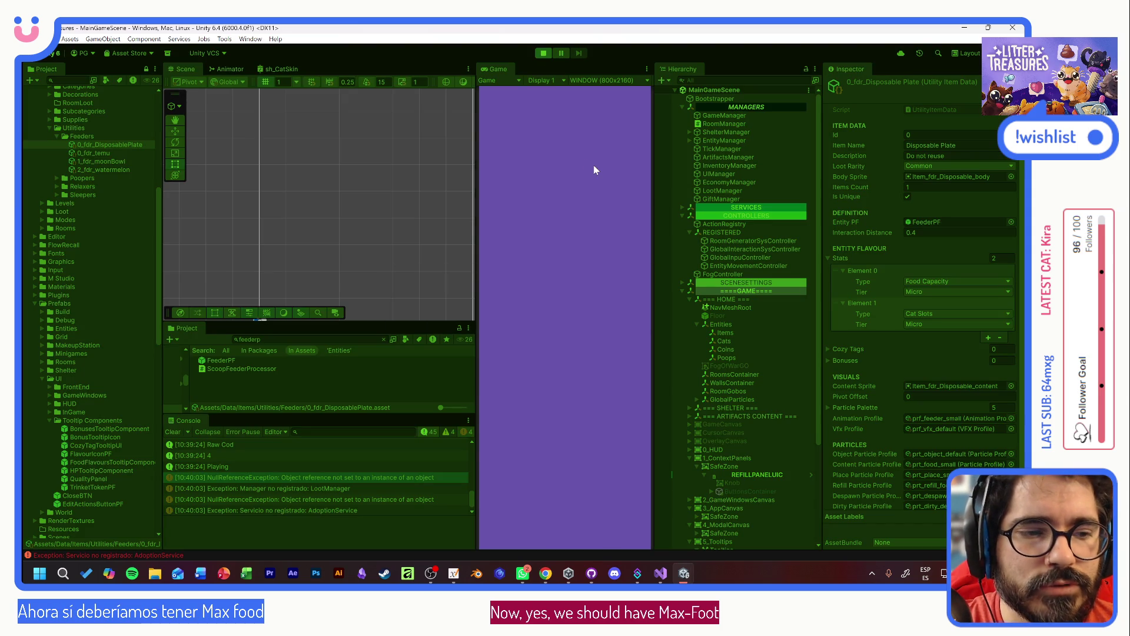
# - Start a new game and adopt and confirm the cat Tostada
pyautogui.click(572, 321)
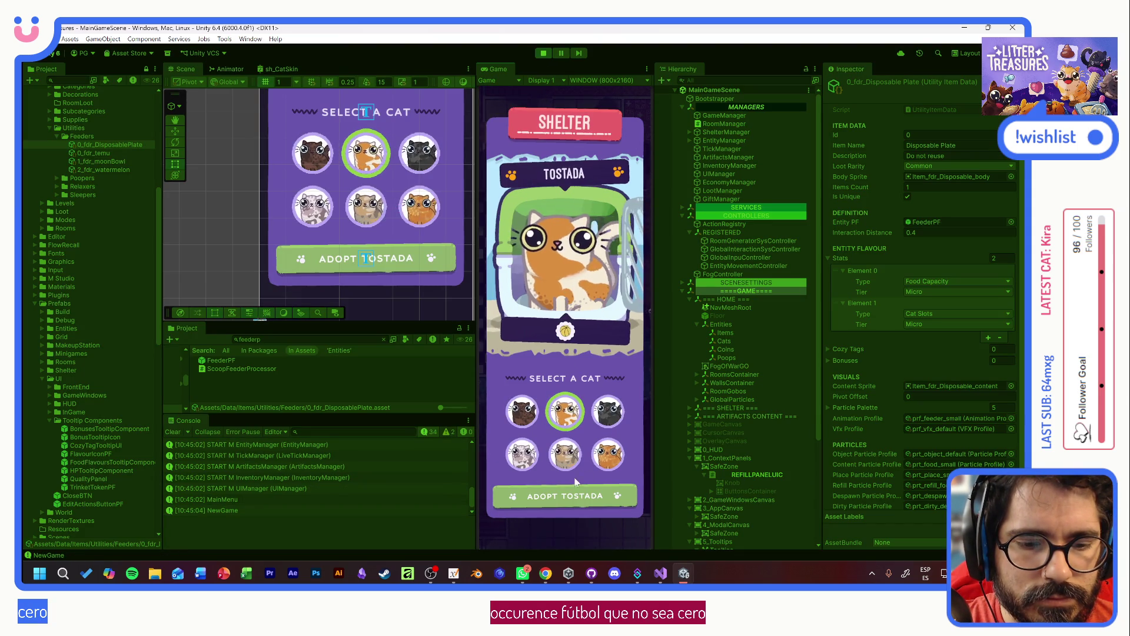
pyautogui.click(565, 496)
pyautogui.click(576, 342)
pyautogui.click(593, 499)
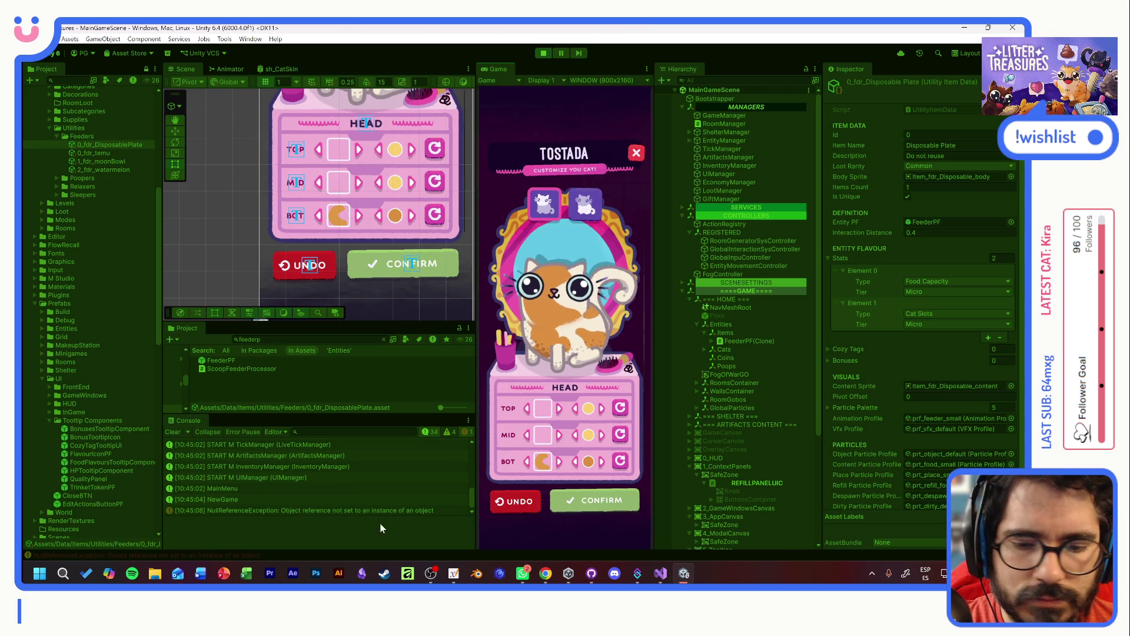
# - Open the NullReferenceException's StatTierBalance.cs:12 line in Visual Studio, then return and stop play
pyautogui.click(370, 510)
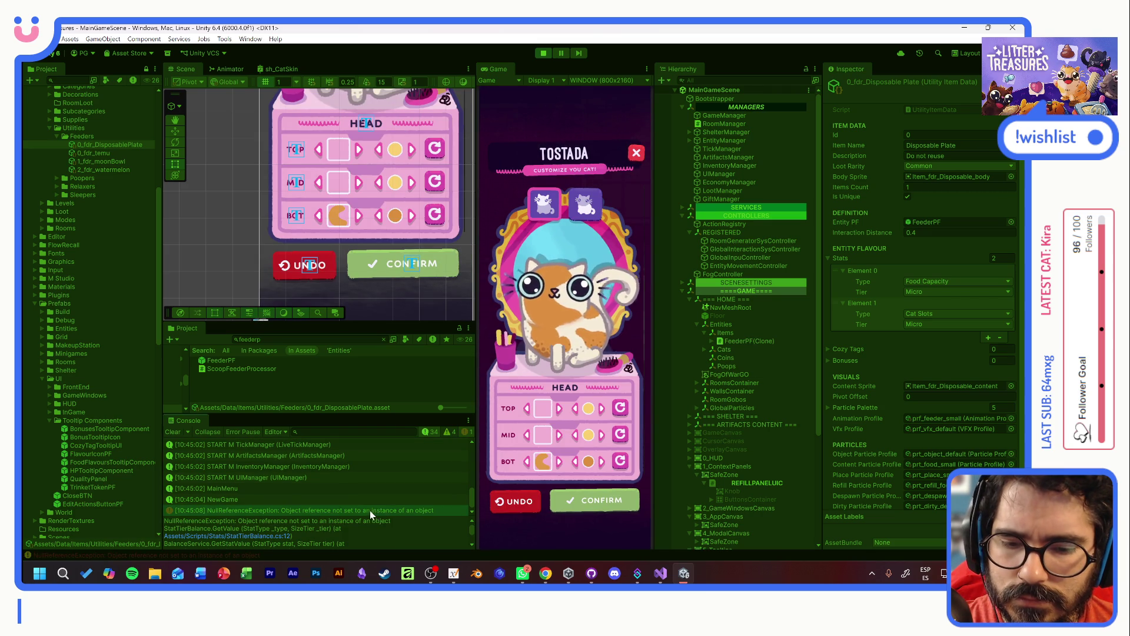
pyautogui.click(266, 538)
pyautogui.click(266, 539)
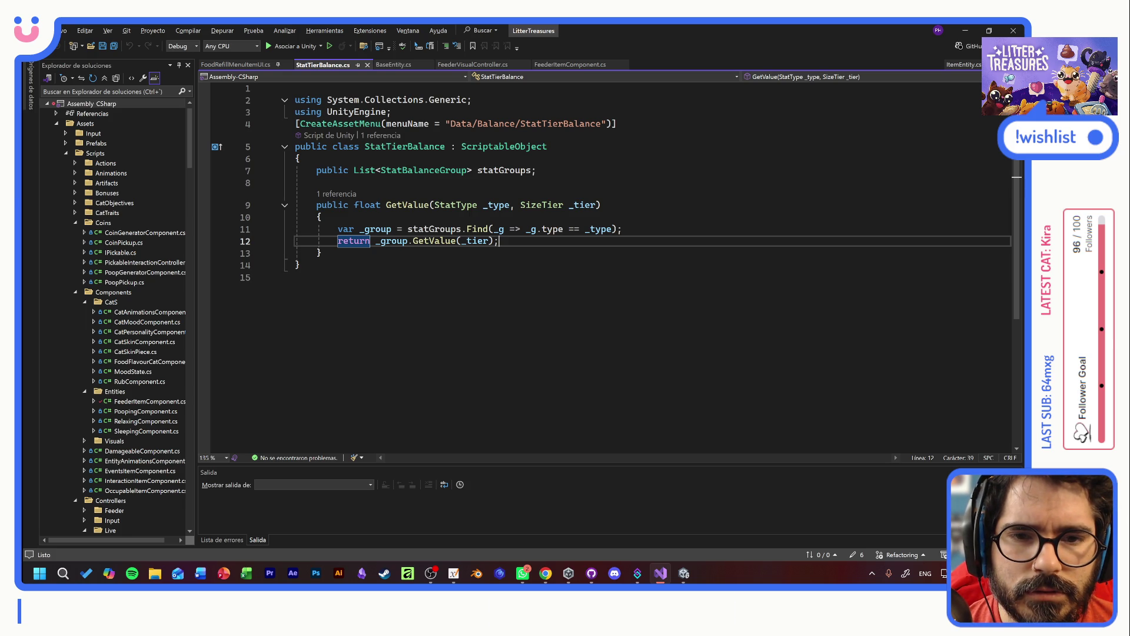
pyautogui.hotkey('alt', 'Tab')
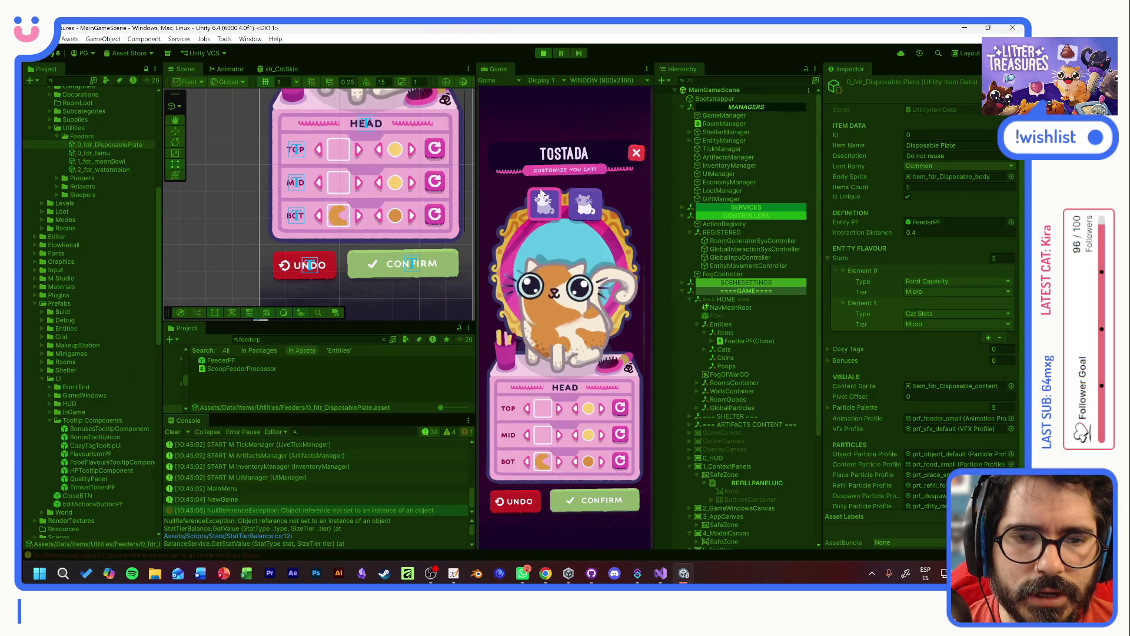
pyautogui.click(543, 53)
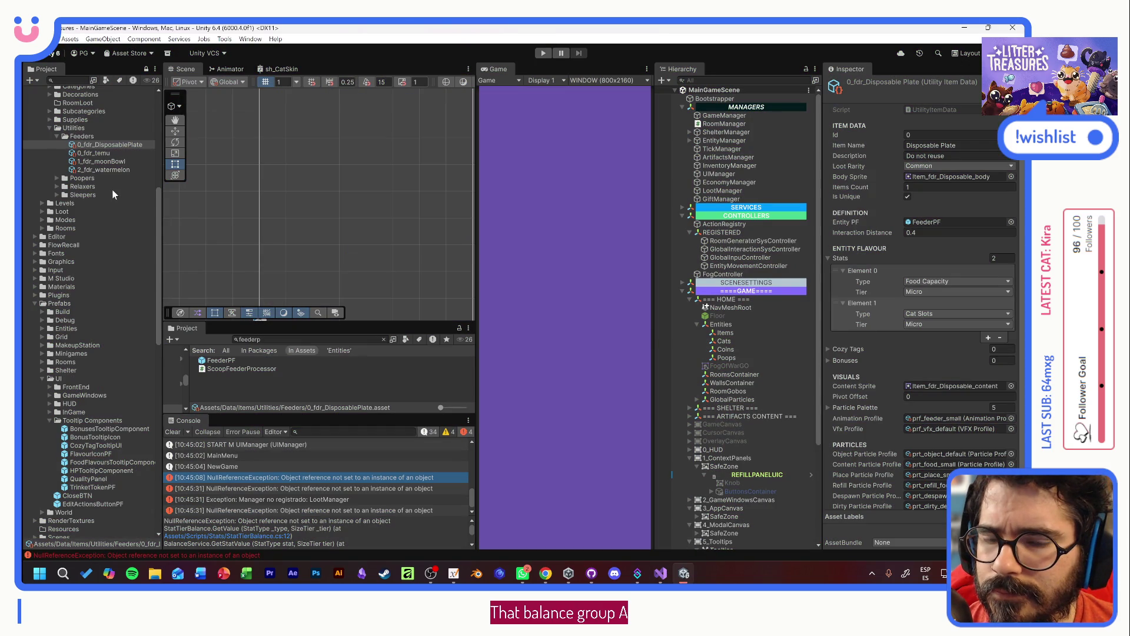
# - Expand SERVICES > REGISTERED and select BalanceService to see StatTierBalance as its Items Balance
pyautogui.scroll(5, 123, 238)
pyautogui.scroll(3, 122, 238)
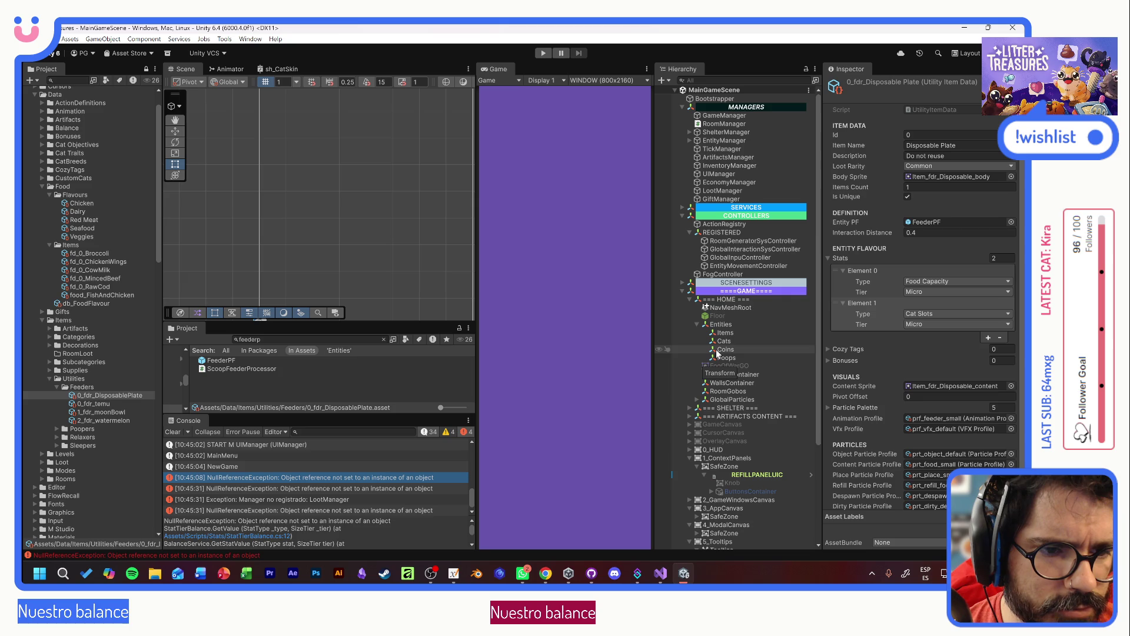
pyautogui.click(683, 208)
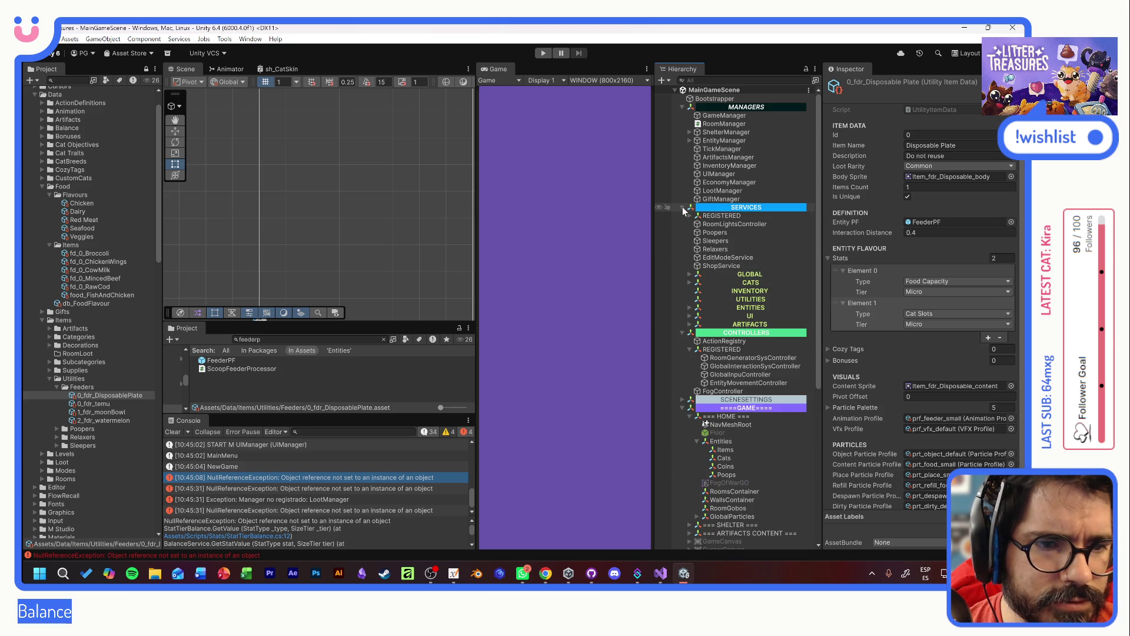
pyautogui.click(690, 216)
pyautogui.click(742, 240)
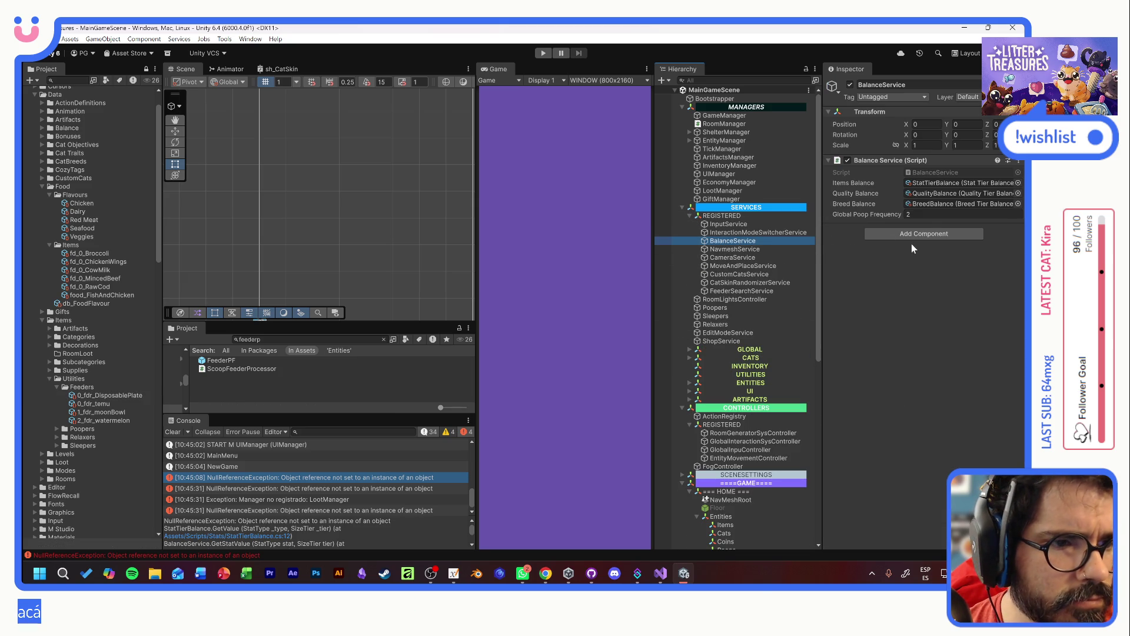
# - Open the StatTierBalance asset and expand its stat groups to review types and tier values
pyautogui.doubleClick(932, 184)
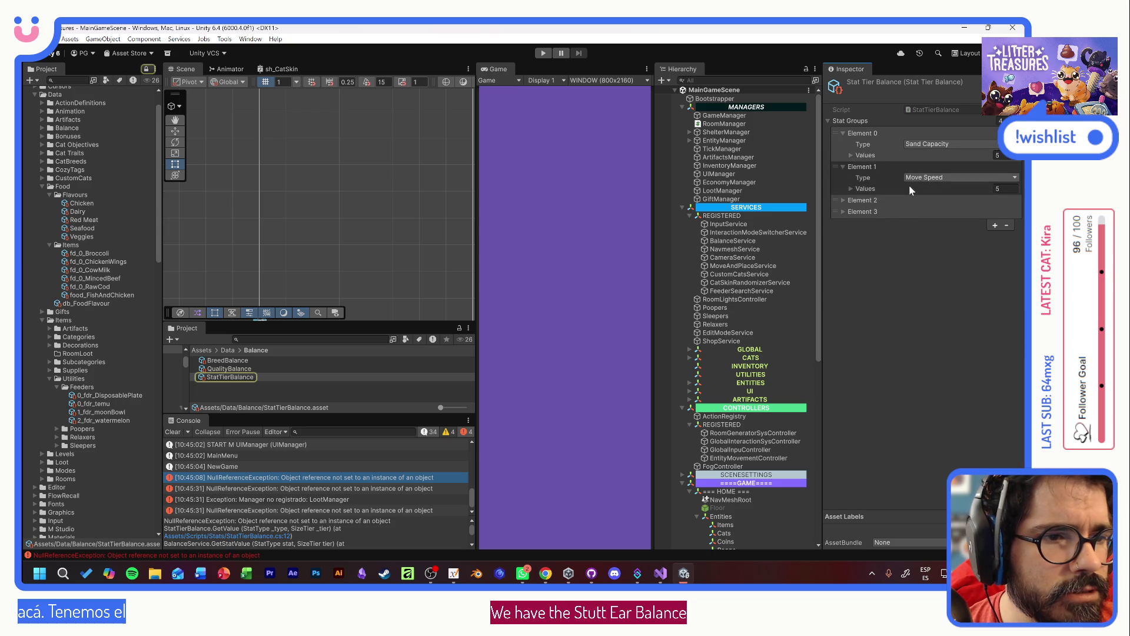
pyautogui.click(844, 200)
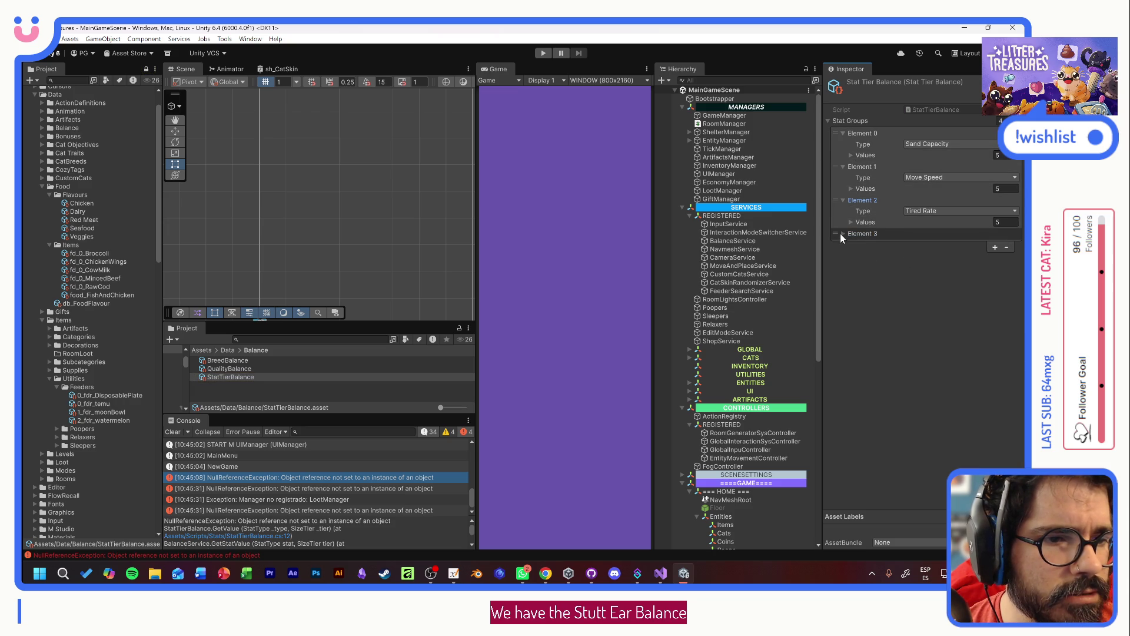
pyautogui.click(844, 234)
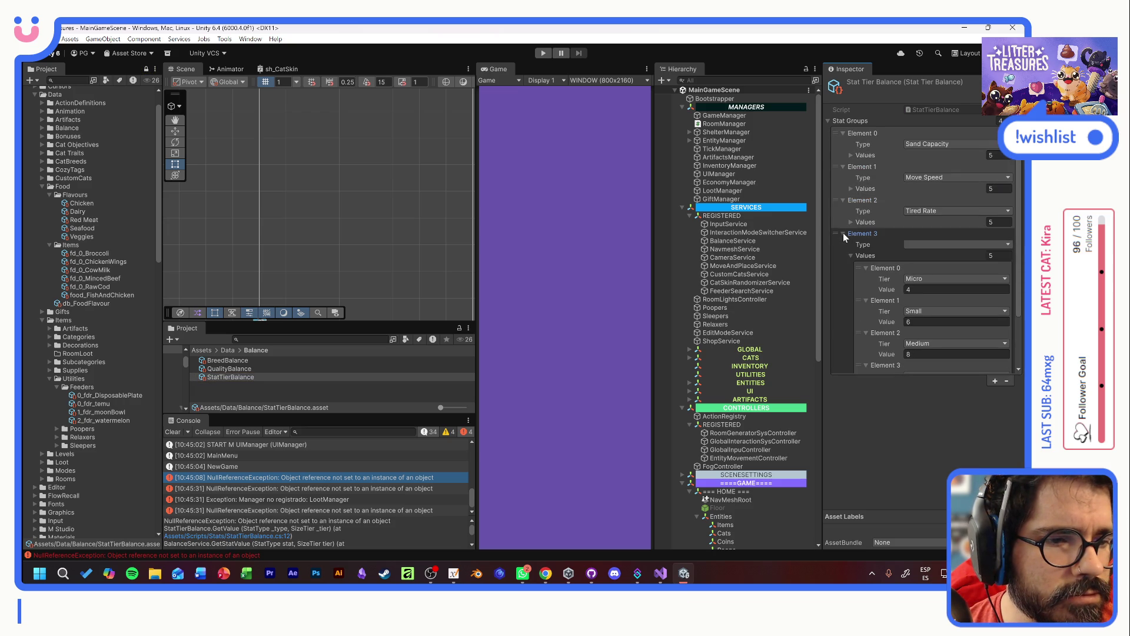
pyautogui.click(928, 146)
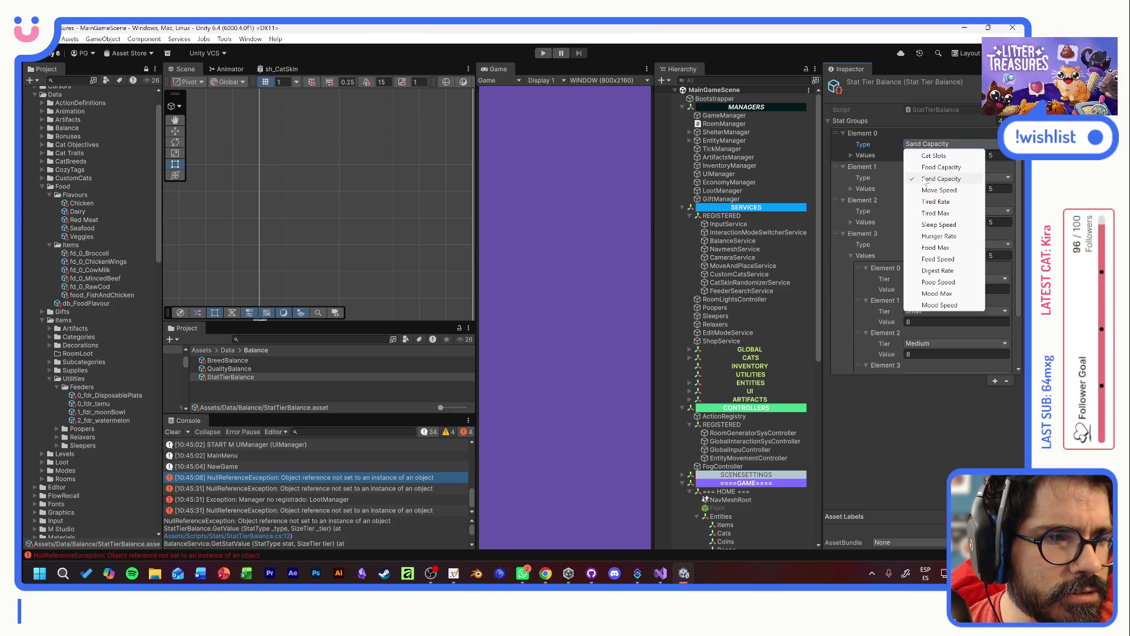
pyautogui.click(850, 156)
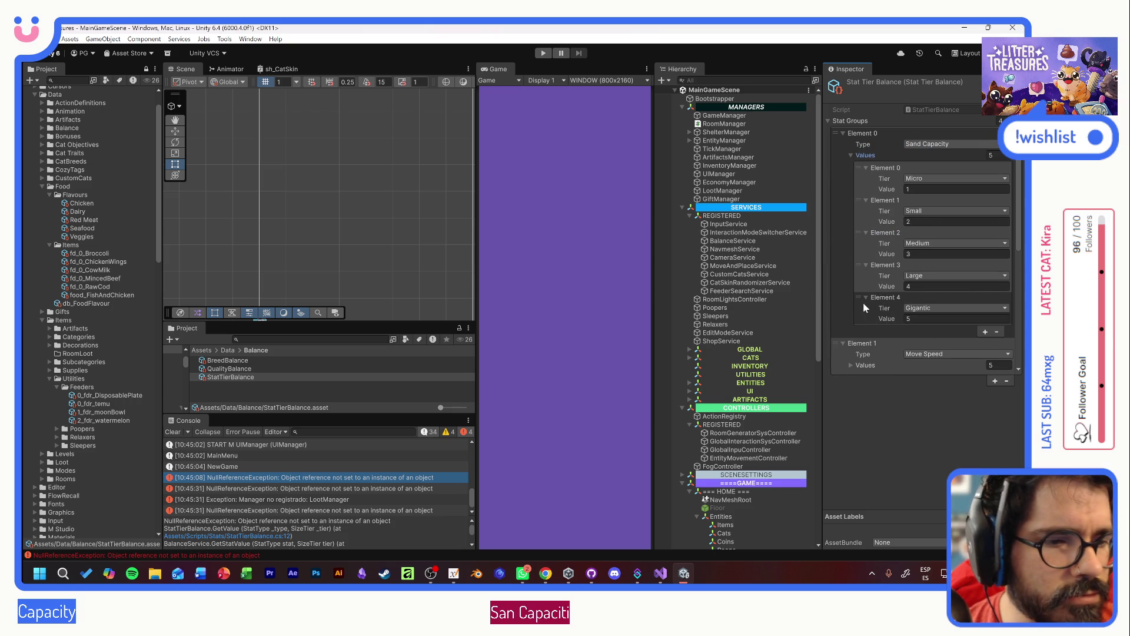
pyautogui.scroll(-3, 864, 308)
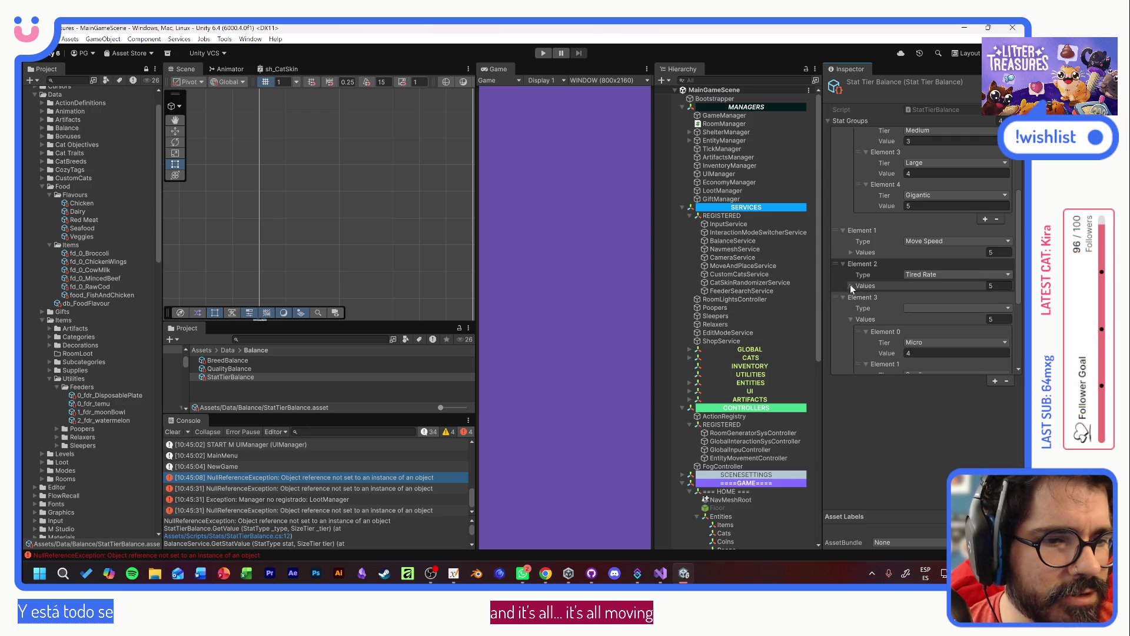
pyautogui.click(850, 252)
pyautogui.scroll(3, 857, 256)
pyautogui.scroll(-5, 874, 264)
pyautogui.scroll(-4, 875, 303)
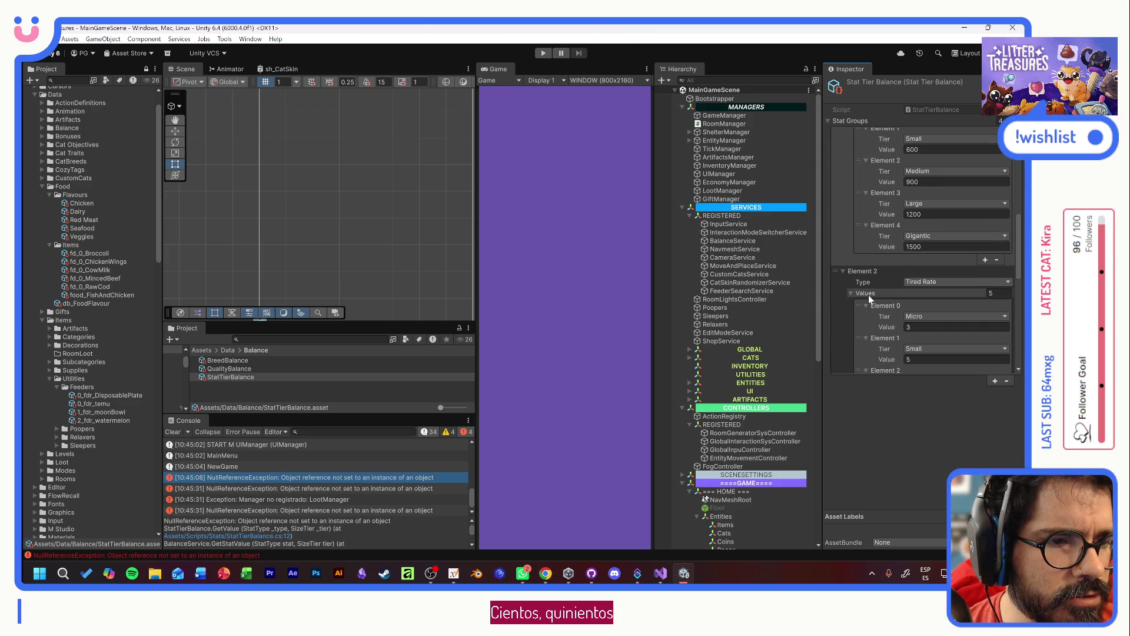
pyautogui.scroll(-3, 870, 299)
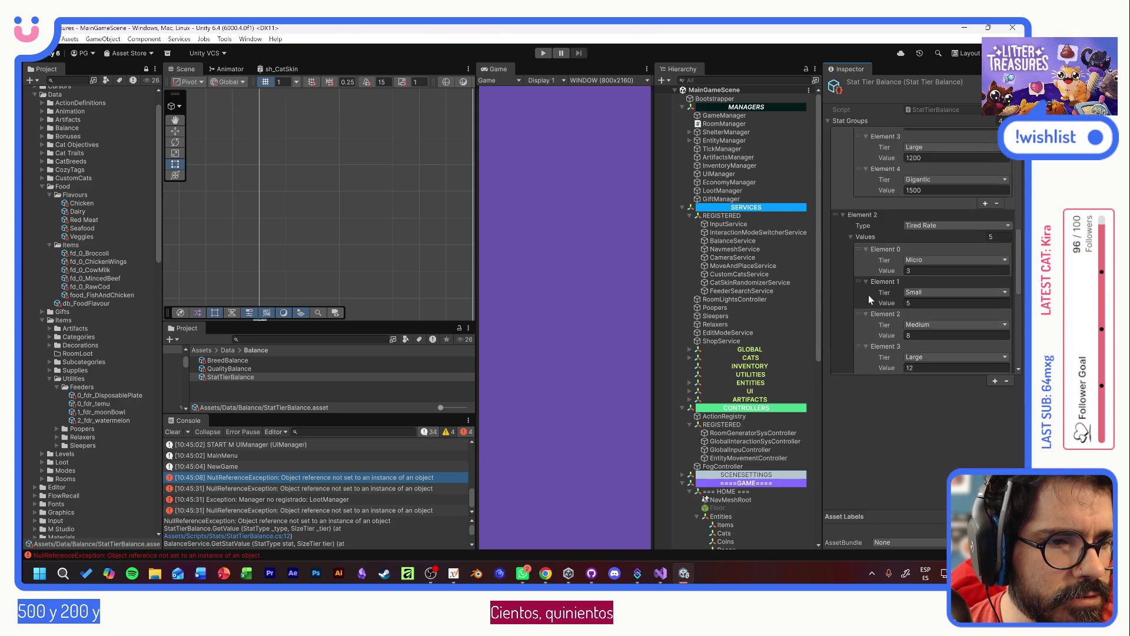
pyautogui.scroll(-6, 868, 295)
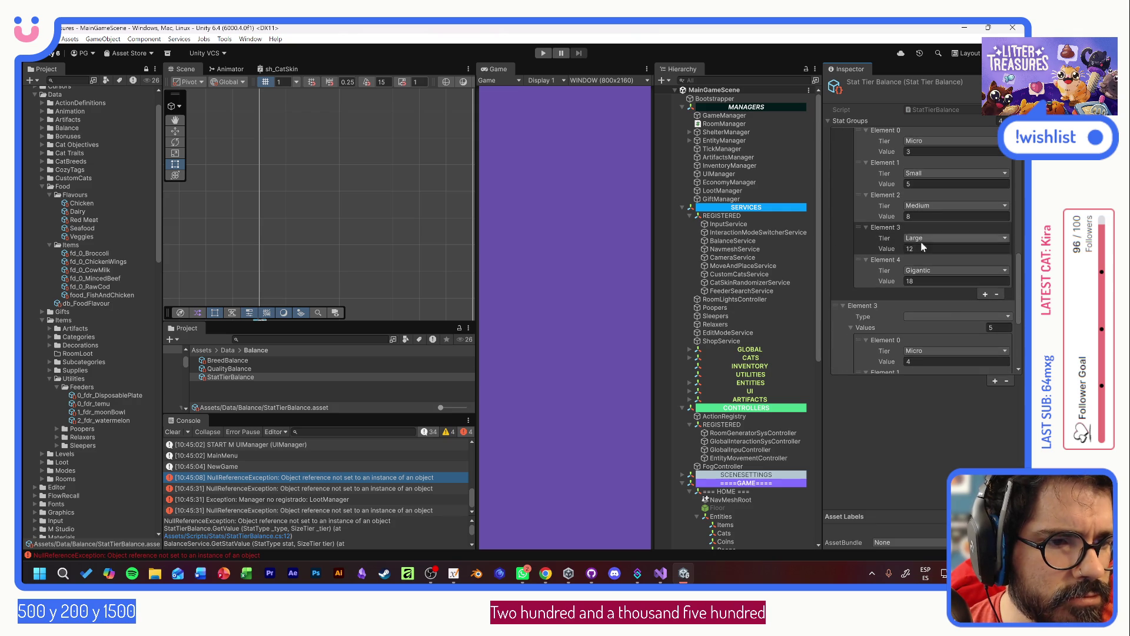
# - Set stat group Element 1 to Food Capacity and Element 2 to Sand Capacity
pyautogui.click(956, 316)
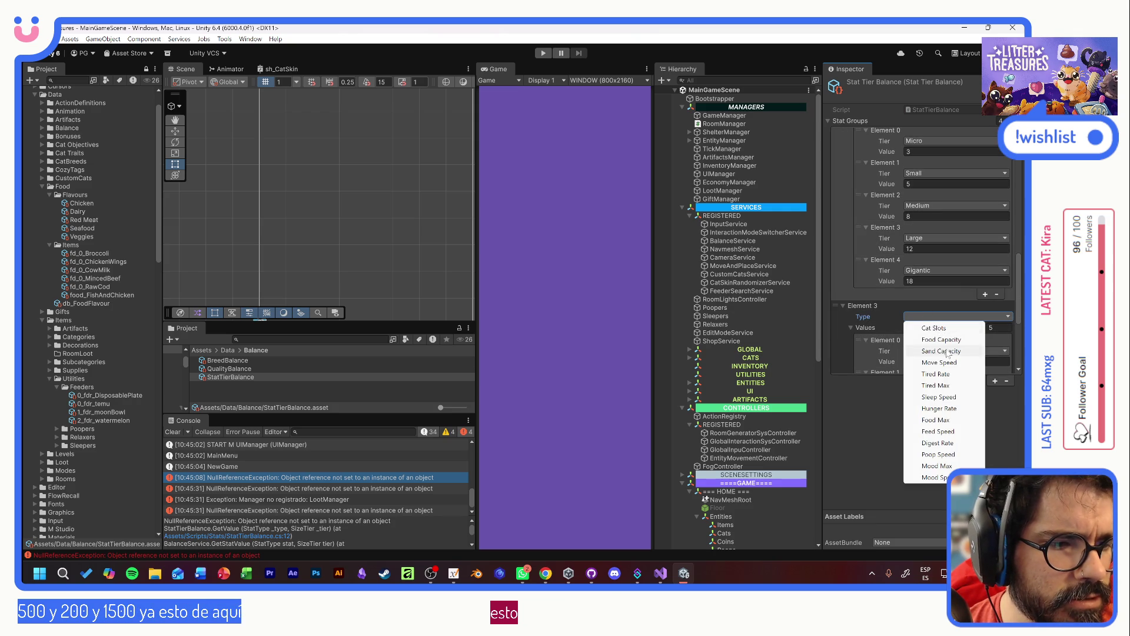
pyautogui.click(915, 318)
pyautogui.scroll(3, 903, 292)
pyautogui.click(942, 255)
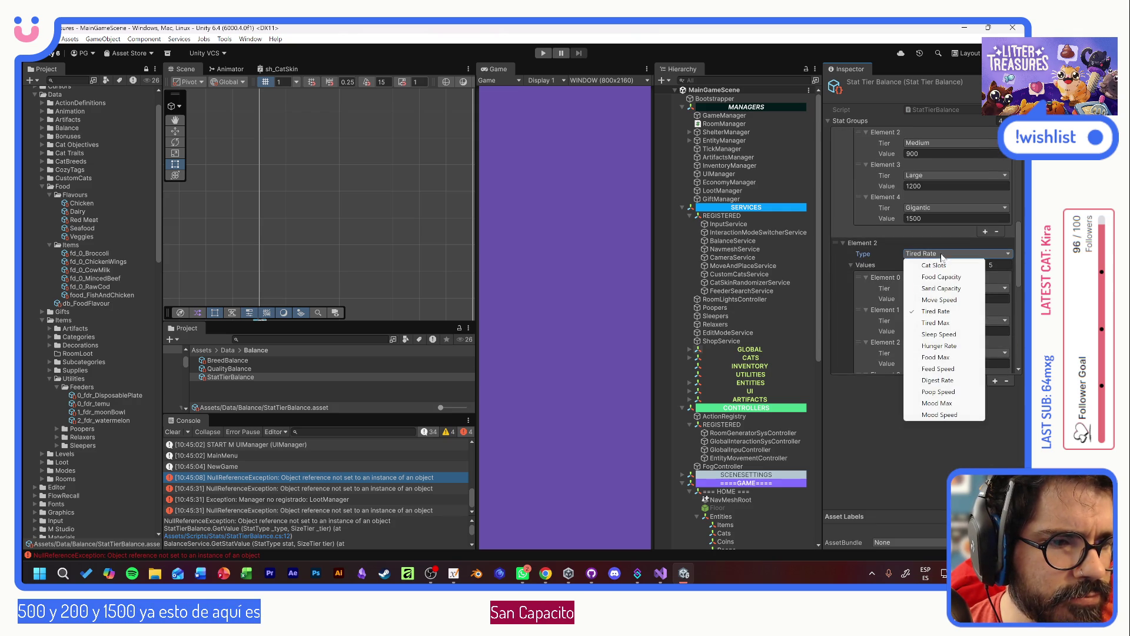
pyautogui.click(944, 277)
pyautogui.scroll(3, 870, 270)
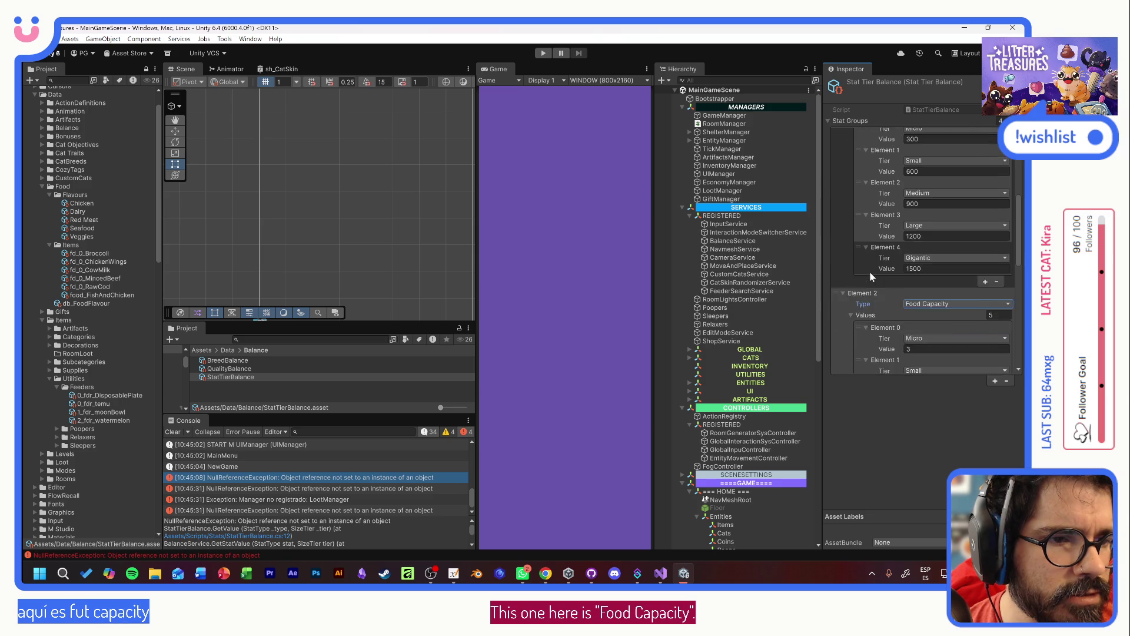
pyautogui.scroll(5, 869, 267)
pyautogui.click(925, 269)
pyautogui.click(935, 297)
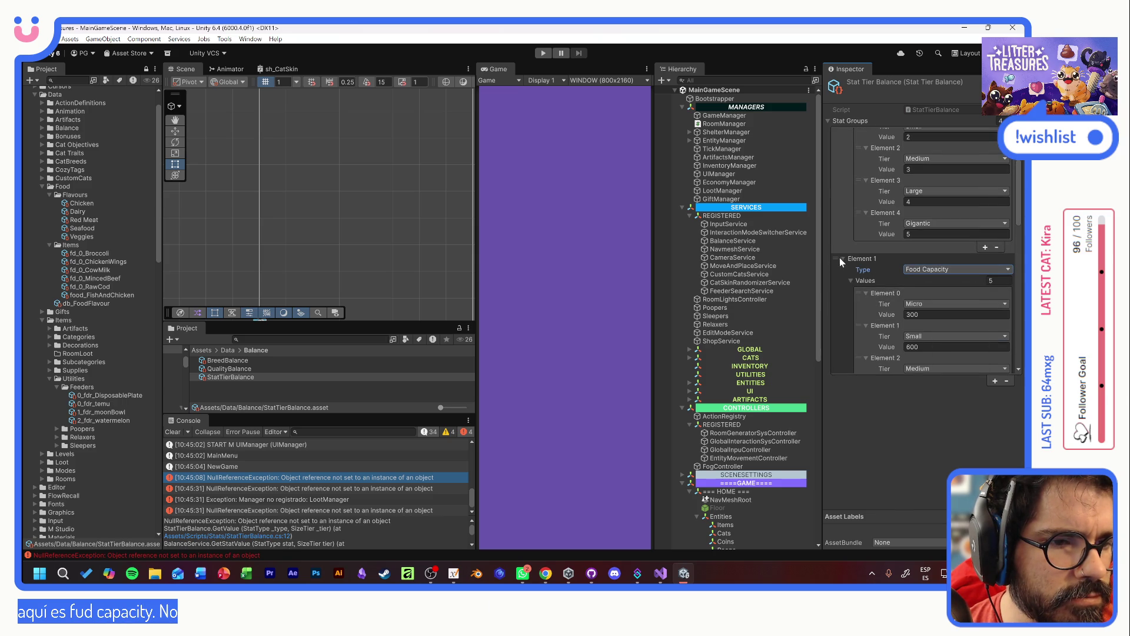
pyautogui.click(844, 259)
pyautogui.click(920, 281)
pyautogui.click(933, 305)
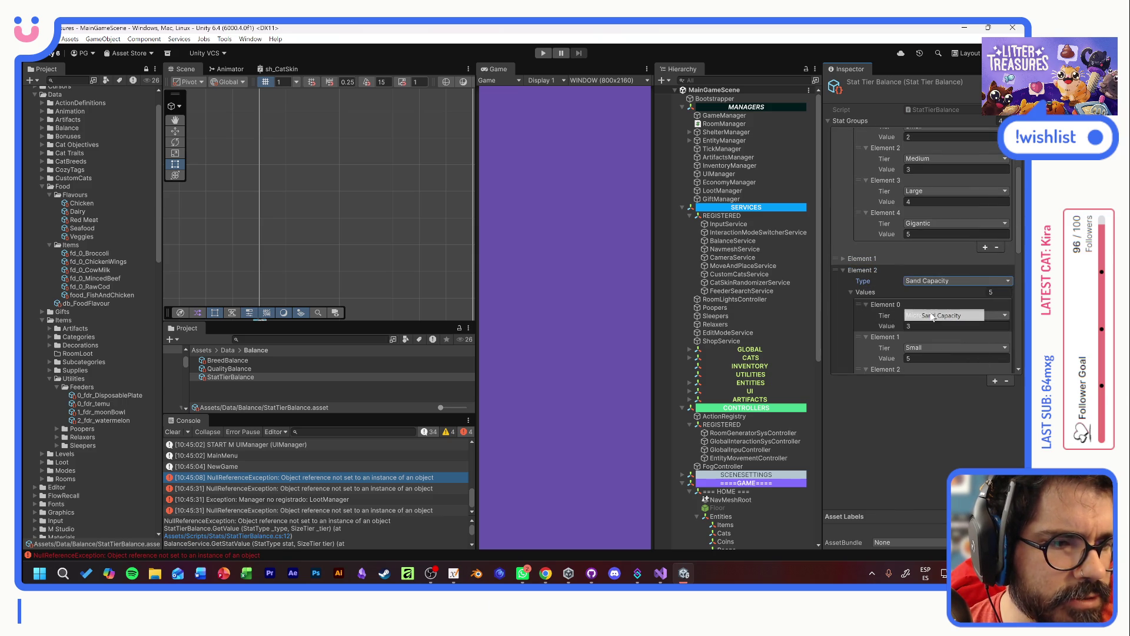
pyautogui.click(844, 269)
# - Inspect the duplicate Element 3 group and attempt to remove it with the minus button
pyautogui.scroll(-4, 895, 295)
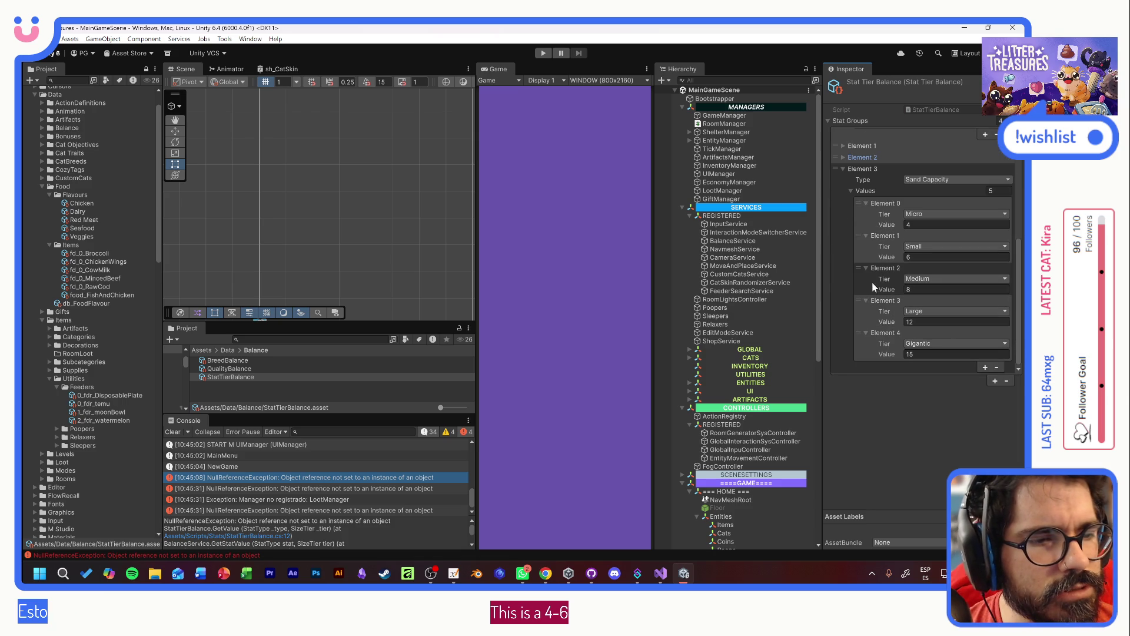
pyautogui.click(921, 180)
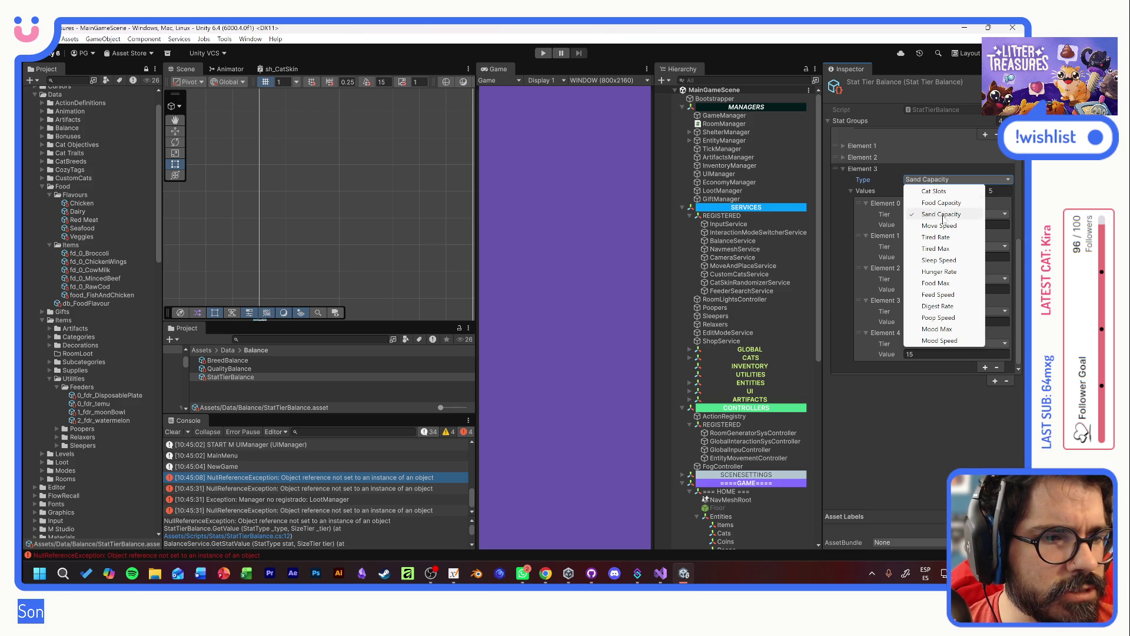
pyautogui.click(874, 171)
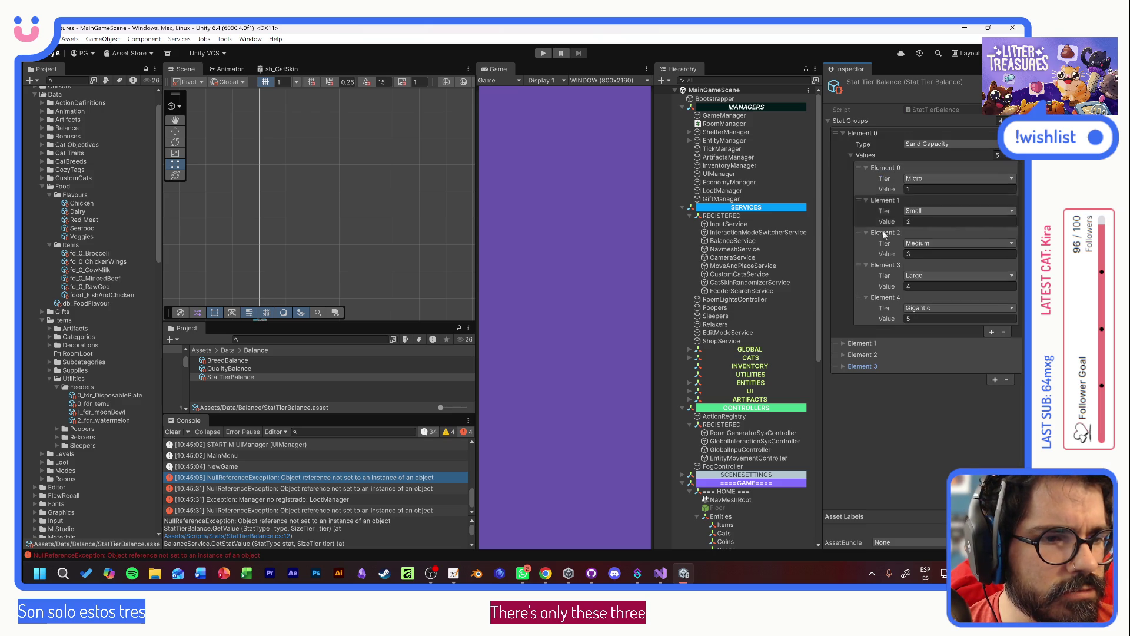
pyautogui.click(863, 367)
pyautogui.scroll(-3, 928, 351)
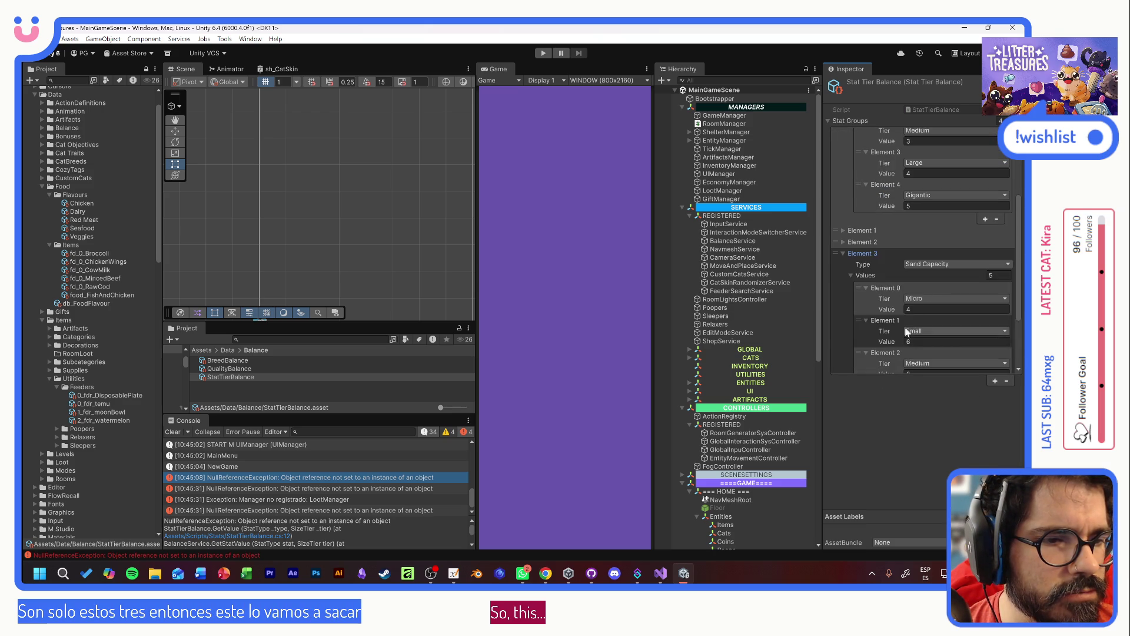
pyautogui.click(844, 267)
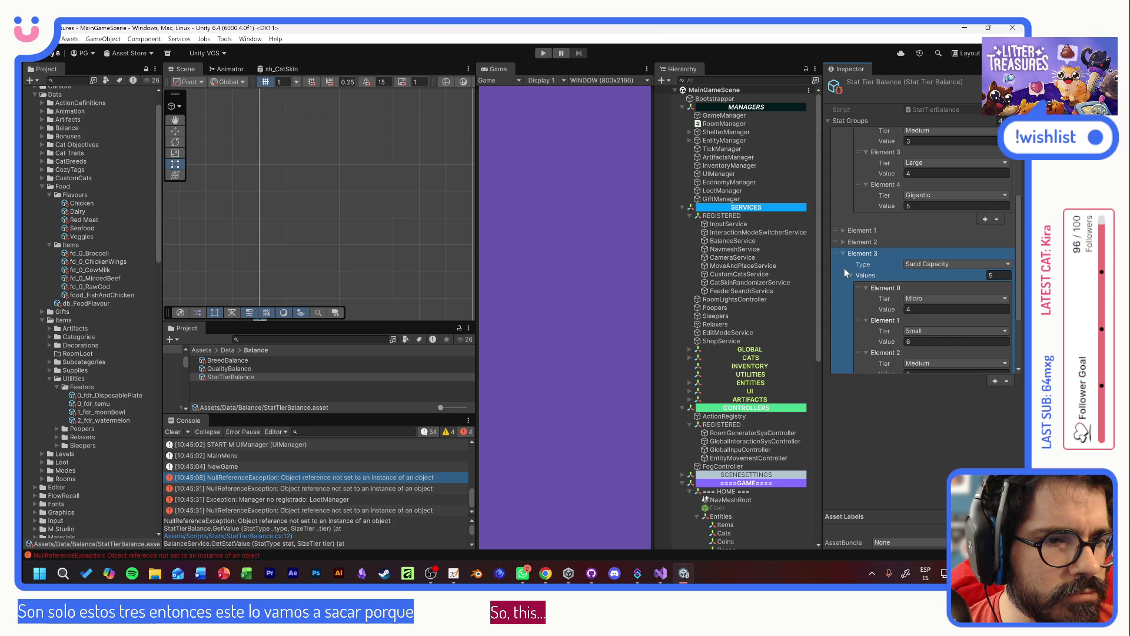
pyautogui.click(1007, 382)
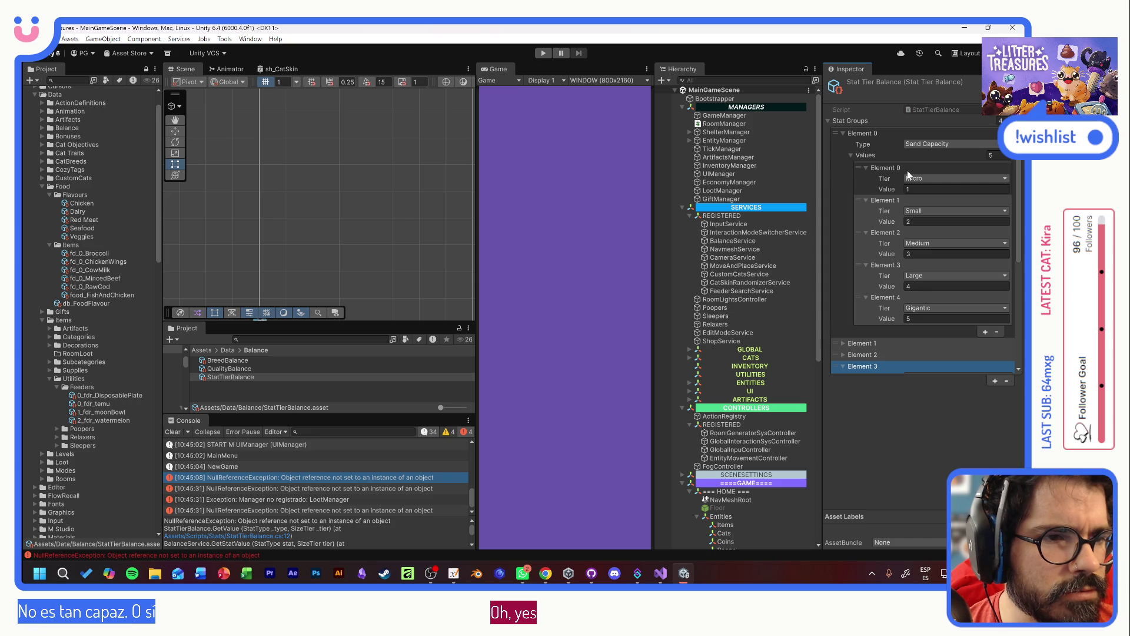
# - Change Element 0's type to Cat Slots and check the Food and Sand Capacity values
pyautogui.click(921, 143)
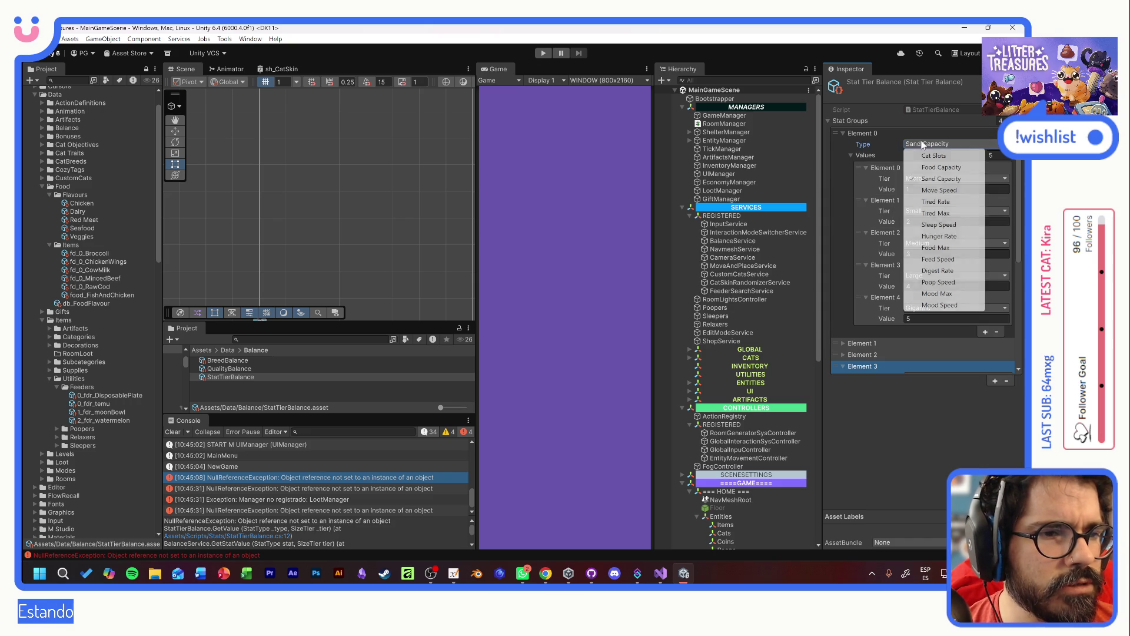
pyautogui.click(929, 156)
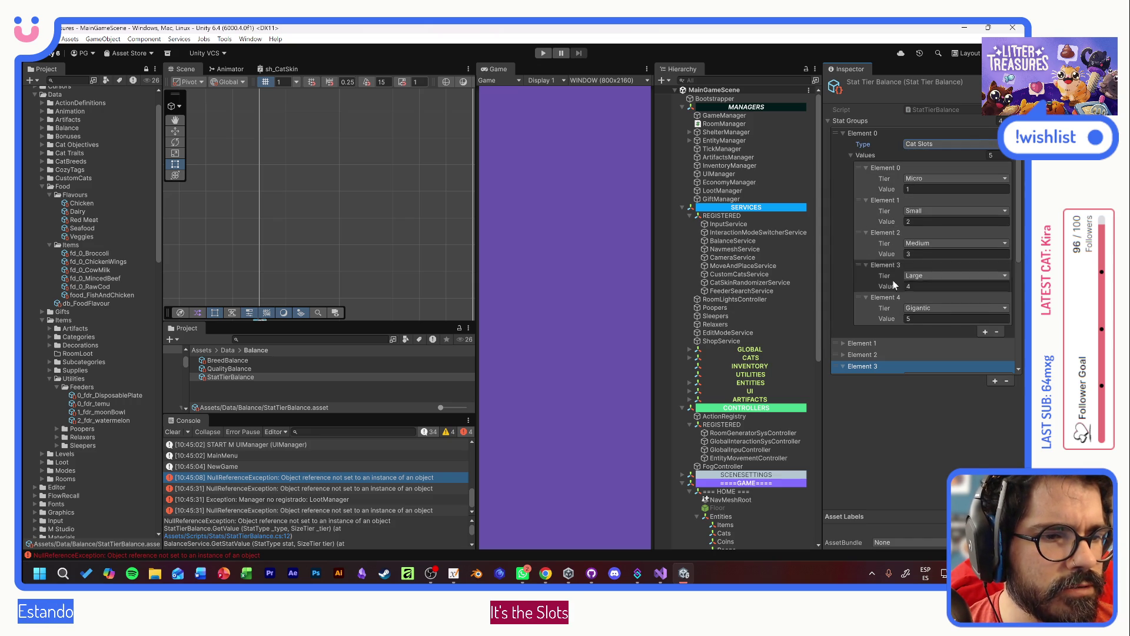
pyautogui.click(844, 133)
pyautogui.click(842, 145)
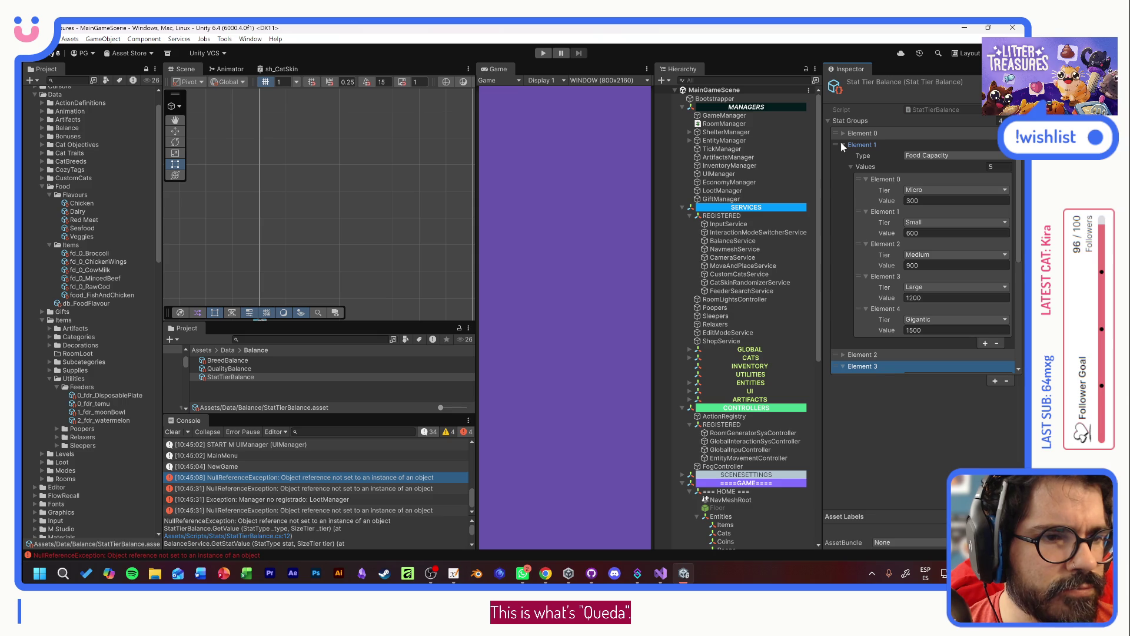
pyautogui.click(842, 145)
pyautogui.click(842, 156)
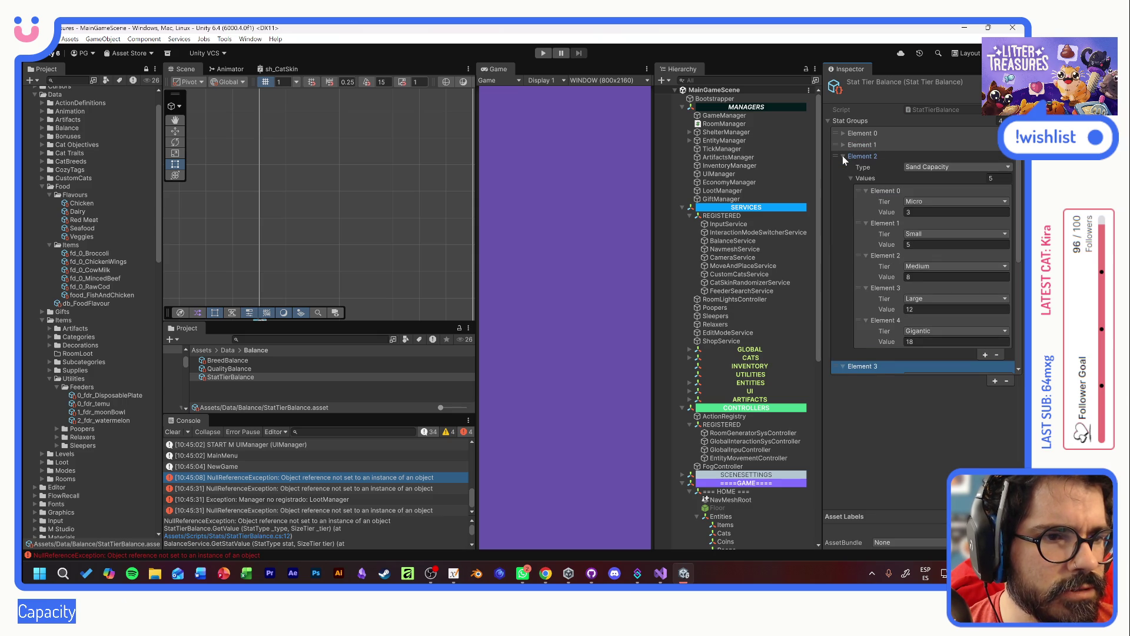
pyautogui.click(842, 155)
# - Remove Element 3's Gigantic tier and then the leftover Element 3 stat group
pyautogui.click(875, 169)
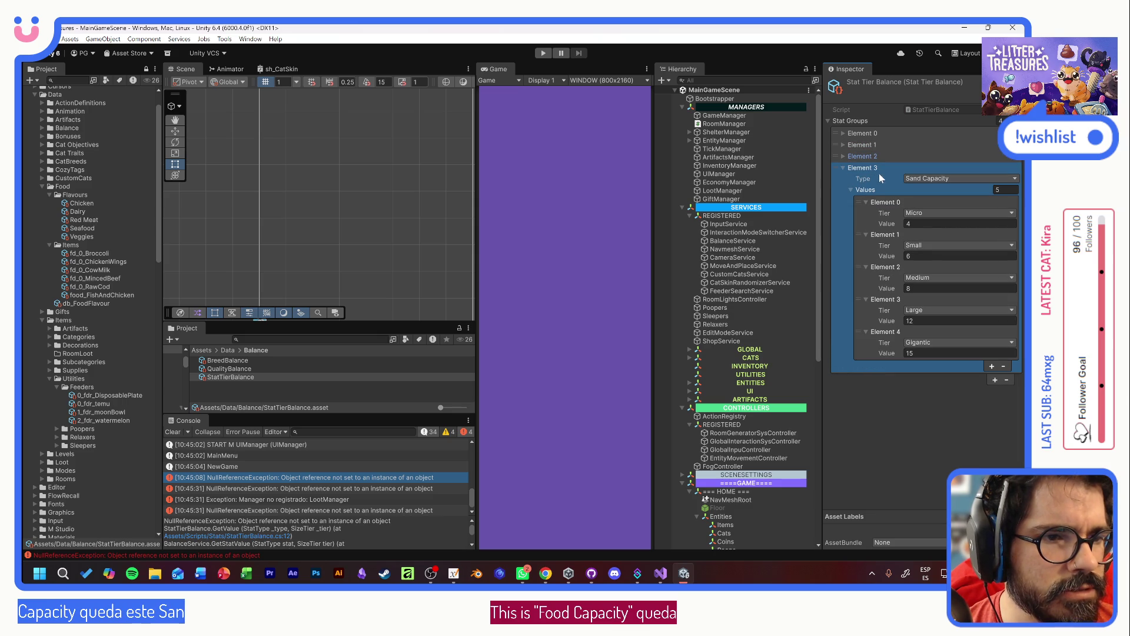
pyautogui.click(1003, 366)
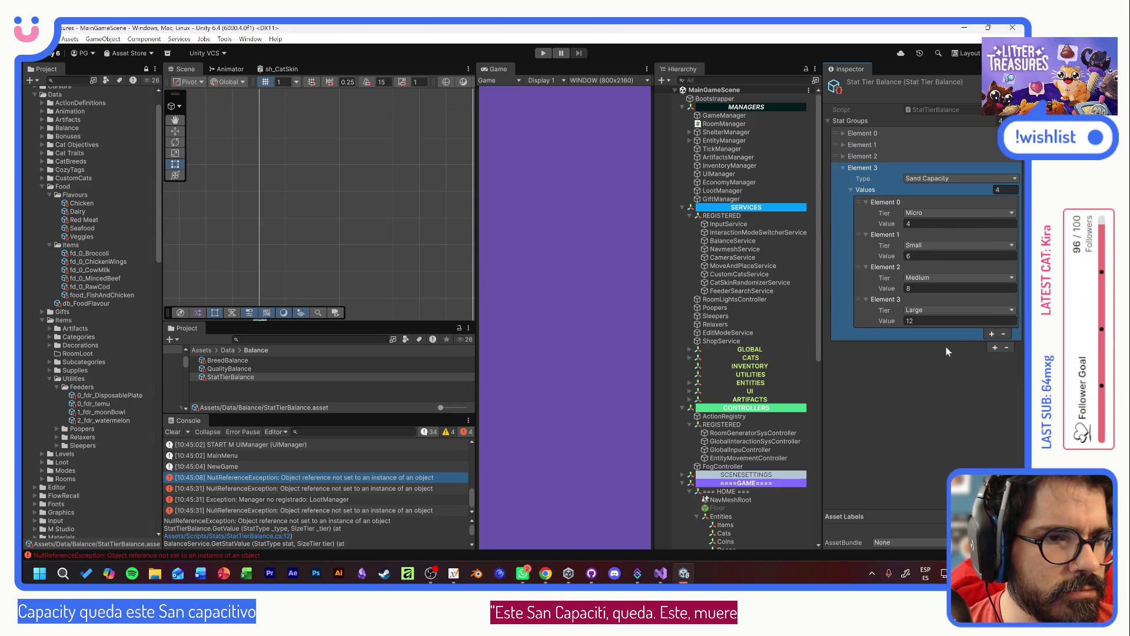
pyautogui.click(1007, 348)
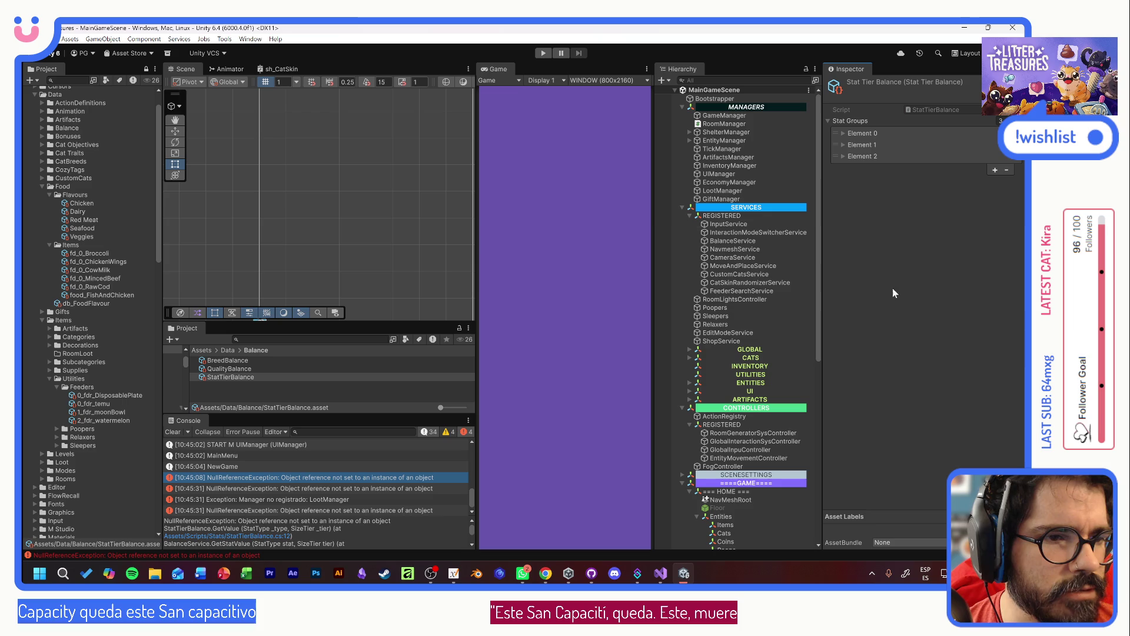
# - Enter Play mode, start a new game, and adopt Tostada into the room
pyautogui.click(543, 53)
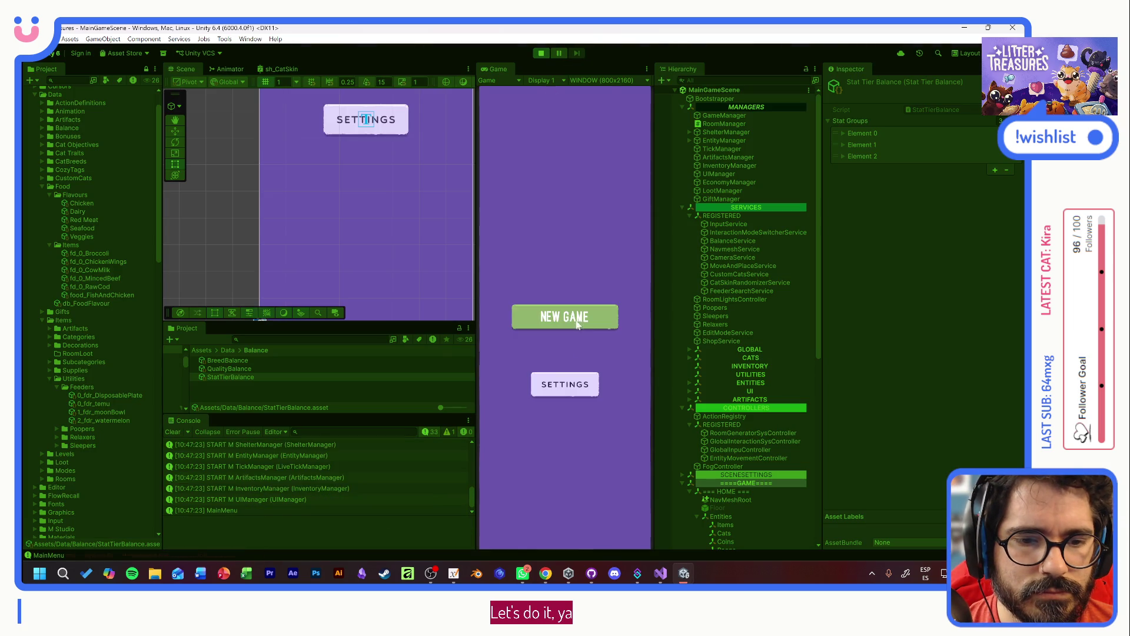
pyautogui.click(575, 323)
pyautogui.click(563, 496)
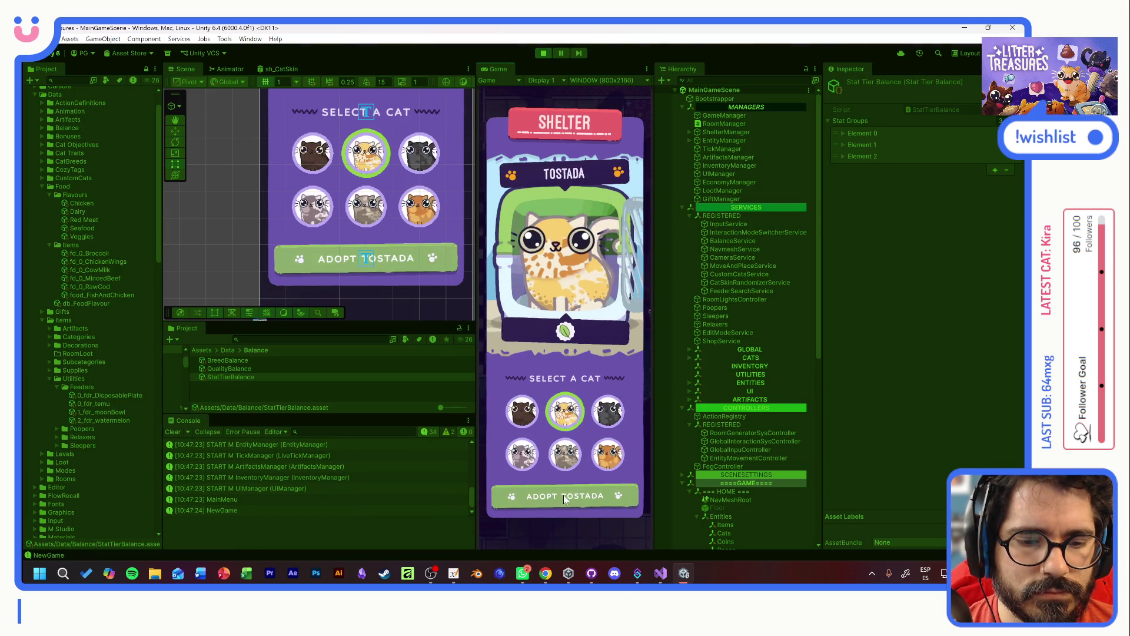
pyautogui.press('Return')
pyautogui.click(590, 499)
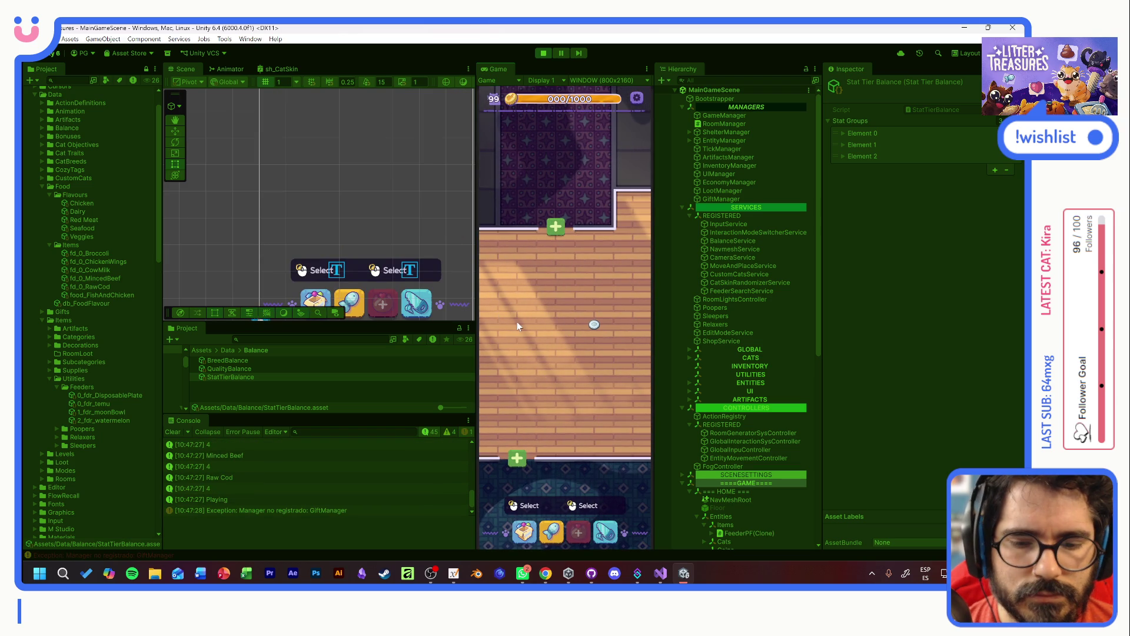
# - Inspect FeederPF(Clone), toggle the feeder's refill popup open and closed, then stop play
pyautogui.moveTo(595, 325)
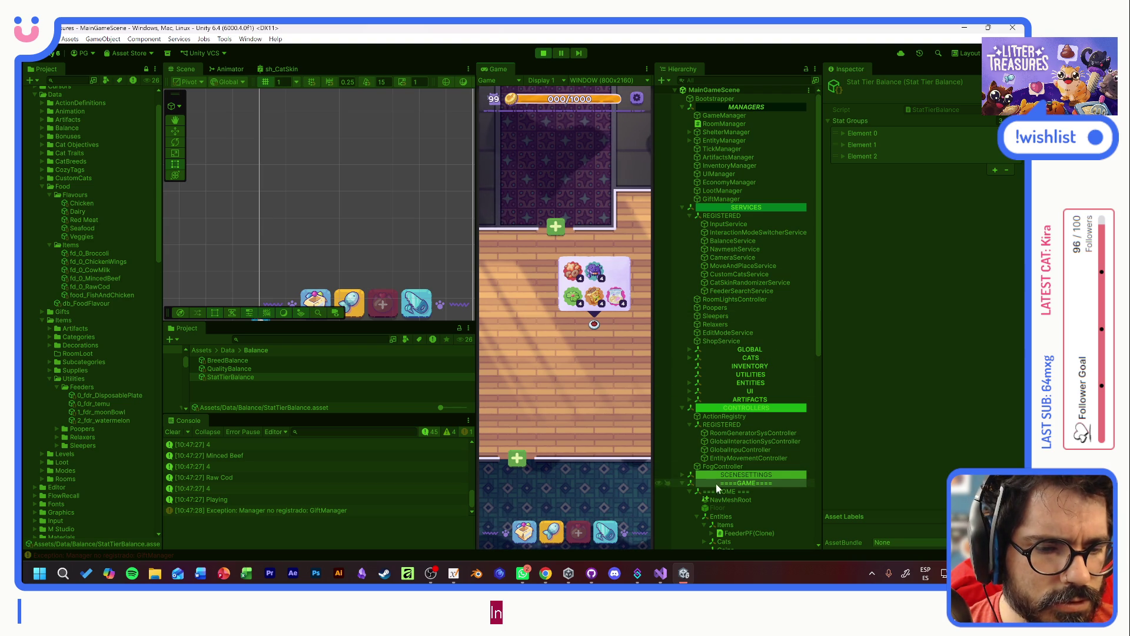
pyautogui.click(737, 534)
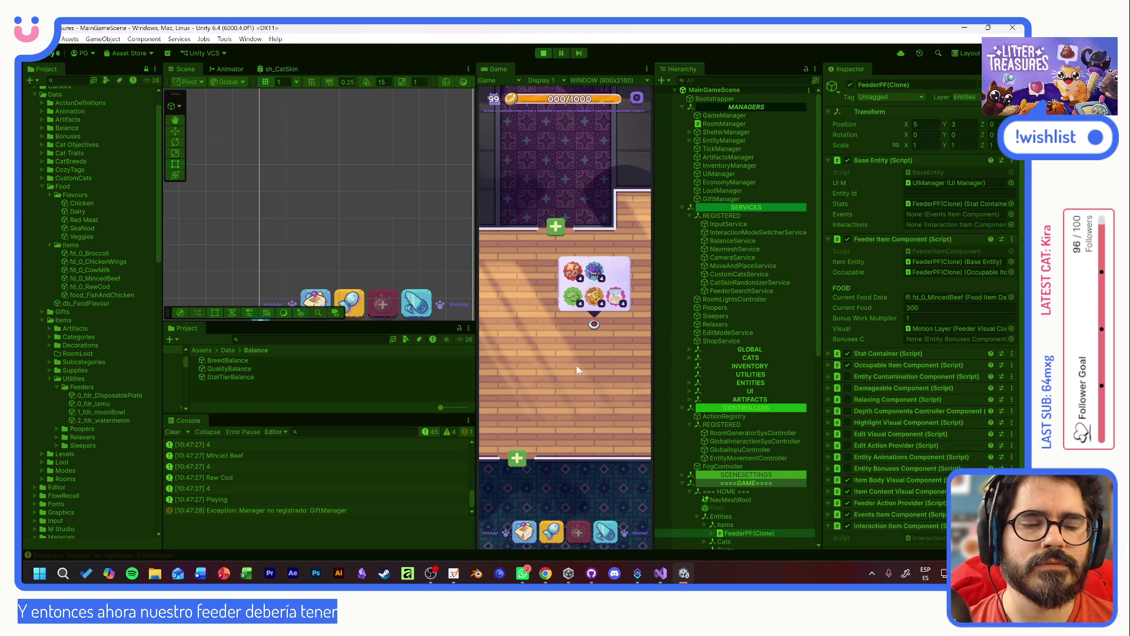
pyautogui.moveTo(573, 370); pyautogui.dragTo(556, 355)
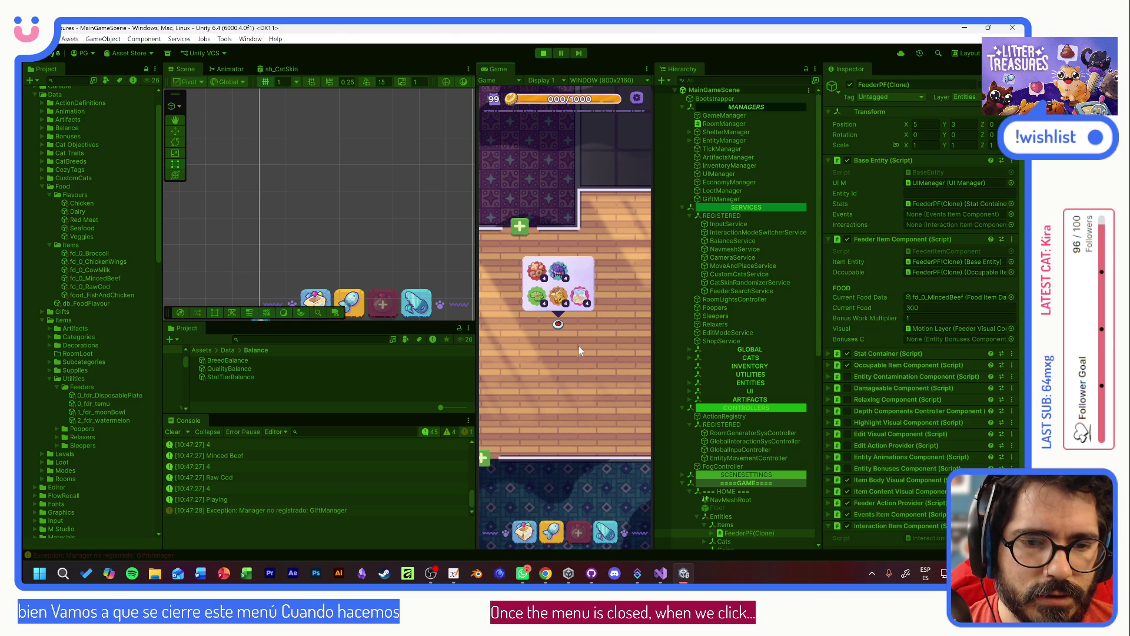
pyautogui.click(563, 322)
pyautogui.click(563, 335)
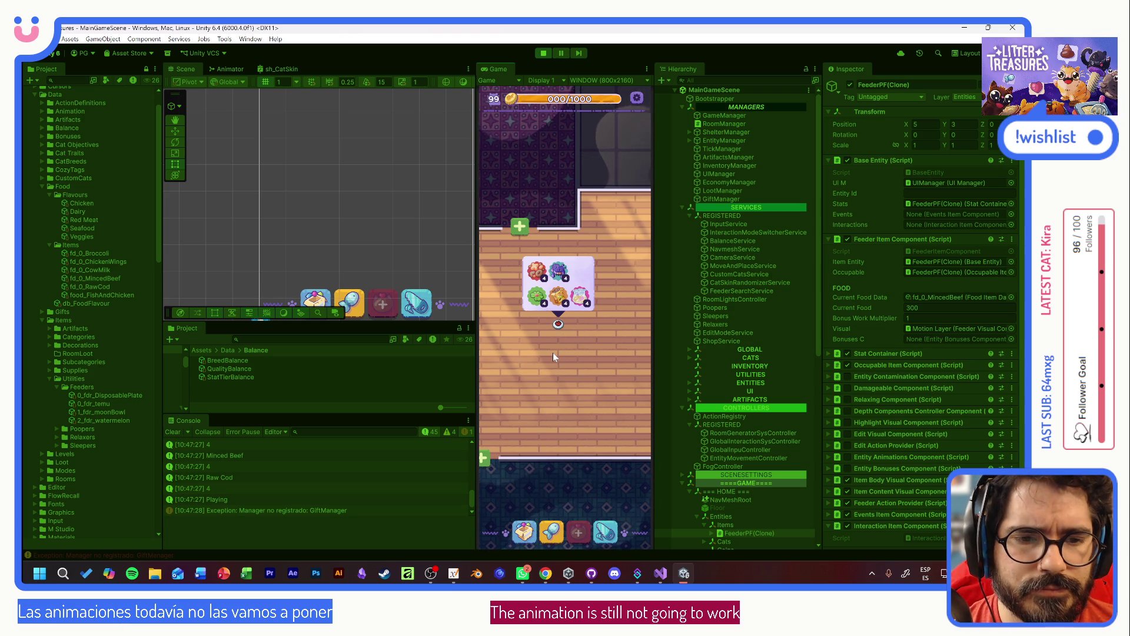
pyautogui.click(552, 336)
pyautogui.click(552, 340)
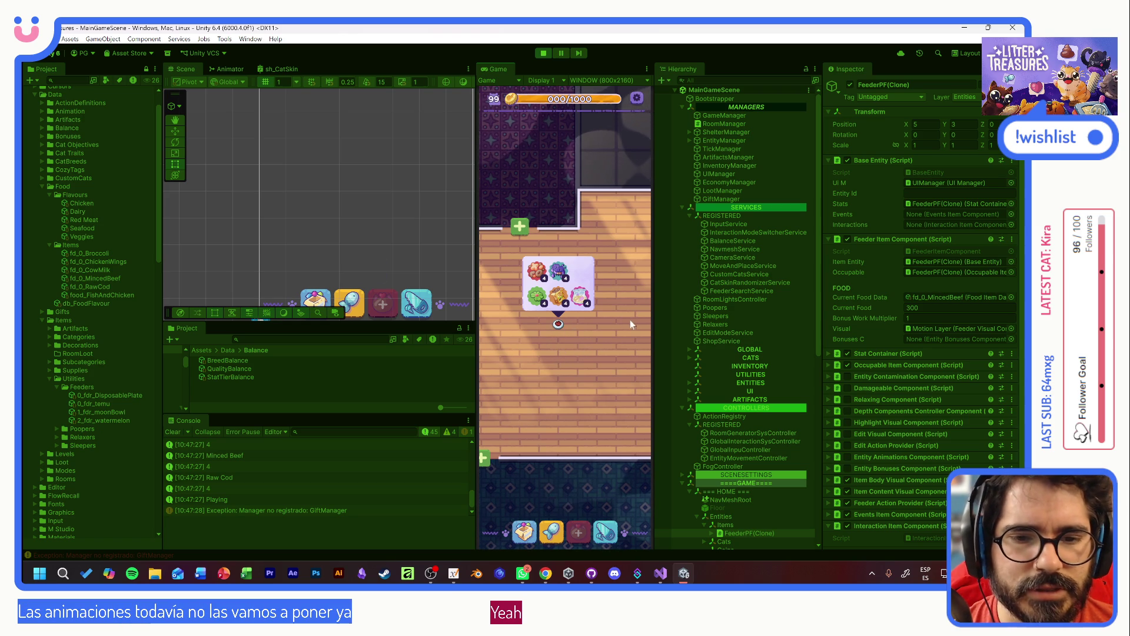
pyautogui.click(564, 324)
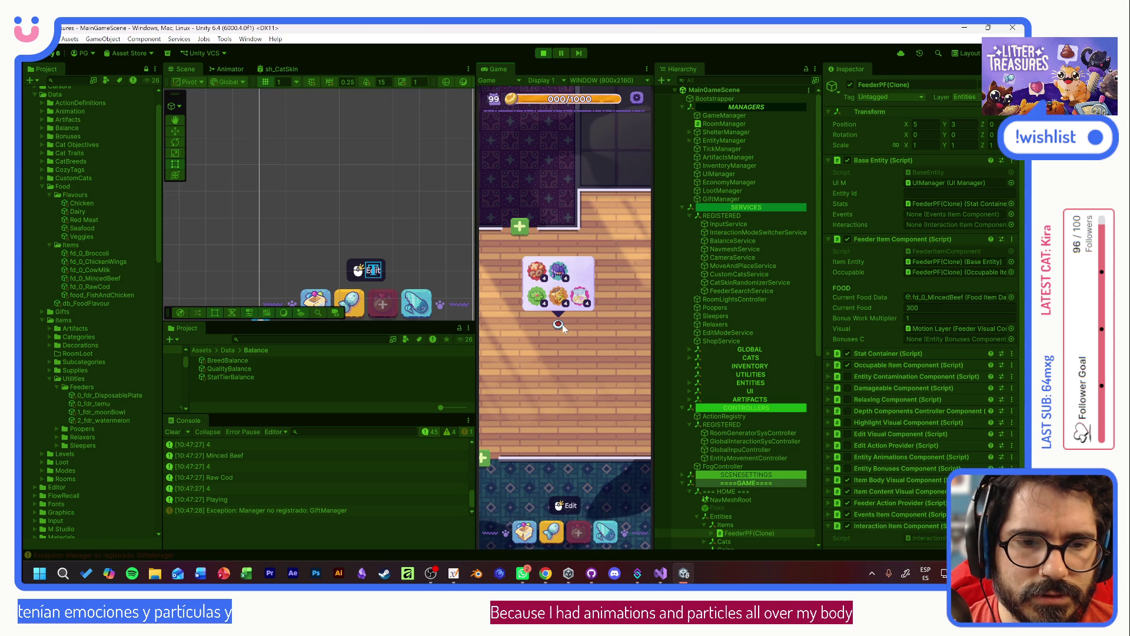
pyautogui.click(555, 327)
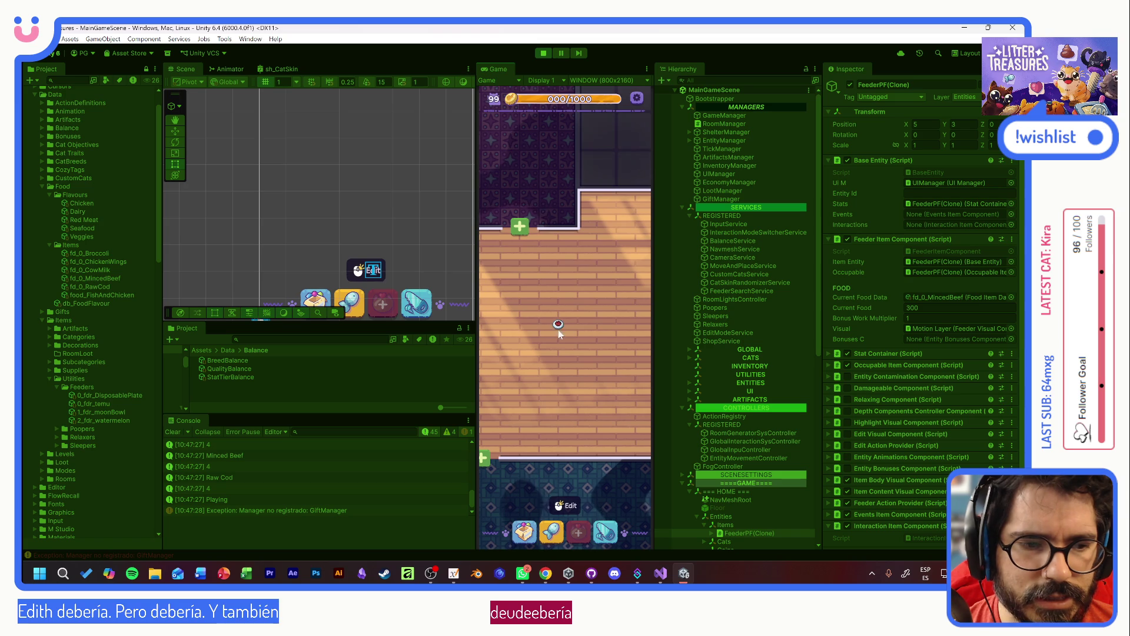
pyautogui.click(542, 54)
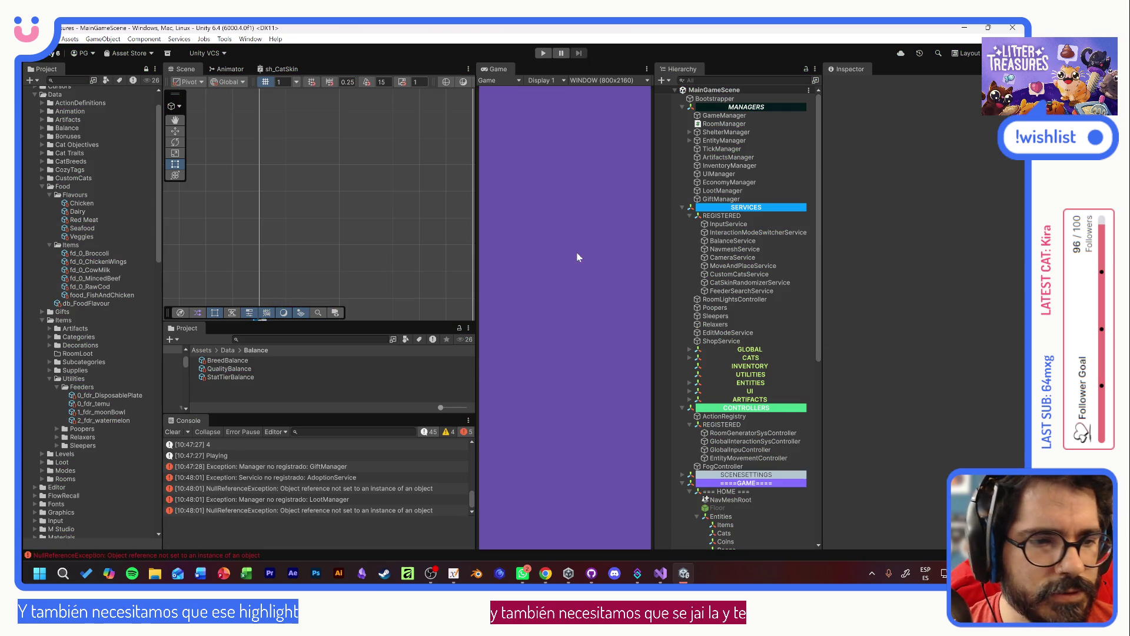
pyautogui.hotkey('alt', 'Tab')
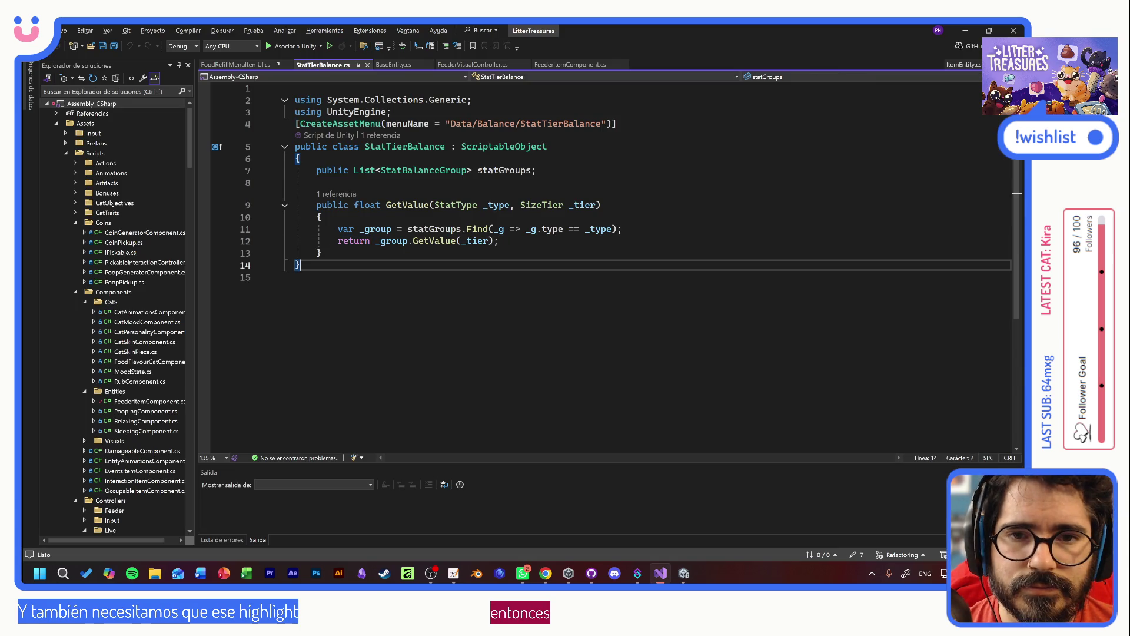
# - In FoodRefillMenuItemUI.cs, delete the opening /* and comment out the GameEventsService ServiceRegistry line with //
pyautogui.hotkey('alt', 'Tab')
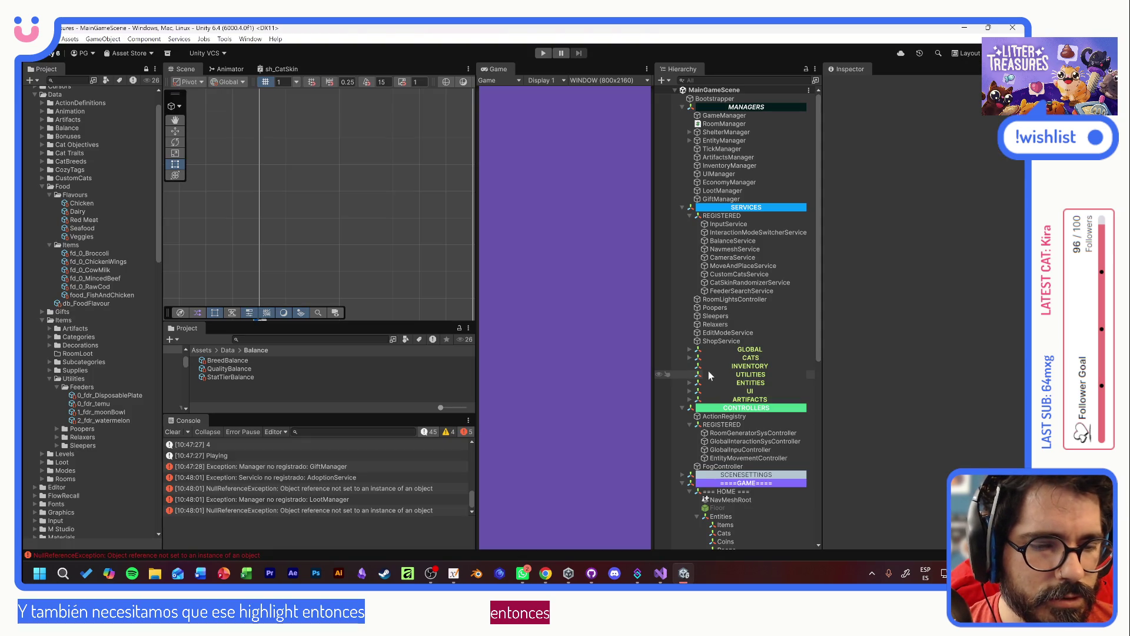
pyautogui.hotkey('alt', 'Tab')
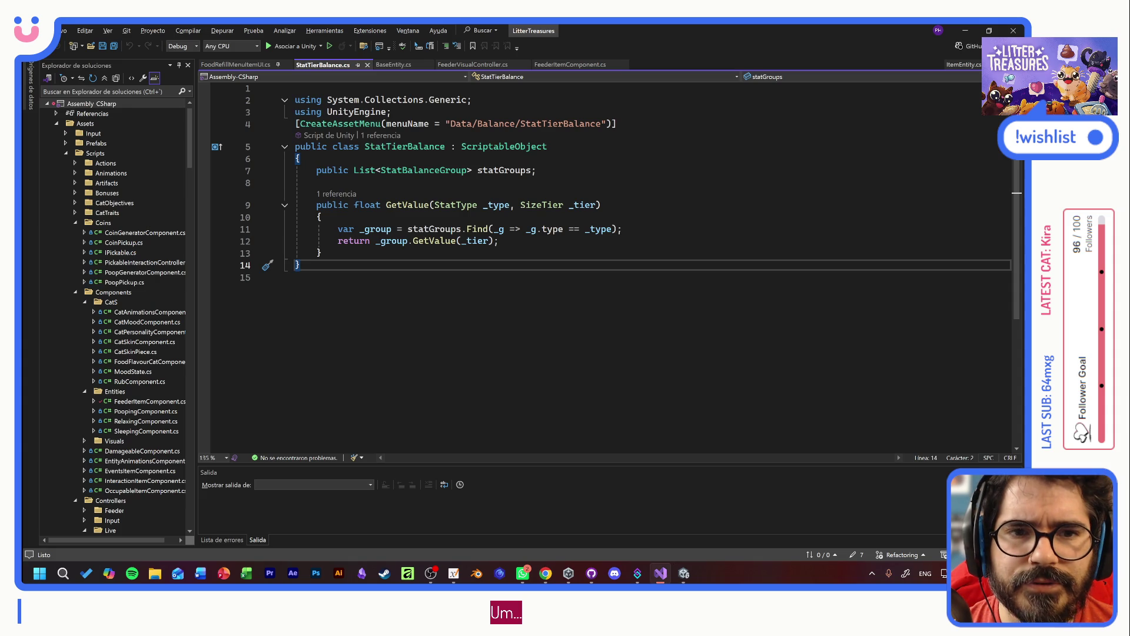
pyautogui.click(247, 65)
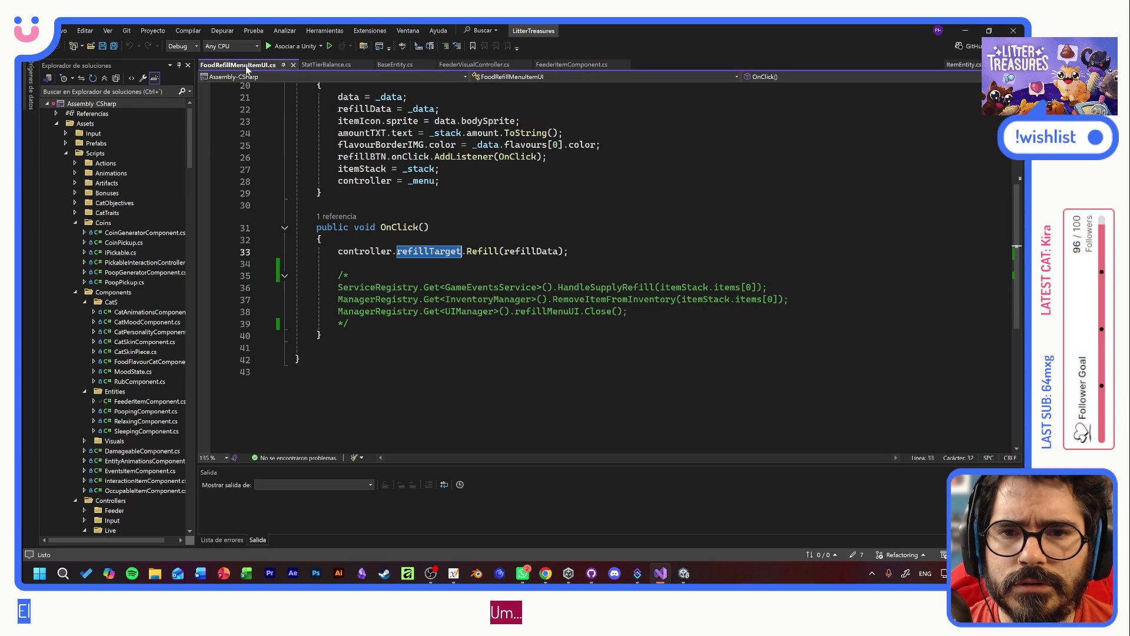
pyautogui.click(349, 275)
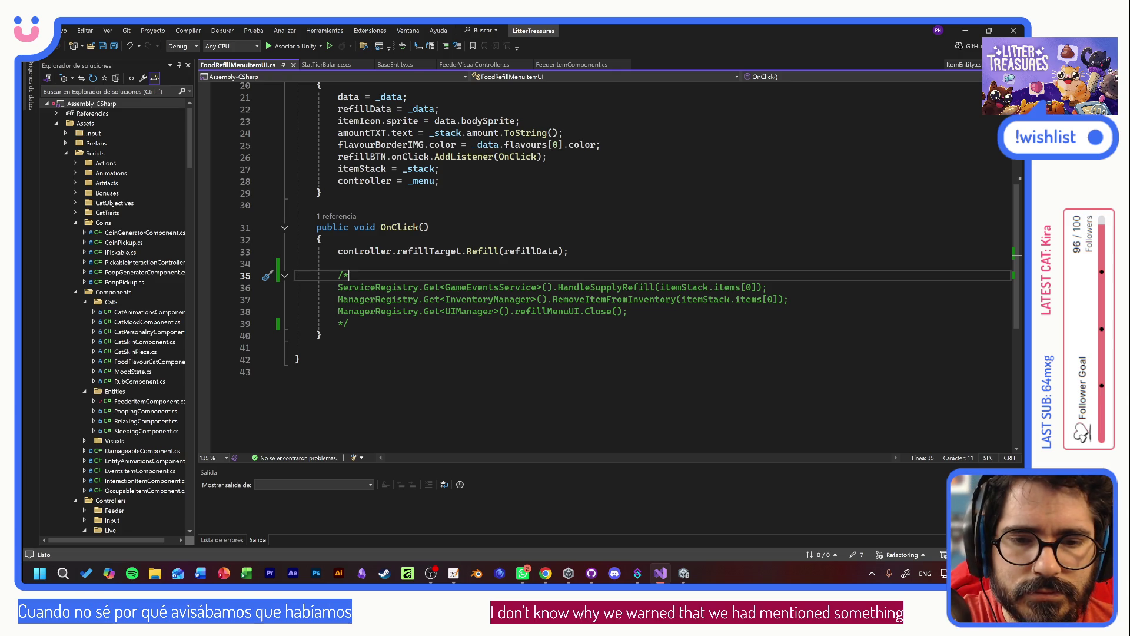
pyautogui.press('BackSpace')
pyautogui.press('BackSpace')
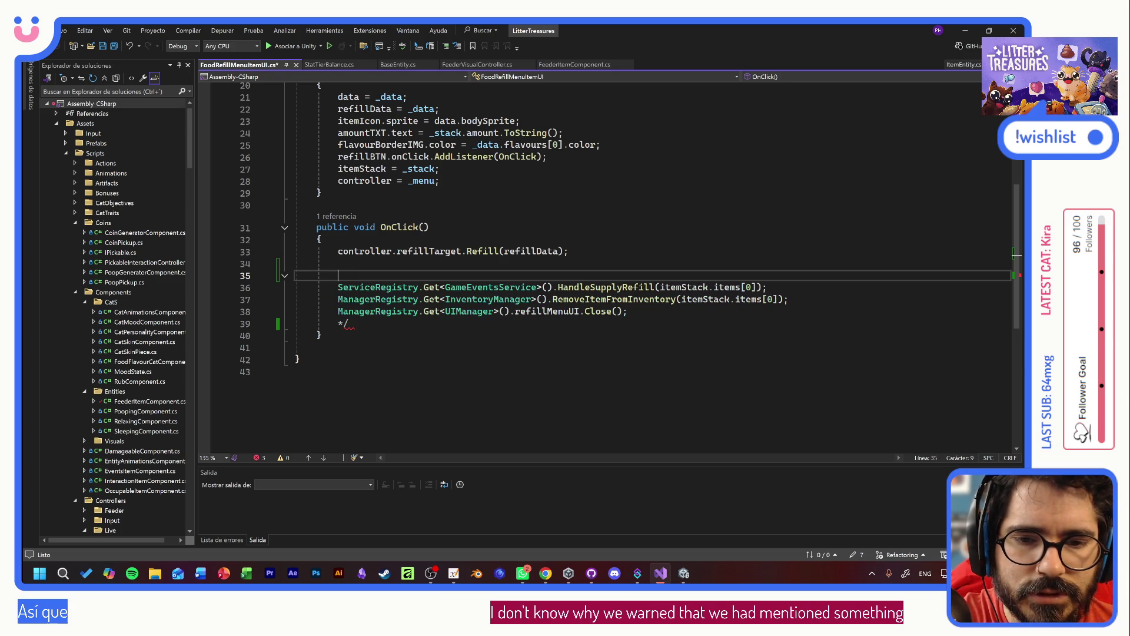
pyautogui.press('Delete')
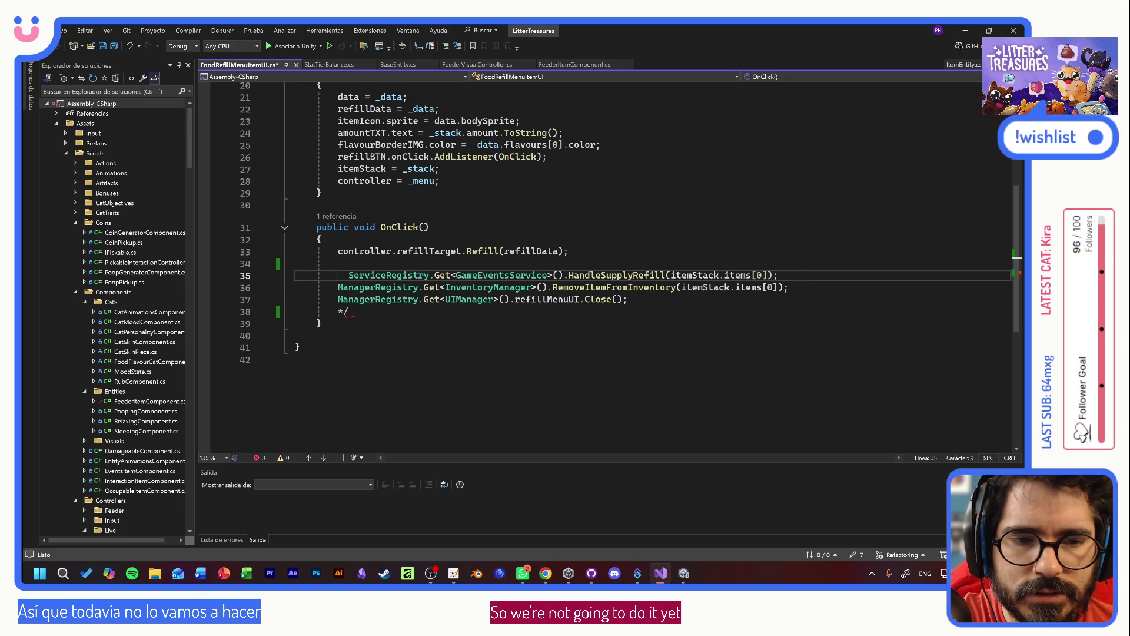
pyautogui.press('Delete')
pyautogui.write('//')
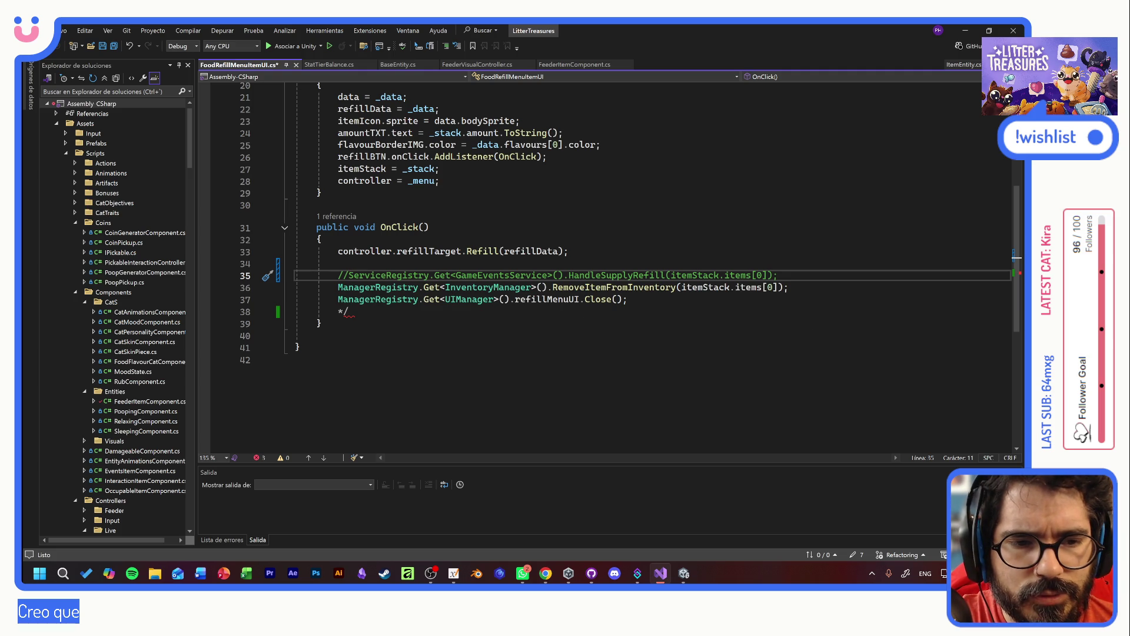
# - Delete the closing */ so the RemoveItemFromInventory call runs again
pyautogui.click(600, 287)
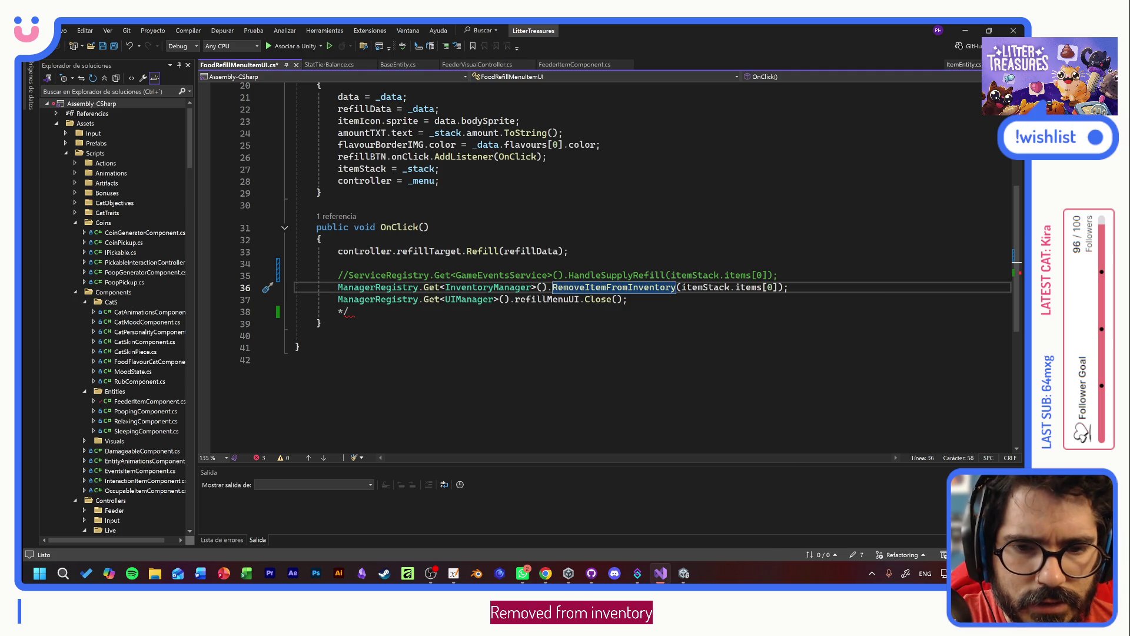
pyautogui.click(338, 287)
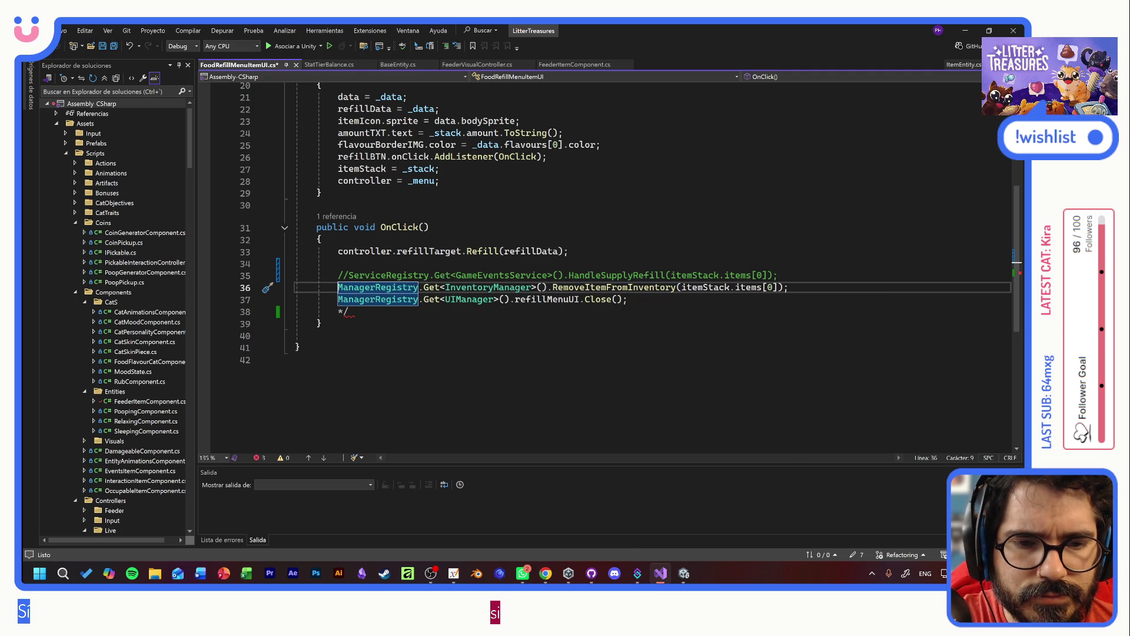
pyautogui.click(349, 312)
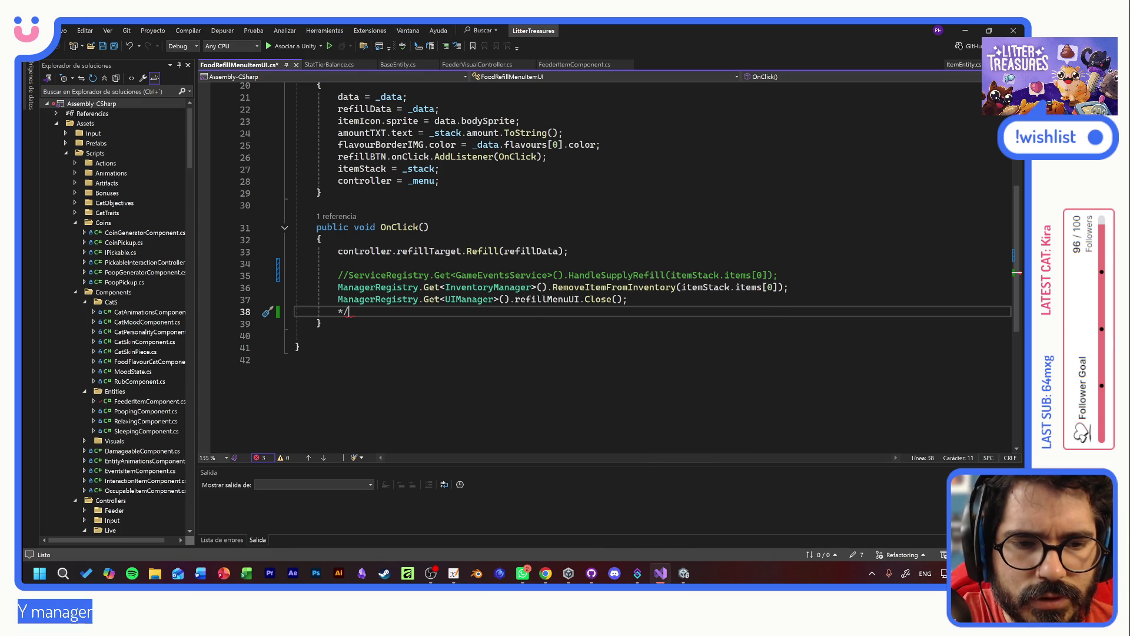
pyautogui.press('BackSpace')
pyautogui.press('BackSpace')
pyautogui.press('BackSpace')
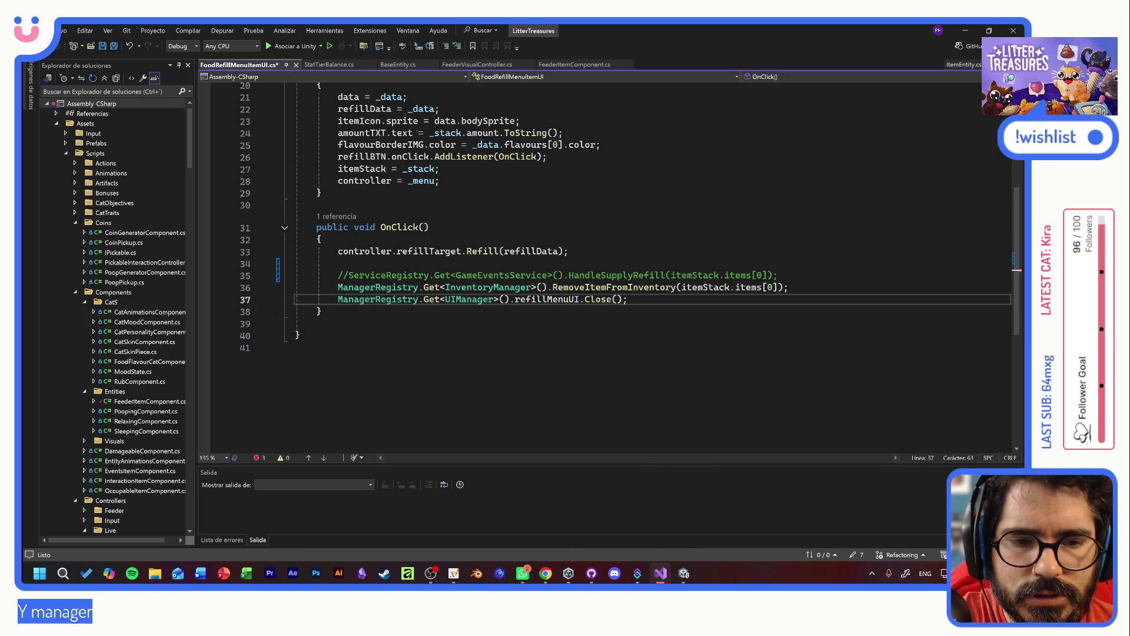
# - Replace refillMenuUI.Close() with RequestContextPanelClose( using IntelliSense completion
pyautogui.hotkey('ctrl', 'shift', 'Left')
pyautogui.hotkey('ctrl', 'shift', 'Left')
pyautogui.hotkey('ctrl', 'shift', 'Left')
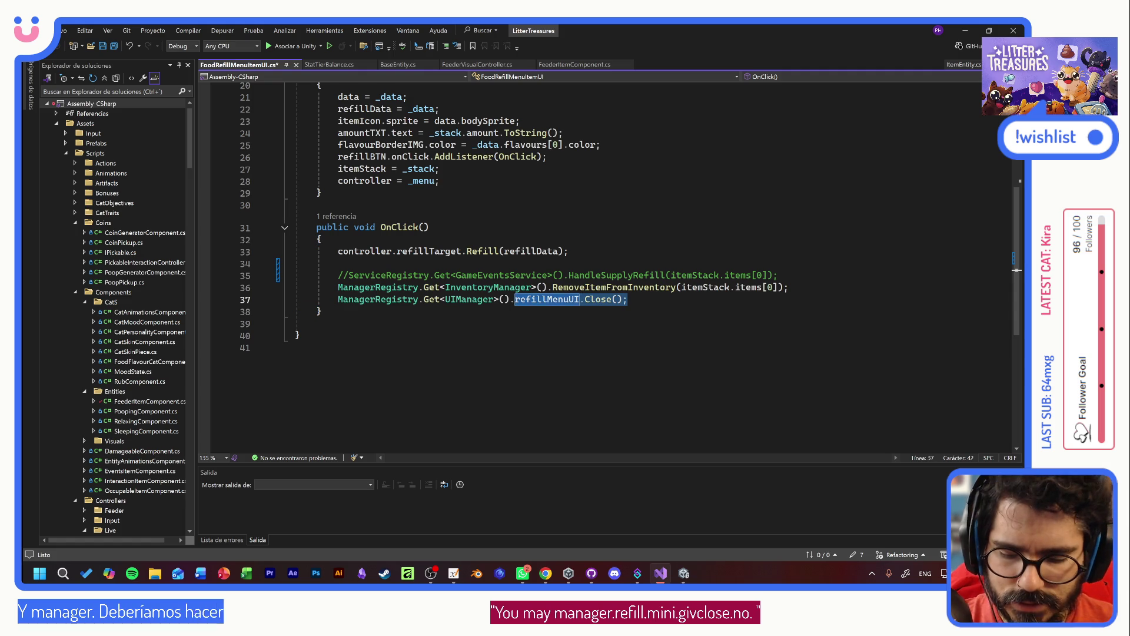
pyautogui.write('reques')
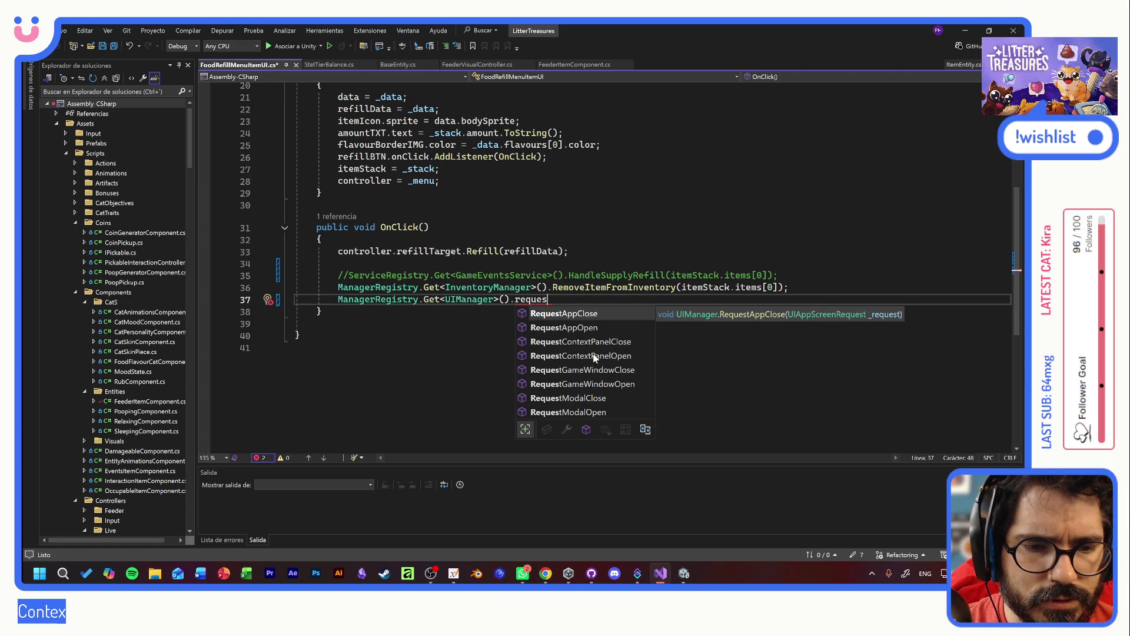
pyautogui.click(599, 343)
pyautogui.press('Tab')
pyautogui.write('(')
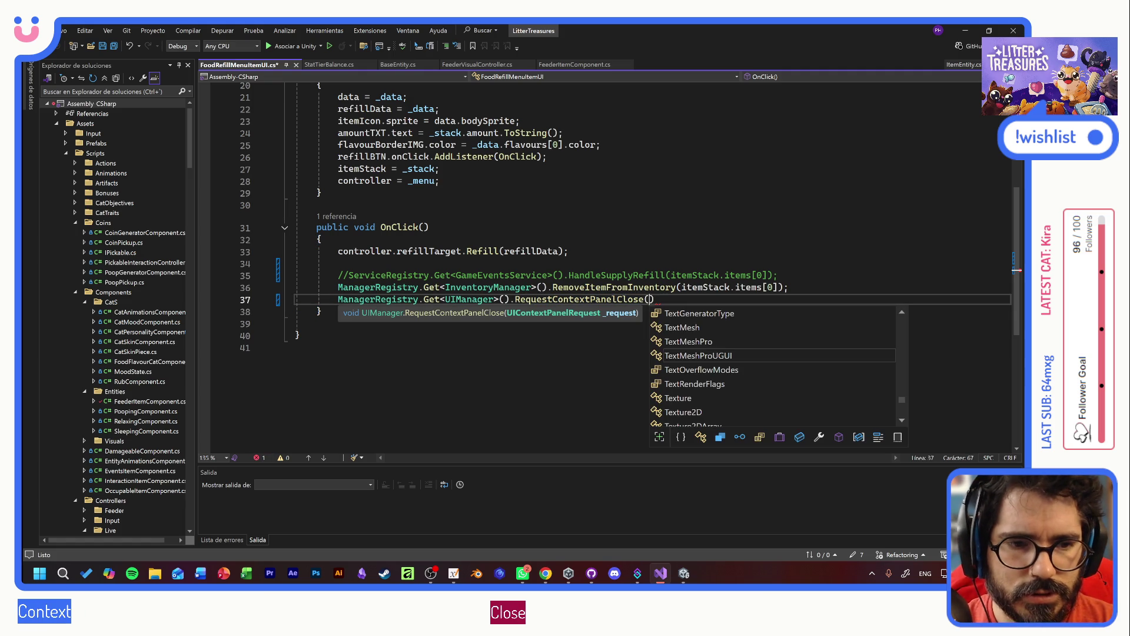
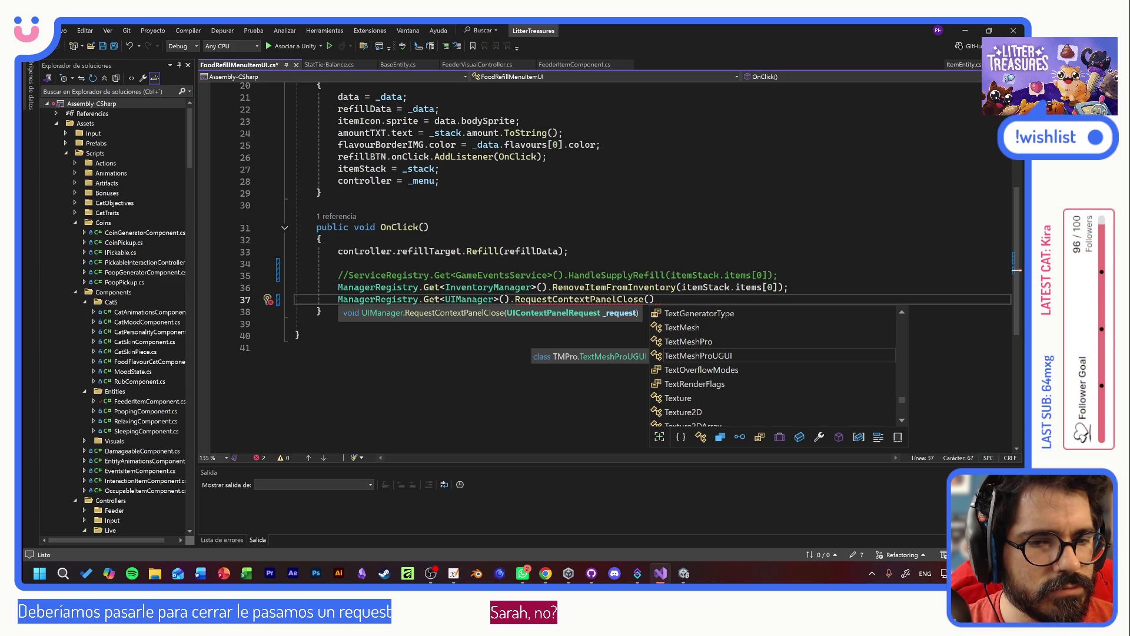
# - Jump to RequestContextPanelClose's definition in UIManager.cs and scroll up to the close methods
pyautogui.press('Escape')
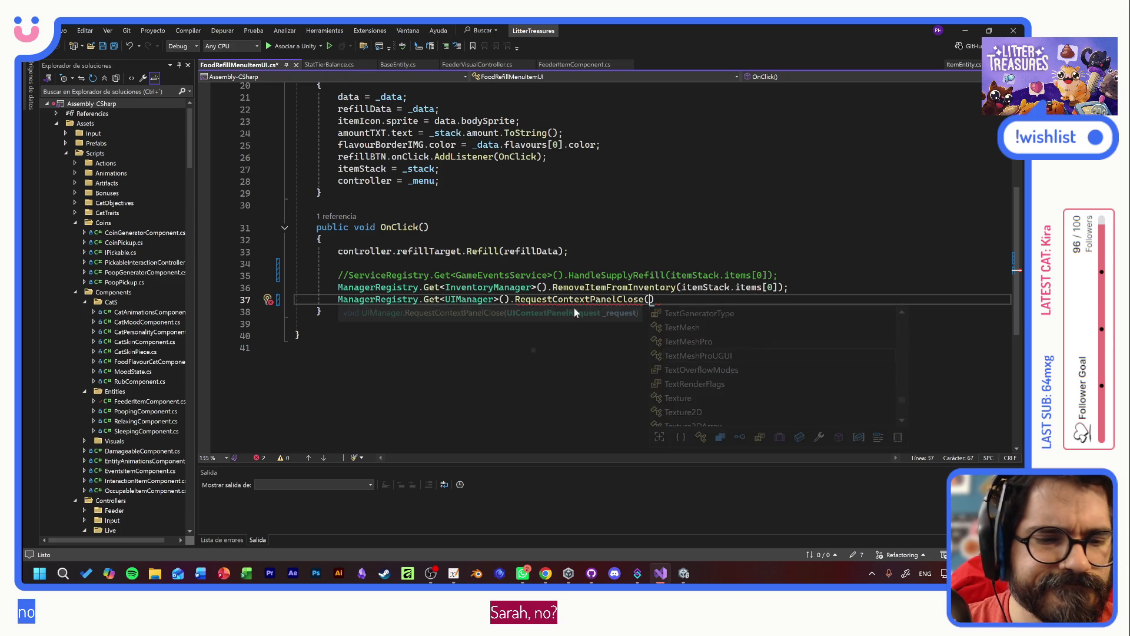
pyautogui.press('F12')
pyautogui.press('Down')
pyautogui.press('Down')
pyautogui.press('Down')
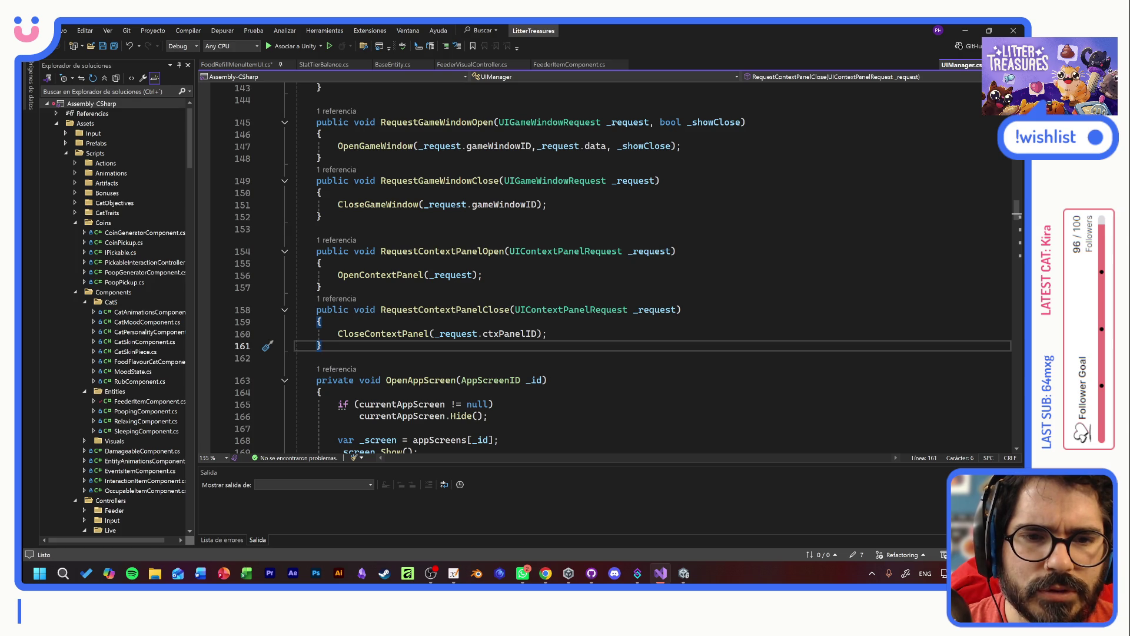
pyautogui.scroll(4, 606, 265)
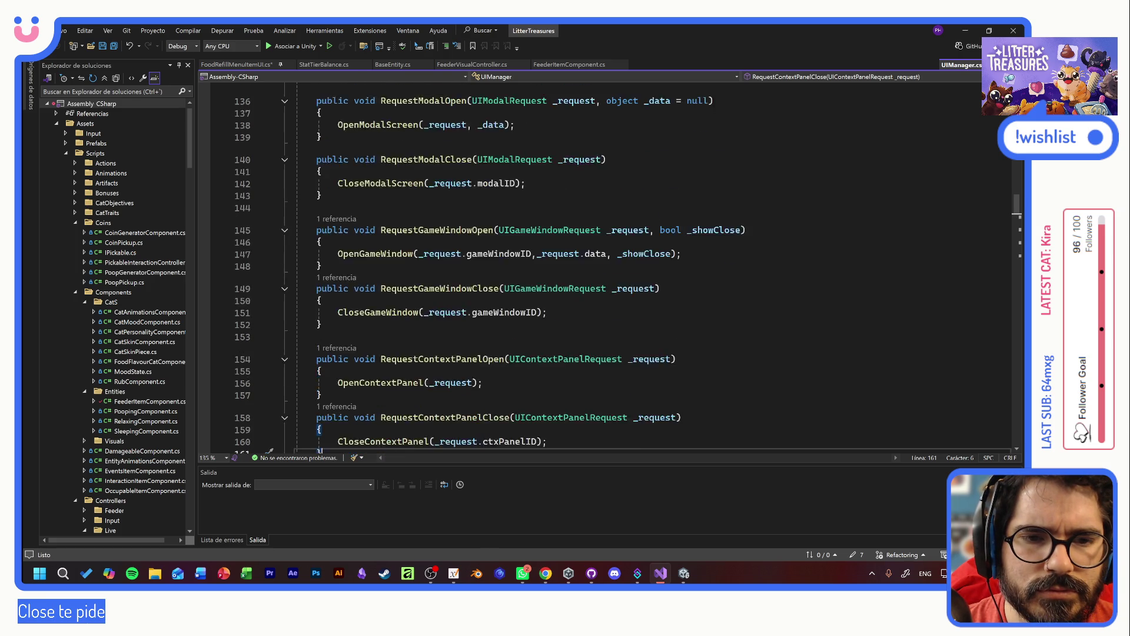
pyautogui.scroll(2, 489, 265)
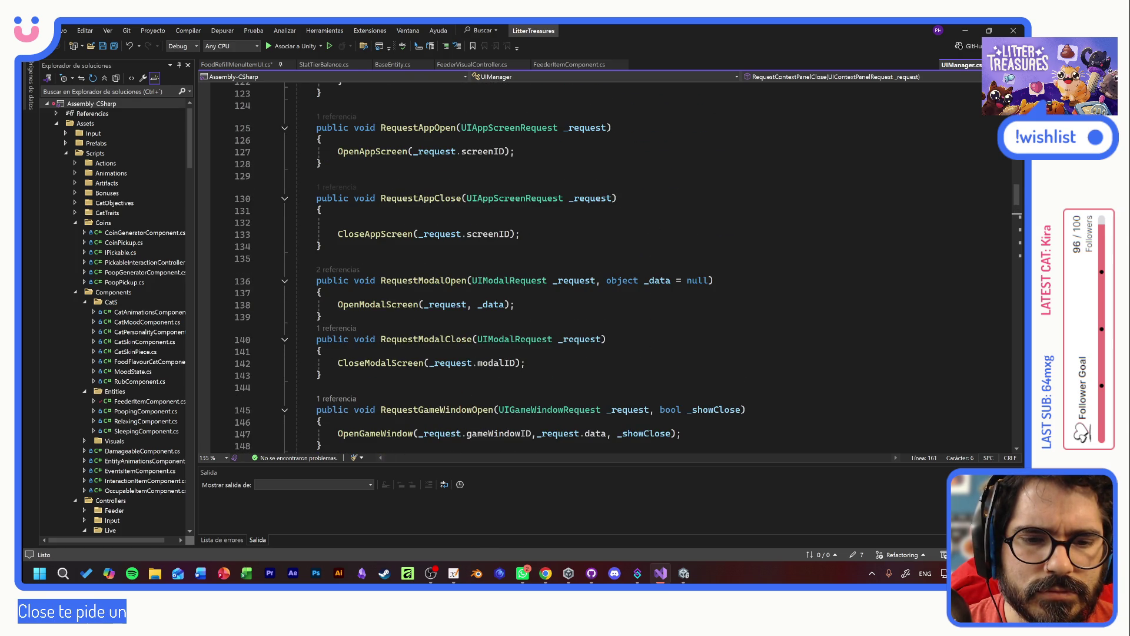
pyautogui.scroll(1, 488, 265)
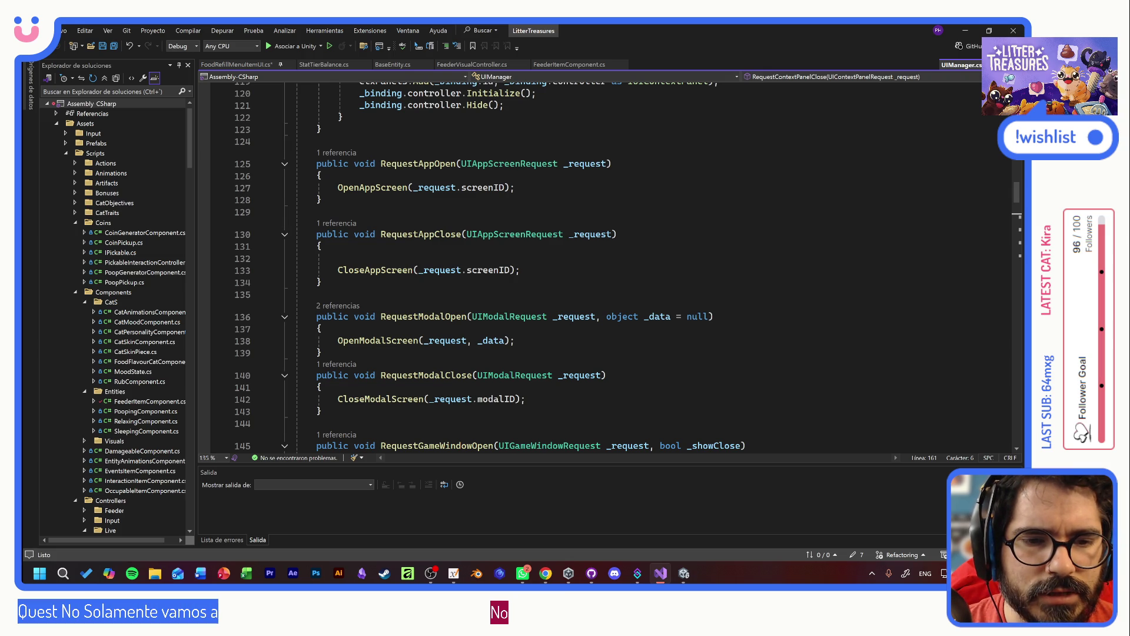
# - Change RequestAppClose to take AppScreenID _appID and pass _appID to its close call
pyautogui.click(537, 235)
pyautogui.doubleClick(537, 236)
pyautogui.write('screenID')
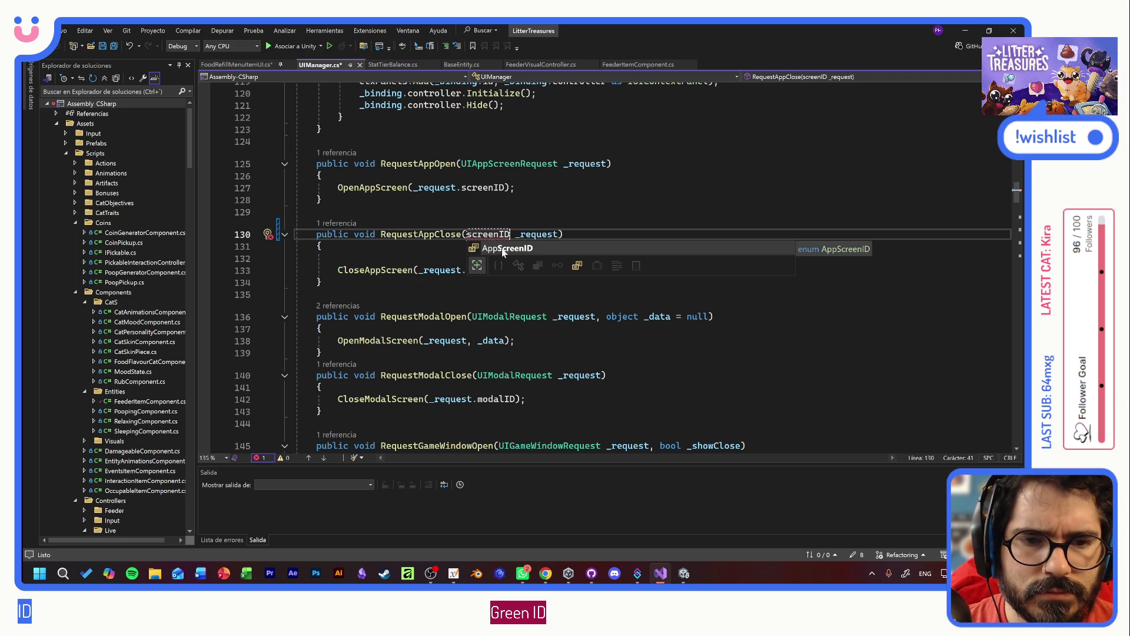
pyautogui.press('Tab')
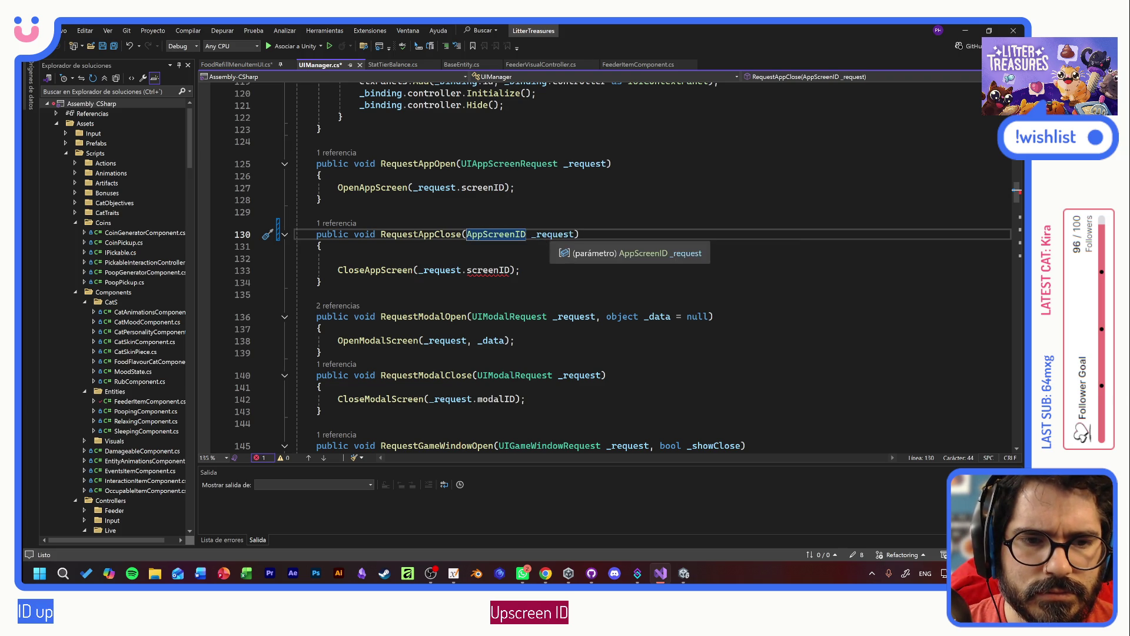
pyautogui.doubleClick(548, 235)
pyautogui.write('_appID')
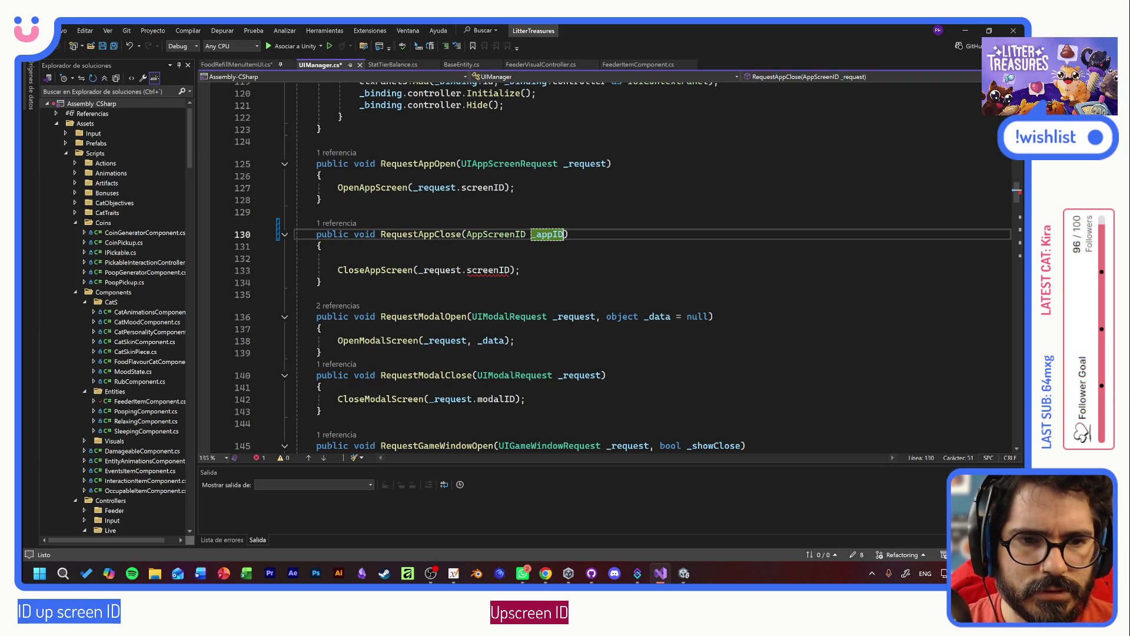
pyautogui.moveTo(509, 269); pyautogui.dragTo(419, 270)
pyautogui.write('_appID')
pyautogui.hotkey('ctrl', 's')
pyautogui.press('Down')
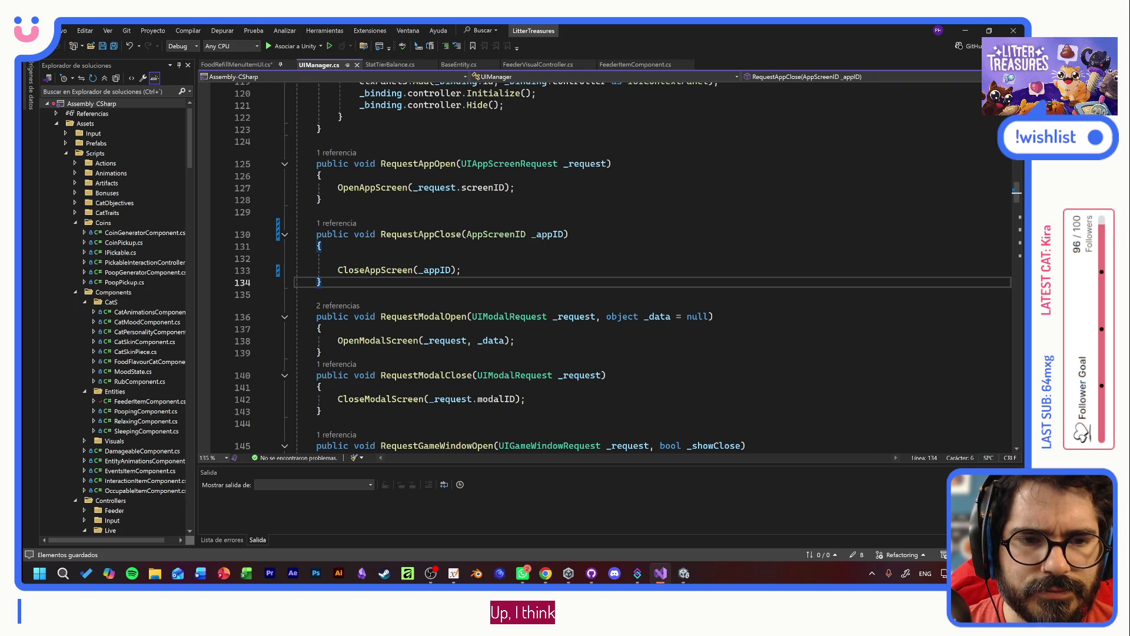
pyautogui.moveTo(564, 234); pyautogui.dragTo(467, 234)
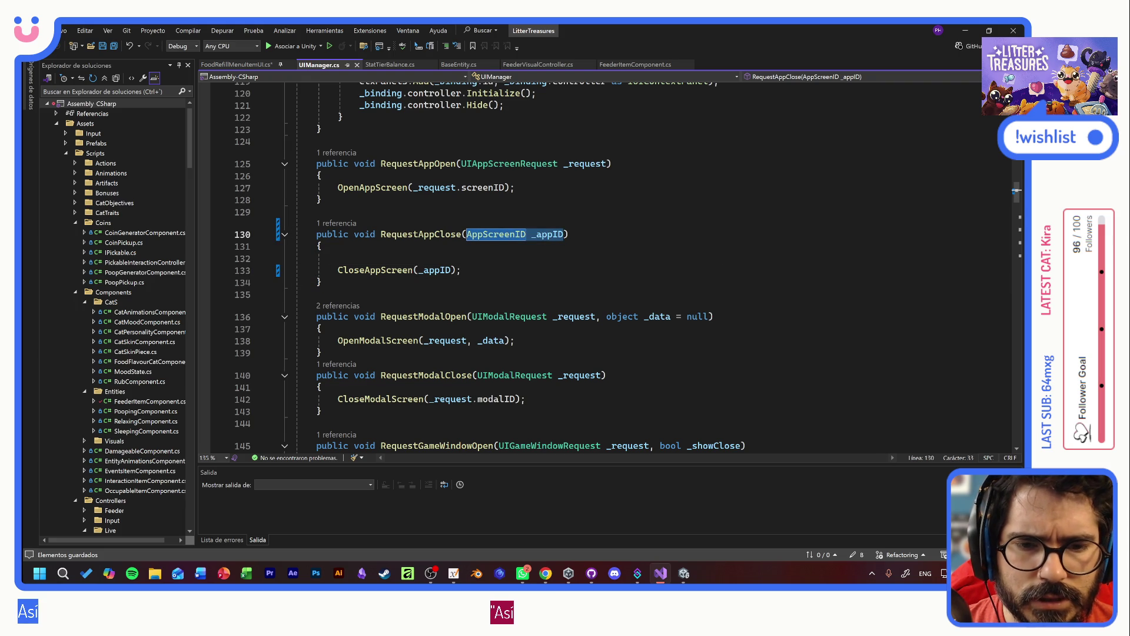
# - Change RequestModalClose to take ModalID _modalID and pass _modalID to CloseModalScreen
pyautogui.moveTo(477, 375); pyautogui.dragTo(602, 375)
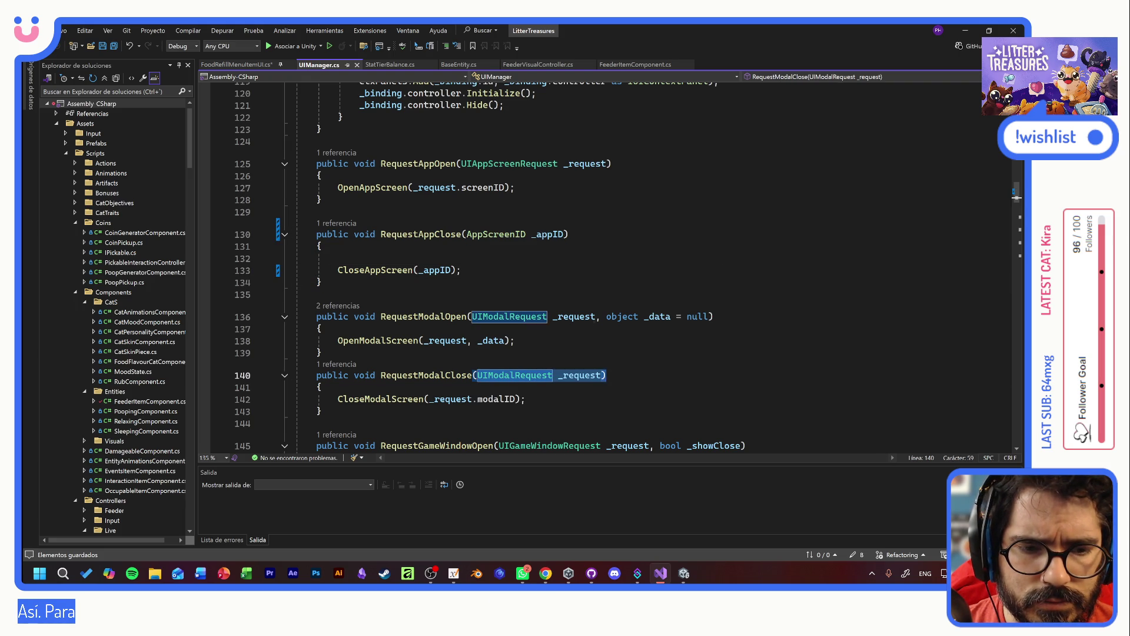
pyautogui.write('ModalID')
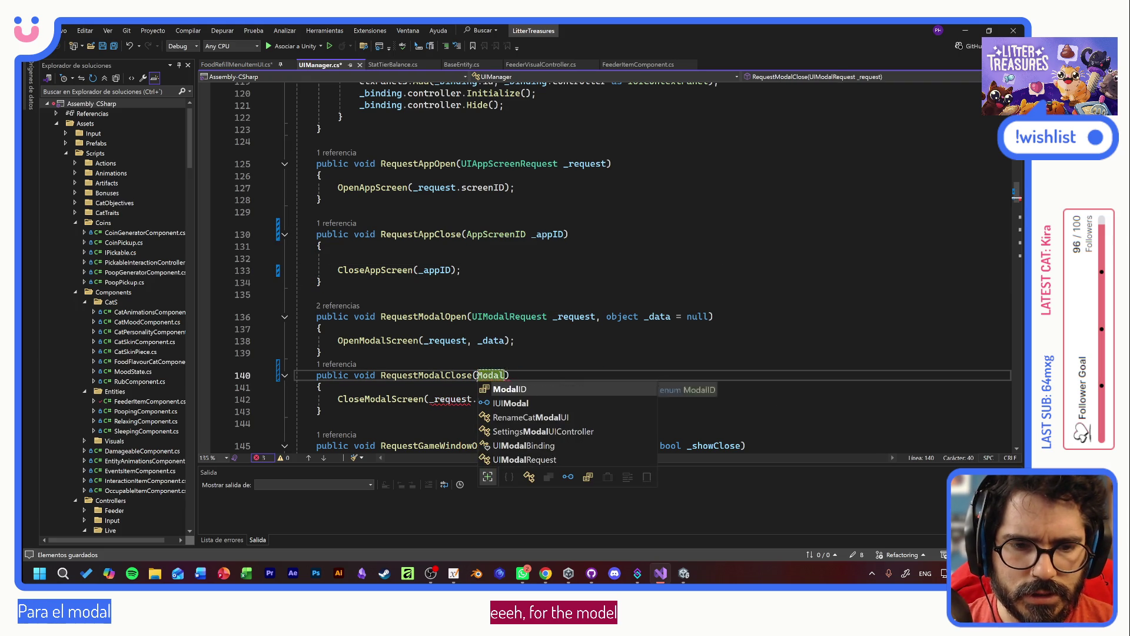
pyautogui.write(' _modal')
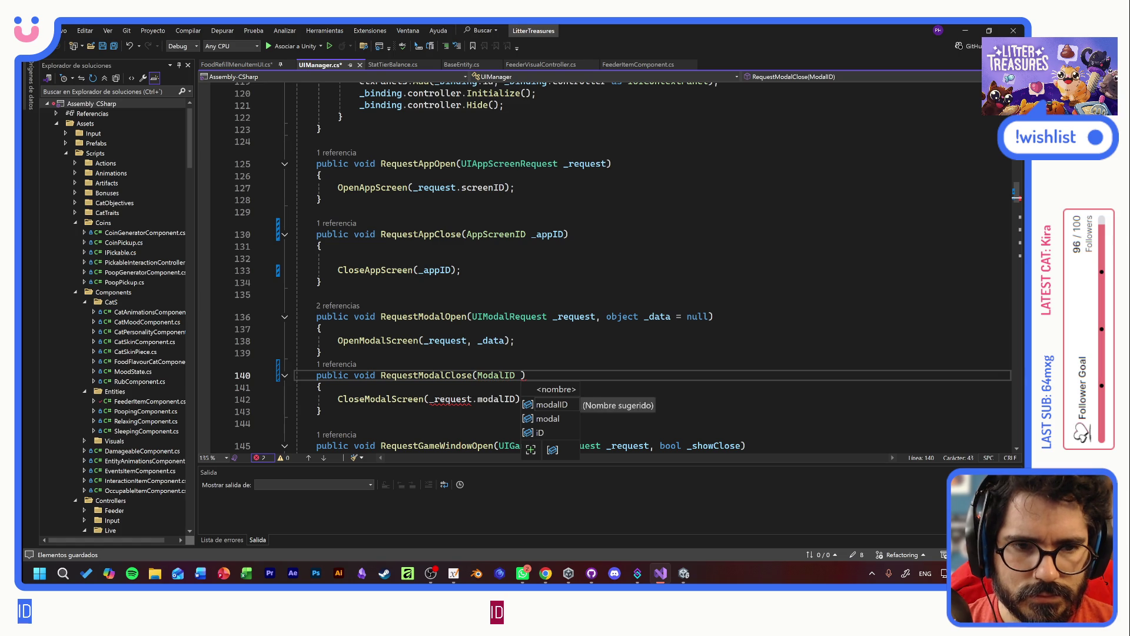
pyautogui.write('ID')
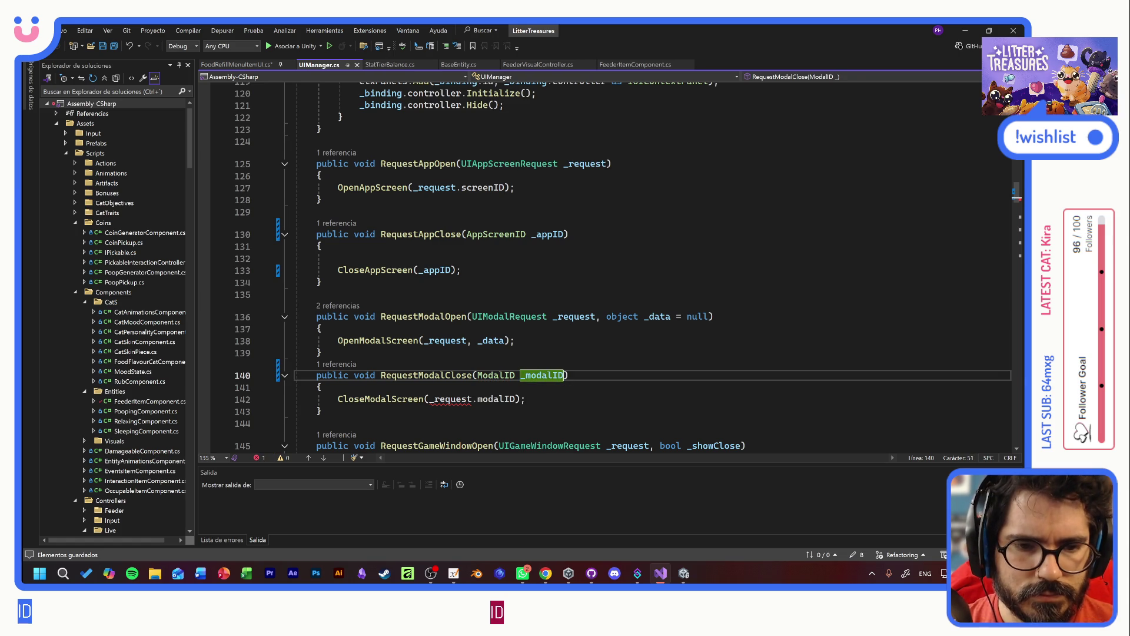
pyautogui.moveTo(515, 399); pyautogui.dragTo(445, 398)
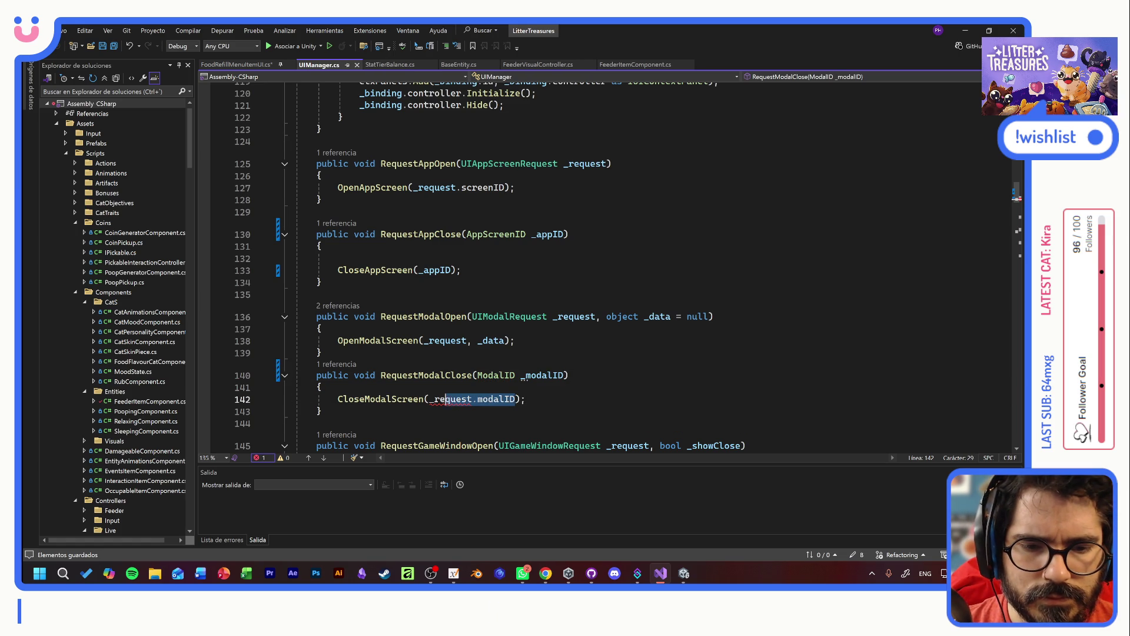
pyautogui.write('_modalID')
pyautogui.scroll(-4, 588, 265)
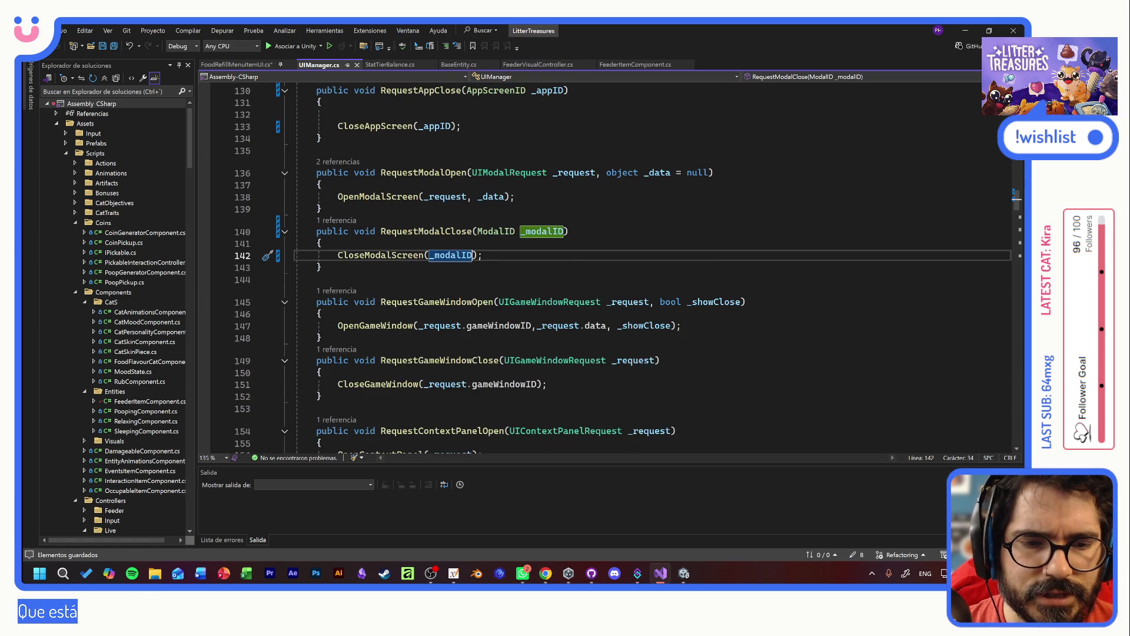
# - Change RequestGameWindowClose to take GameWindowID _gWindowID and pass _gWindowID to its close call
pyautogui.scroll(-1, 648, 389)
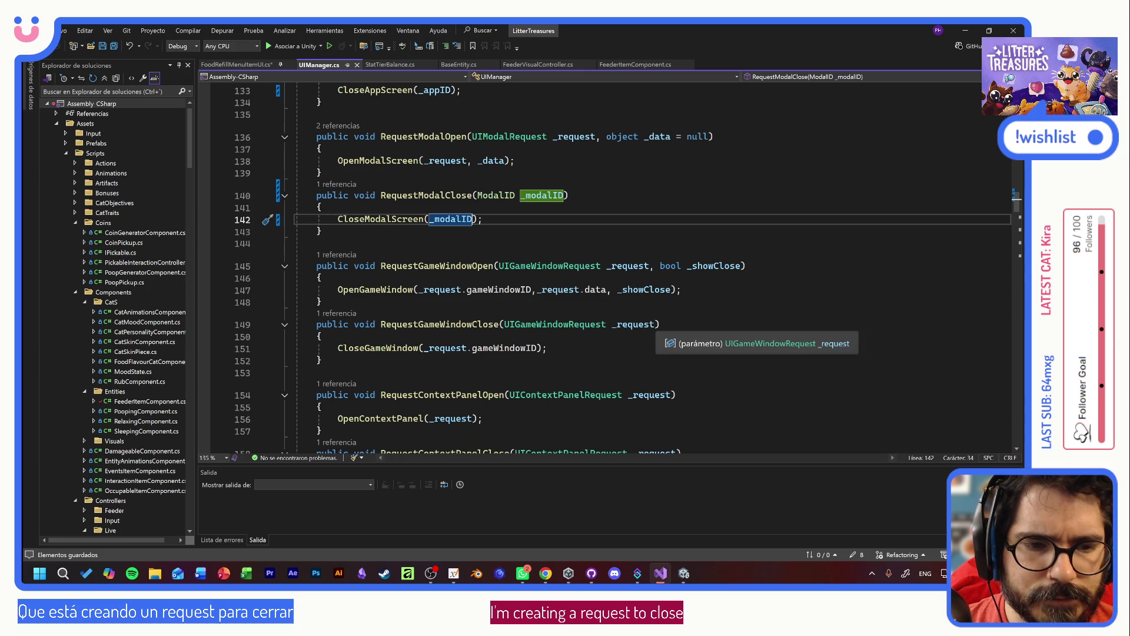
pyautogui.moveTo(655, 360); pyautogui.dragTo(569, 360)
pyautogui.hotkey('ctrl', 'shift', 'Left')
pyautogui.write('GameW')
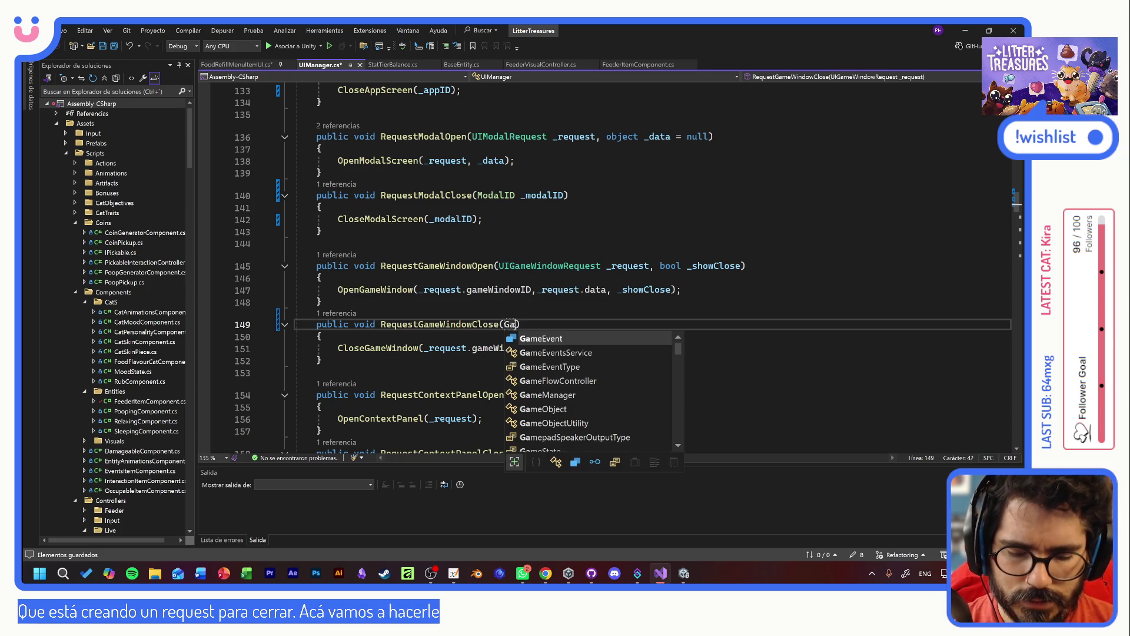
pyautogui.press('Tab')
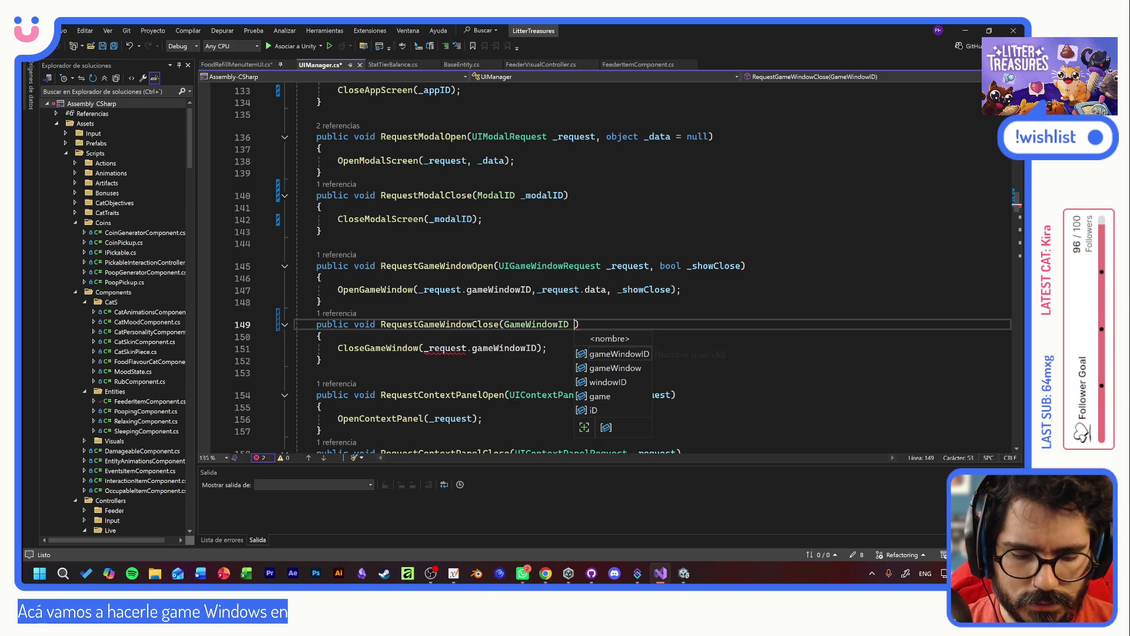
pyautogui.write('_gWin')
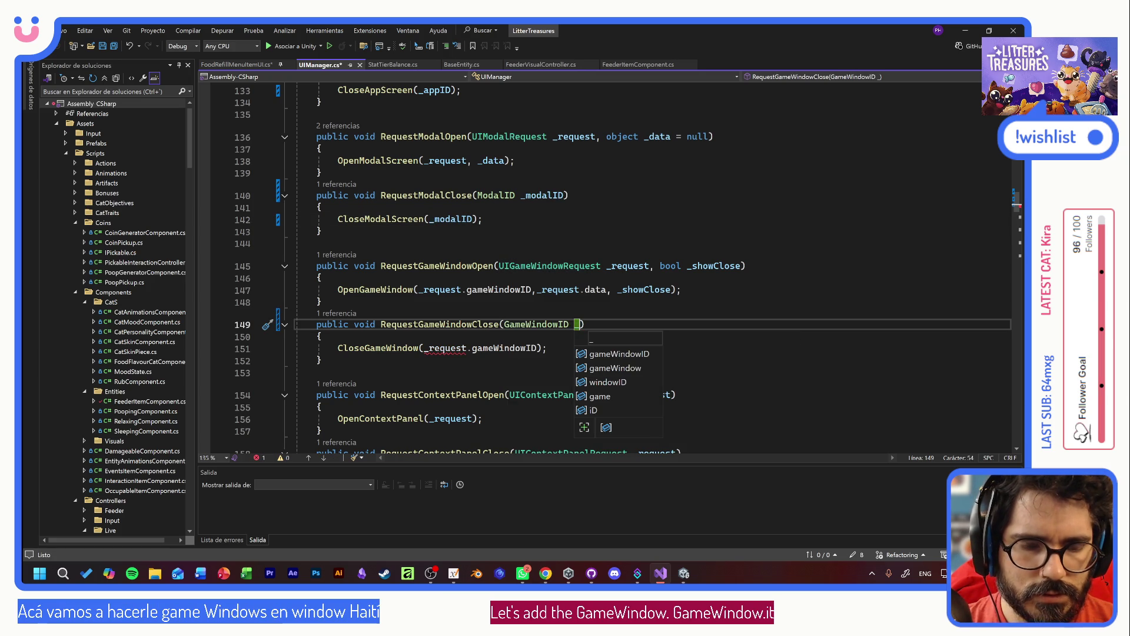
pyautogui.write('dowID')
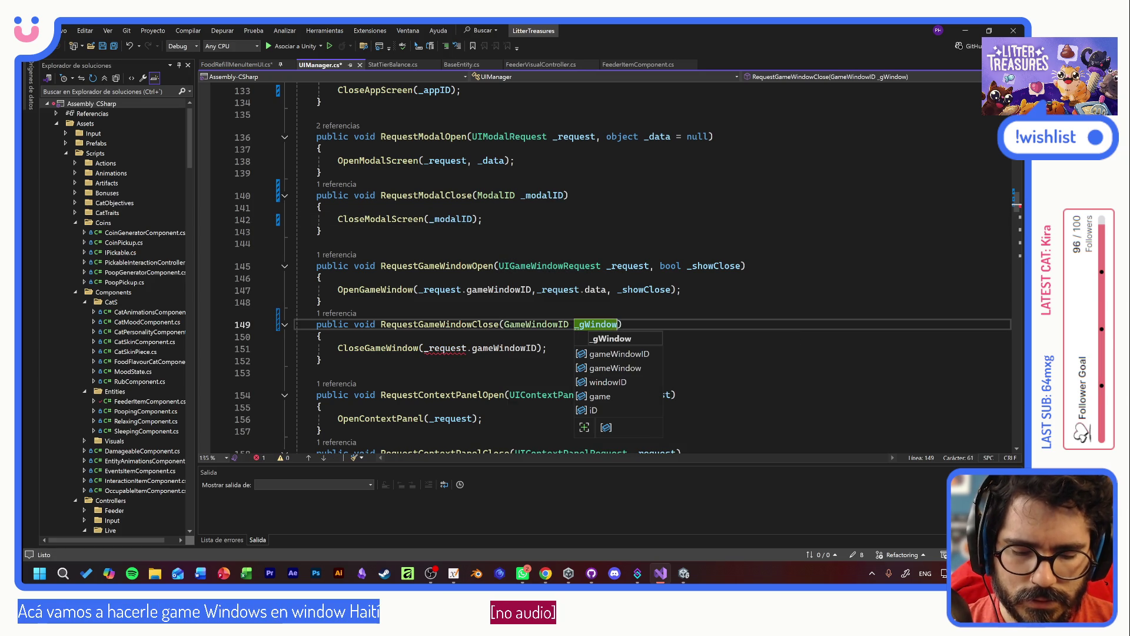
pyautogui.hotkey('ctrl', 's')
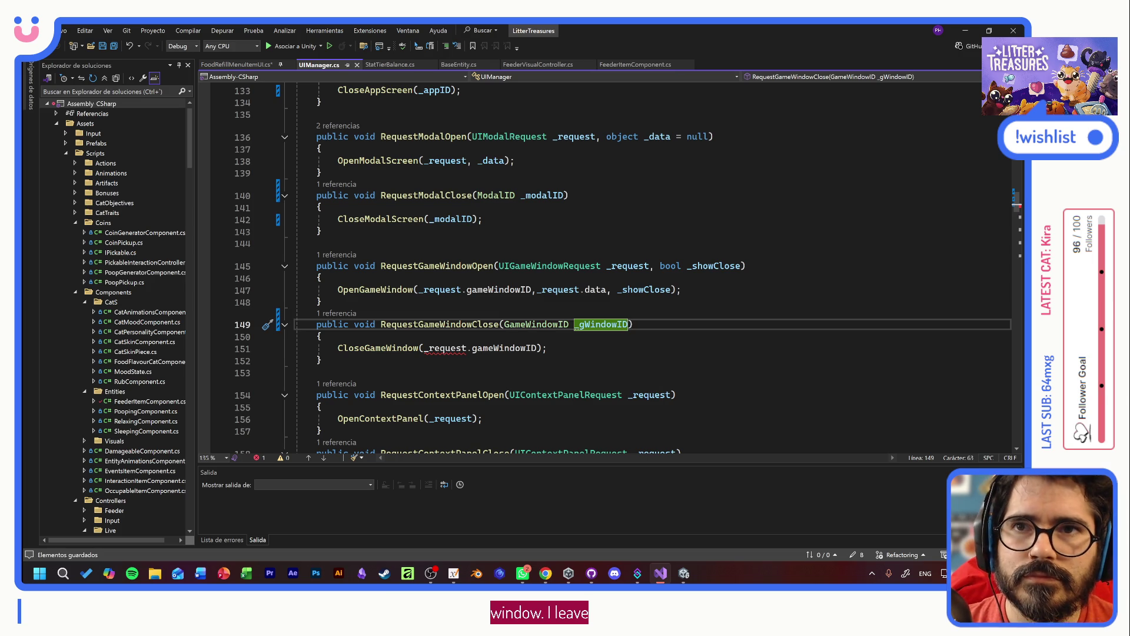
pyautogui.moveTo(537, 348); pyautogui.dragTo(435, 348)
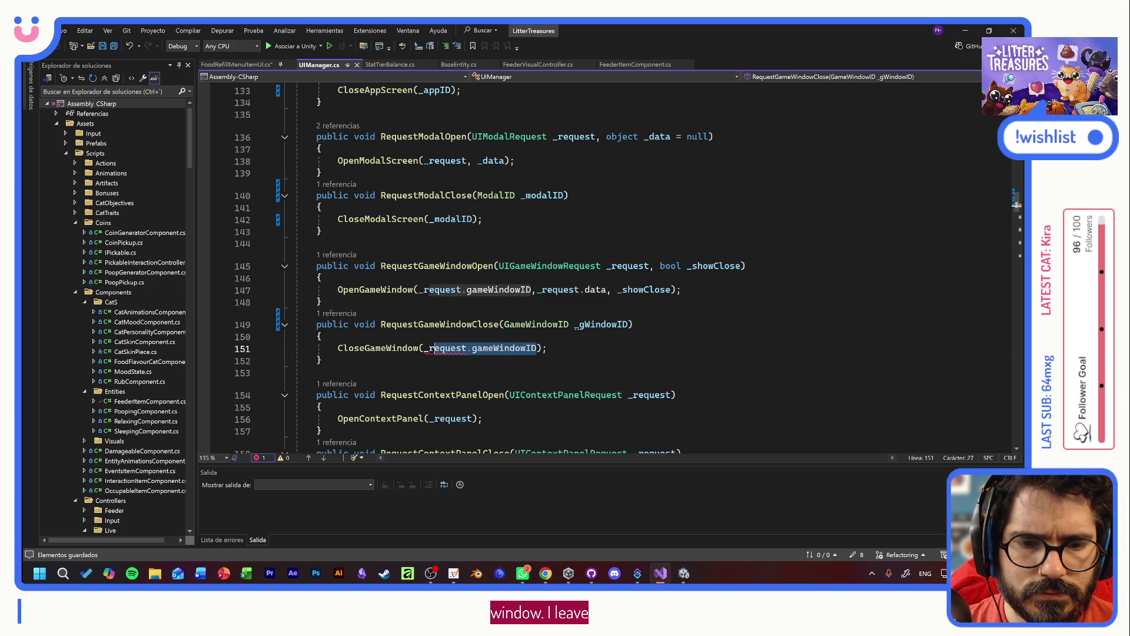
pyautogui.write('_gWindowID')
pyautogui.scroll(-3, 439, 351)
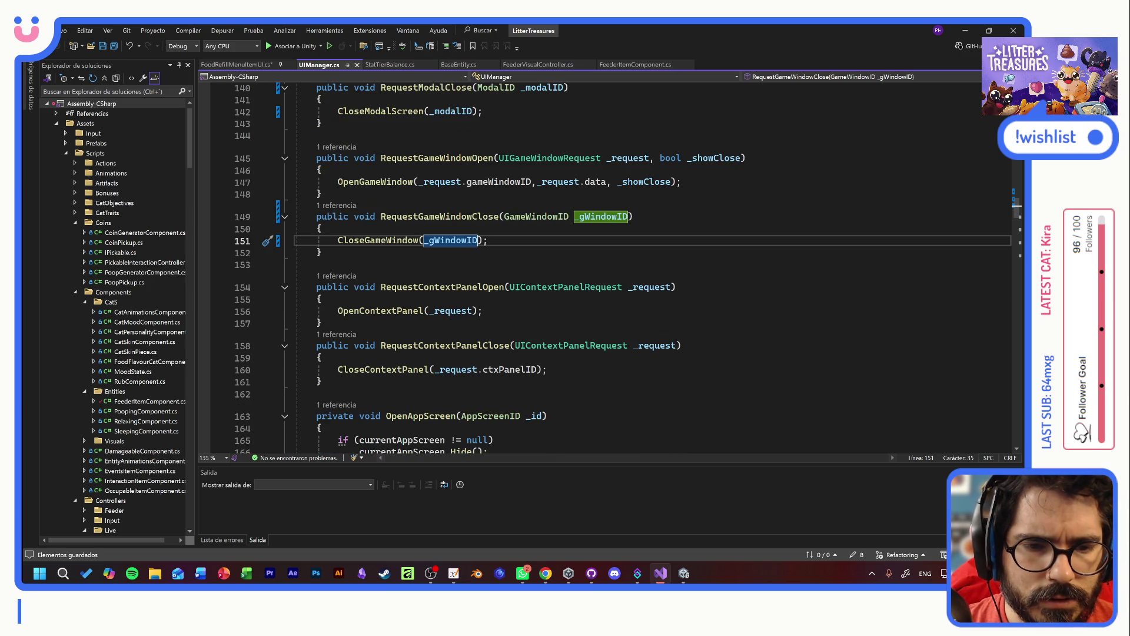
# - Retype RequestContextPanelClose's parameter as ContextPanelID _ctxPanelID
pyautogui.click(666, 351)
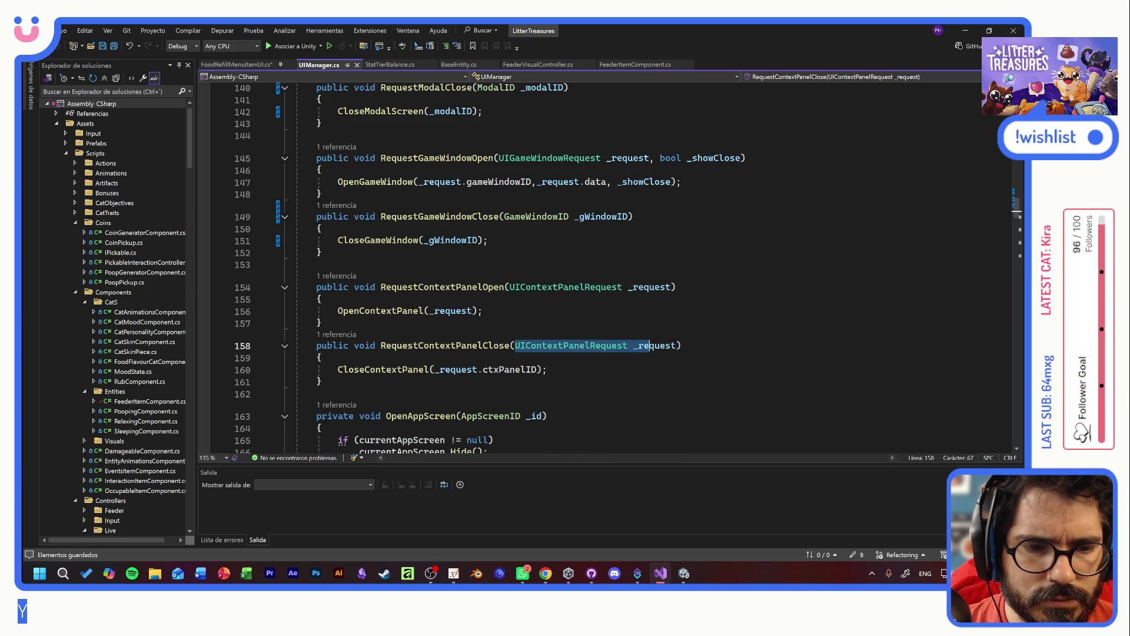
pyautogui.hotkey('ctrl', 'shift', 'Left')
pyautogui.hotkey('ctrl', 'shift', 'Left')
pyautogui.hotkey('ctrl', 'shift', 'Left')
pyautogui.write('Context')
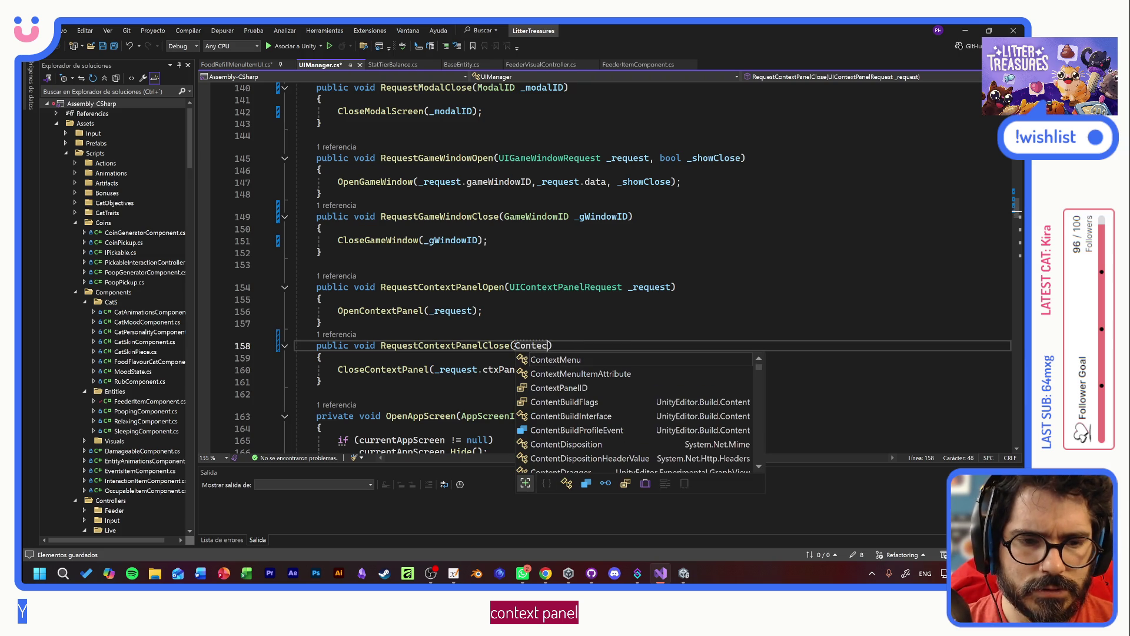
pyautogui.press('Down')
pyautogui.press('Tab')
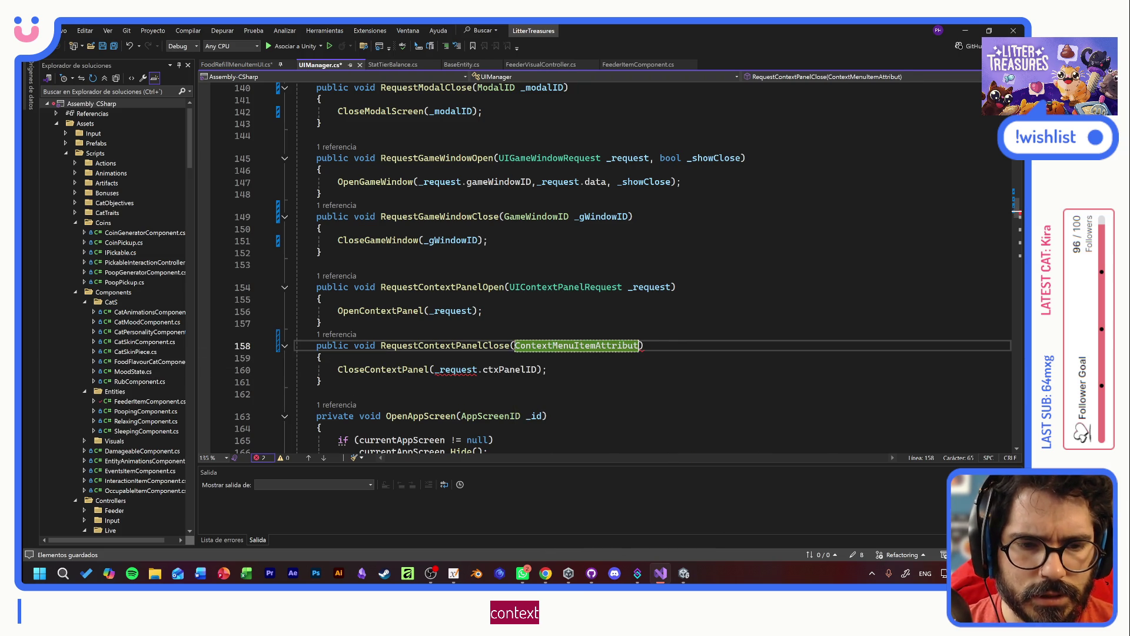
pyautogui.press('BackSpace')
pyautogui.press('BackSpace')
pyautogui.press('BackSpace')
pyautogui.write('Panel')
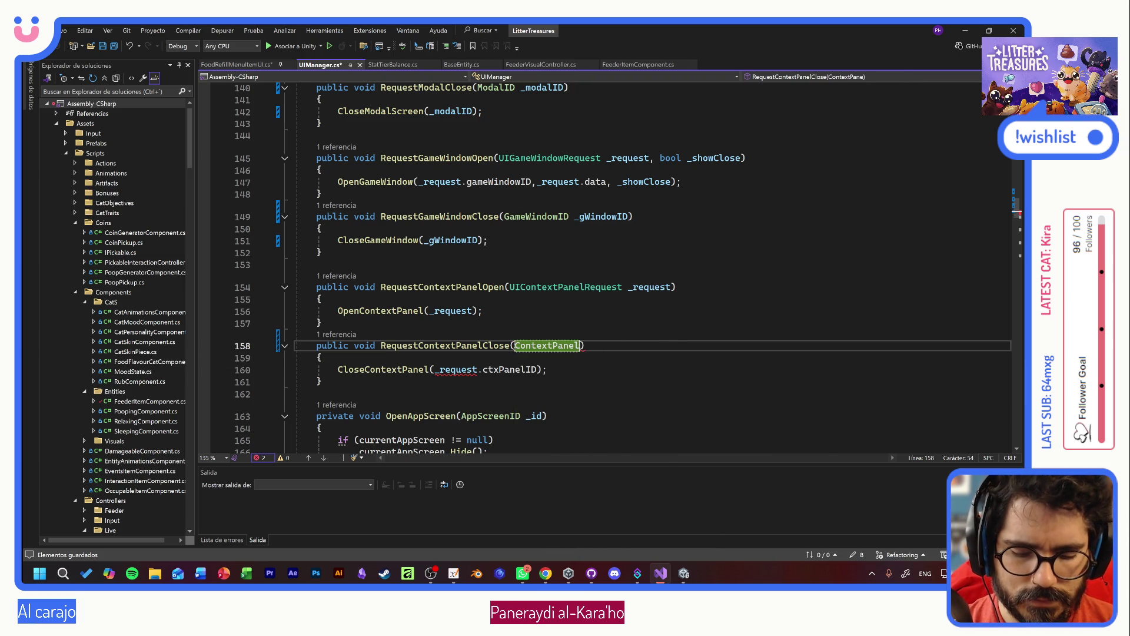
pyautogui.write('ID ')
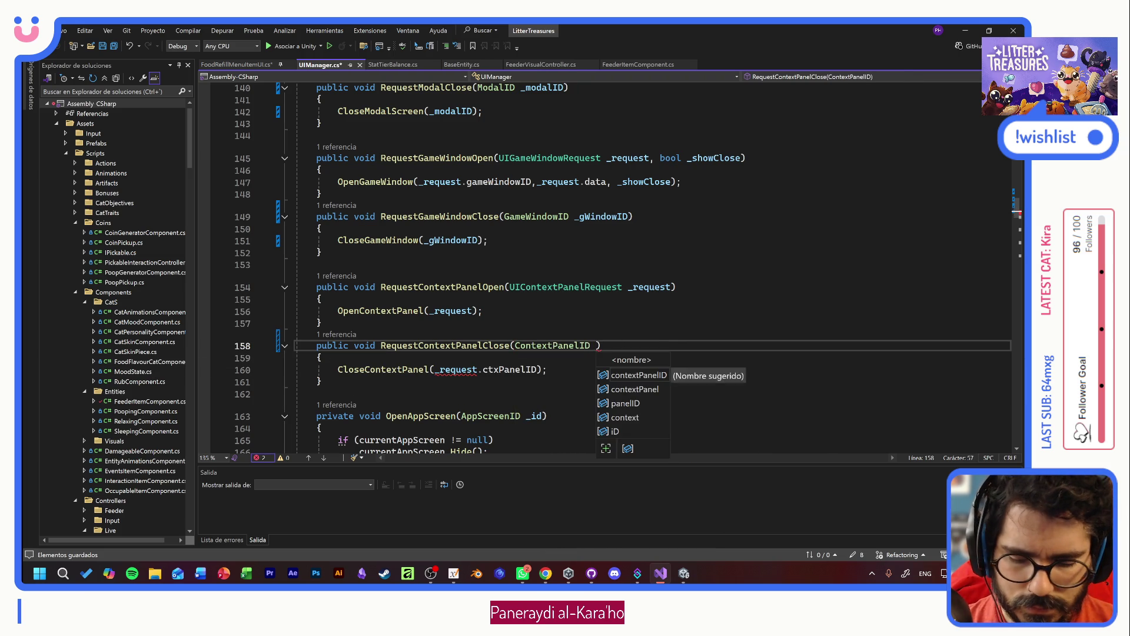
pyautogui.write('ctxPanelID')
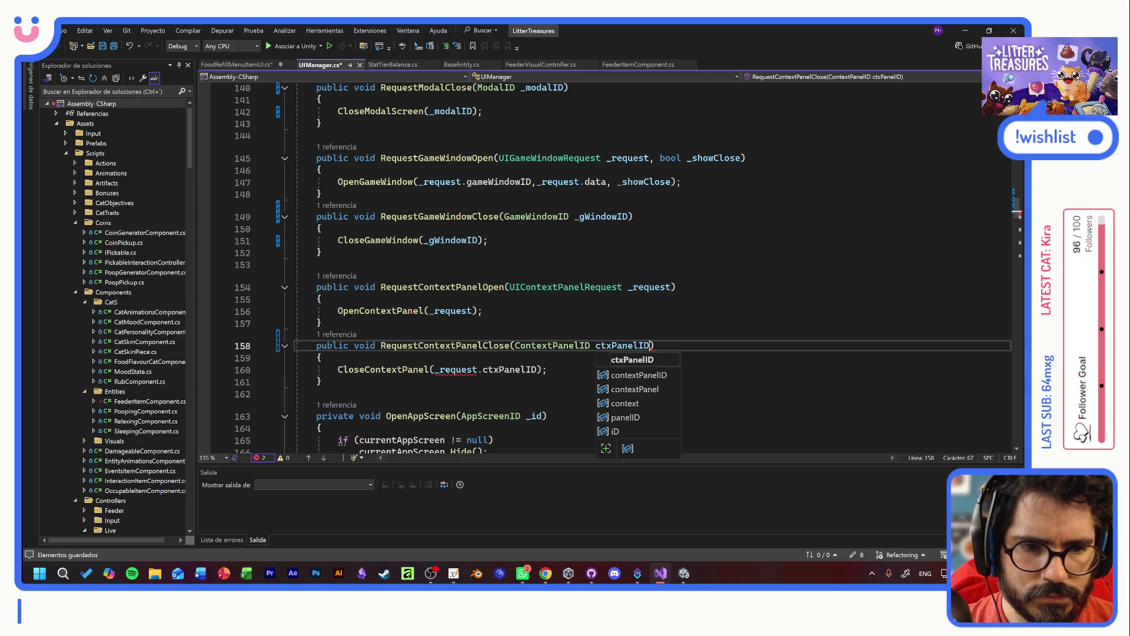
pyautogui.press('Escape')
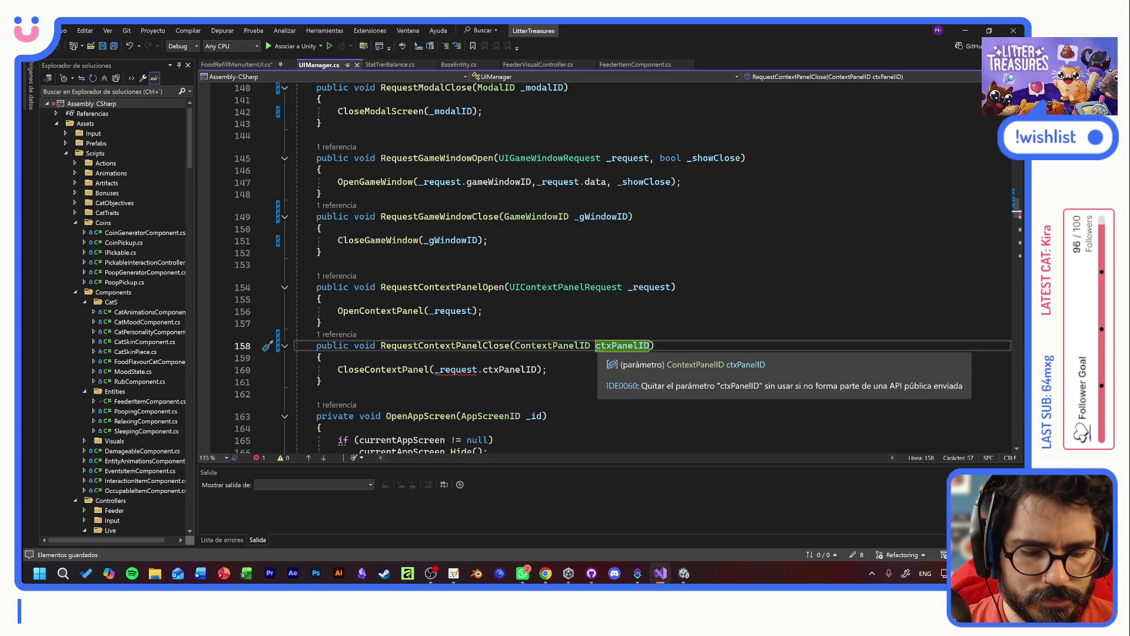
pyautogui.write('_')
pyautogui.hotkey('ctrl', 'c')
# - Pass _ctxPanelID to CloseContextPanel, save UIManager.cs, and return to Unity to recompile
pyautogui.doubleClick(456, 370)
pyautogui.hotkey('ctrl', 'v')
pyautogui.press('Delete')
pyautogui.press('Delete')
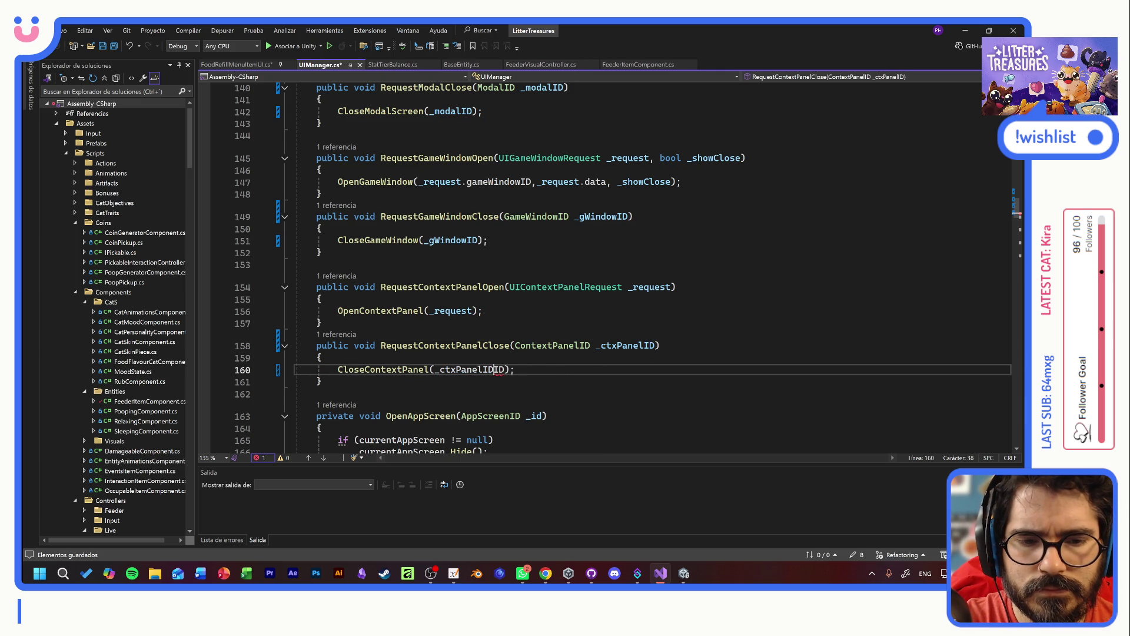
pyautogui.hotkey('ctrl', 's')
pyautogui.scroll(-5, 624, 268)
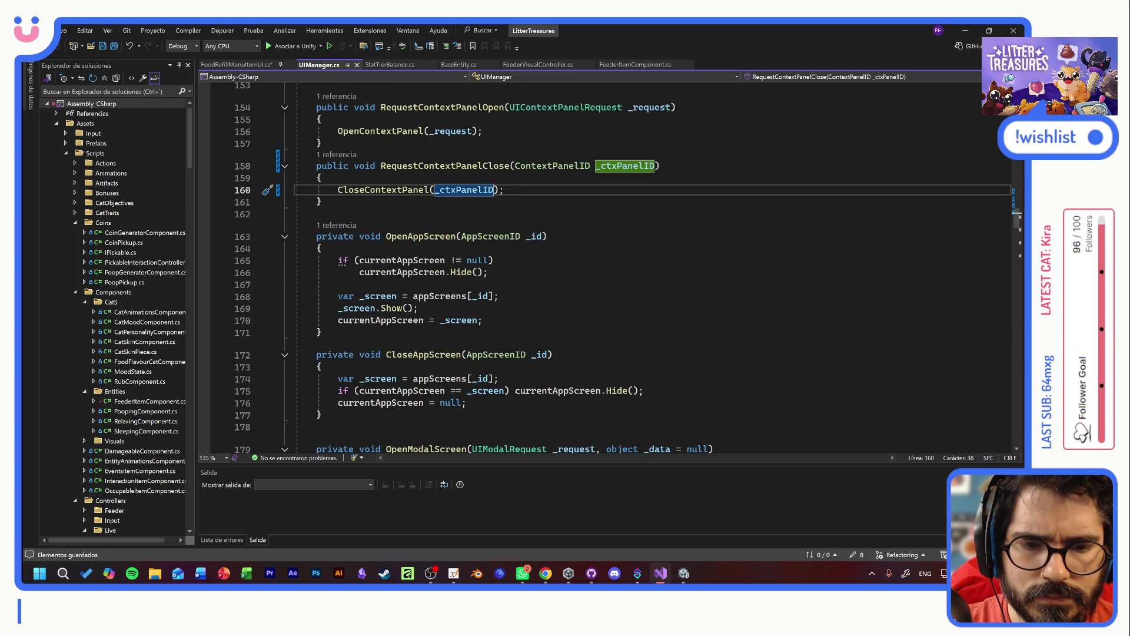
pyautogui.hotkey('alt', 'Tab')
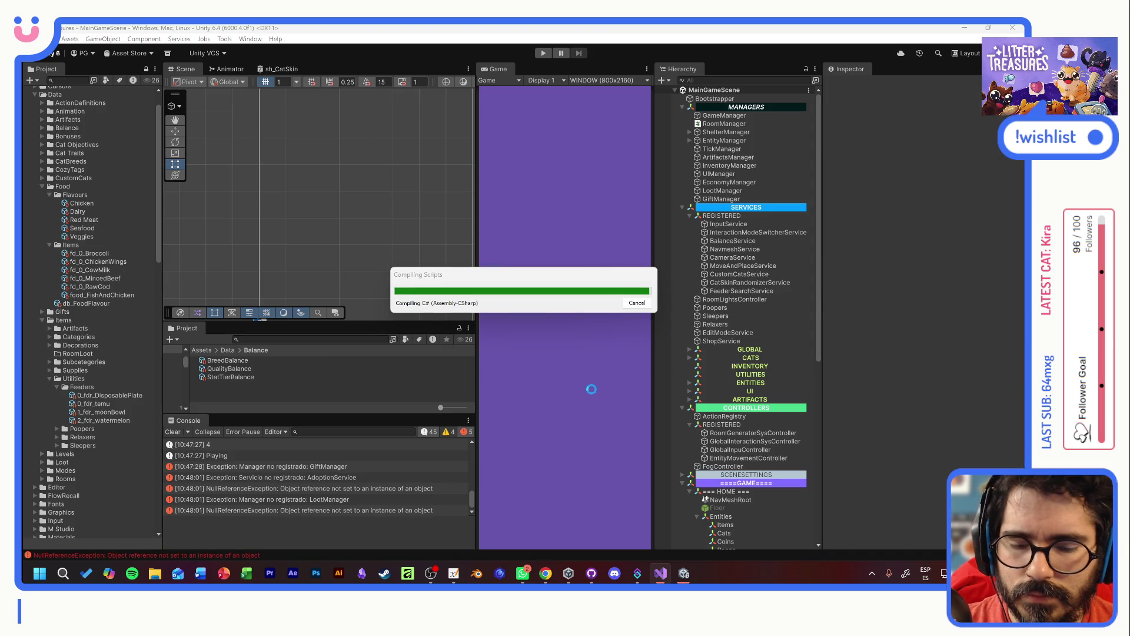
# - Fix the ShelterManager error by removing the UIGameWindowRequest wrapper from its close call, then save
pyautogui.doubleClick(403, 443)
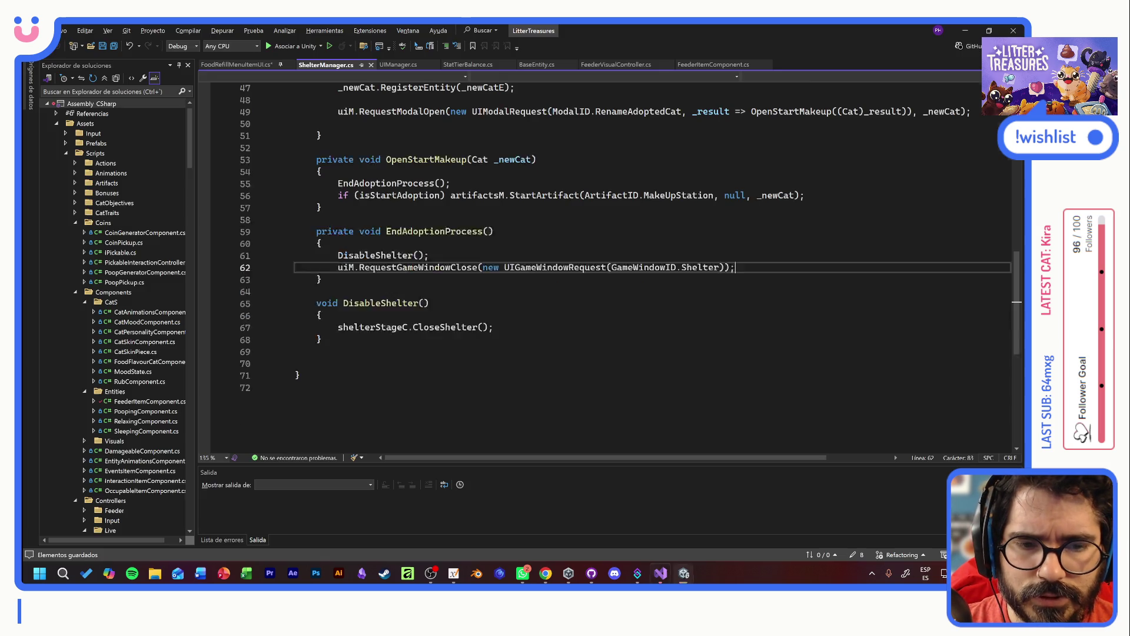
pyautogui.click(300, 264)
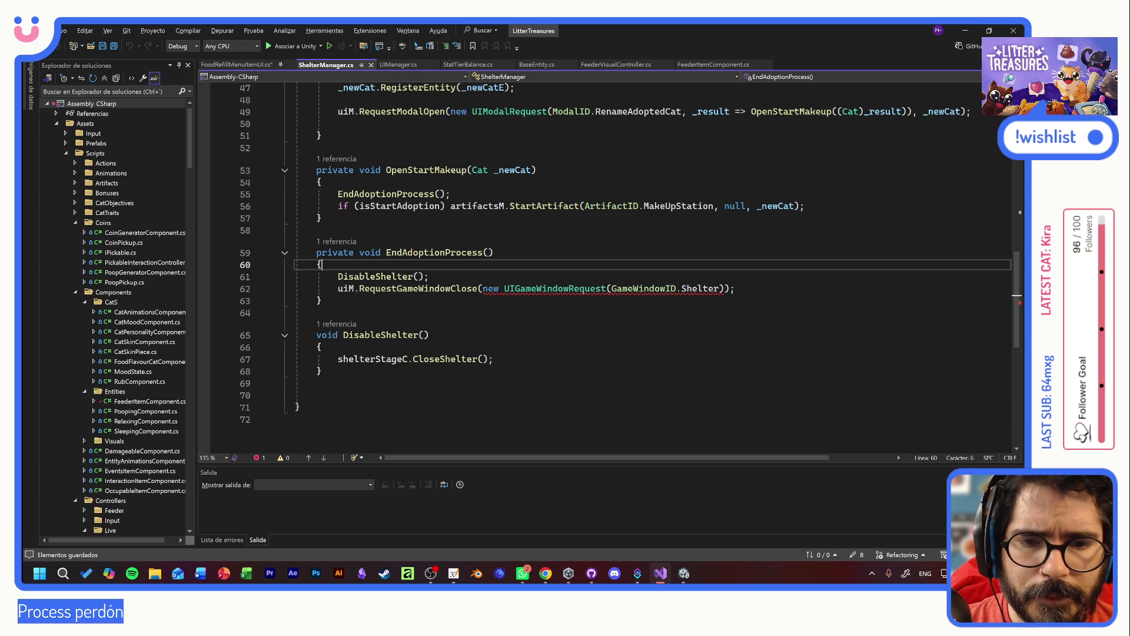
pyautogui.moveTo(530, 289)
pyautogui.moveTo(482, 287); pyautogui.dragTo(612, 288)
pyautogui.press('BackSpace')
pyautogui.click(596, 288)
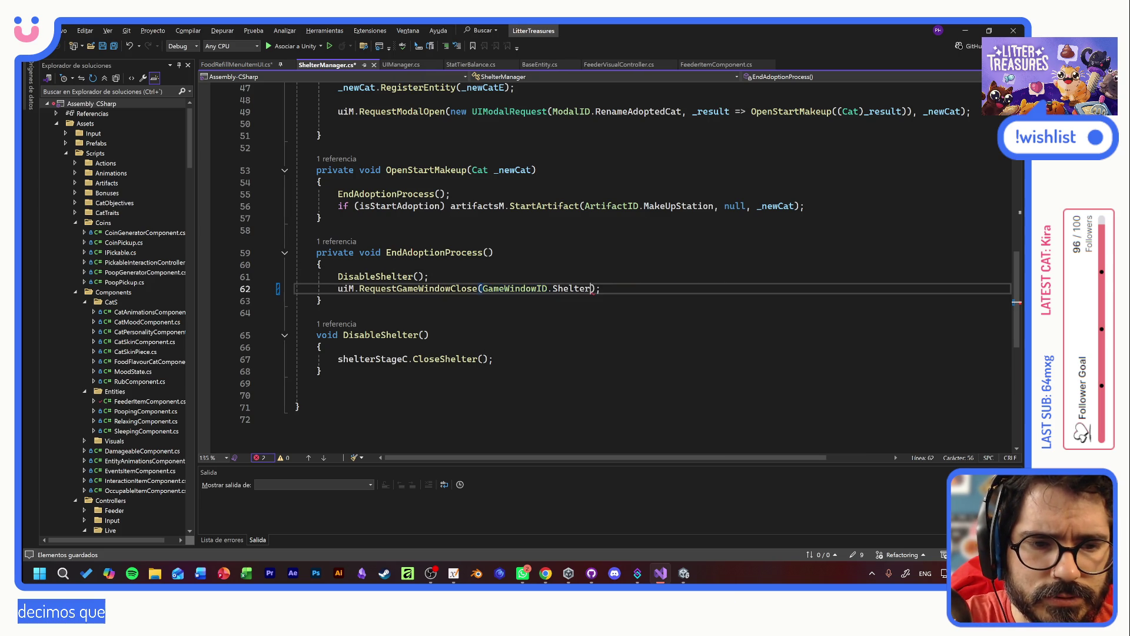
pyautogui.hotkey('ctrl', 's')
pyautogui.hotkey('alt', 'Tab')
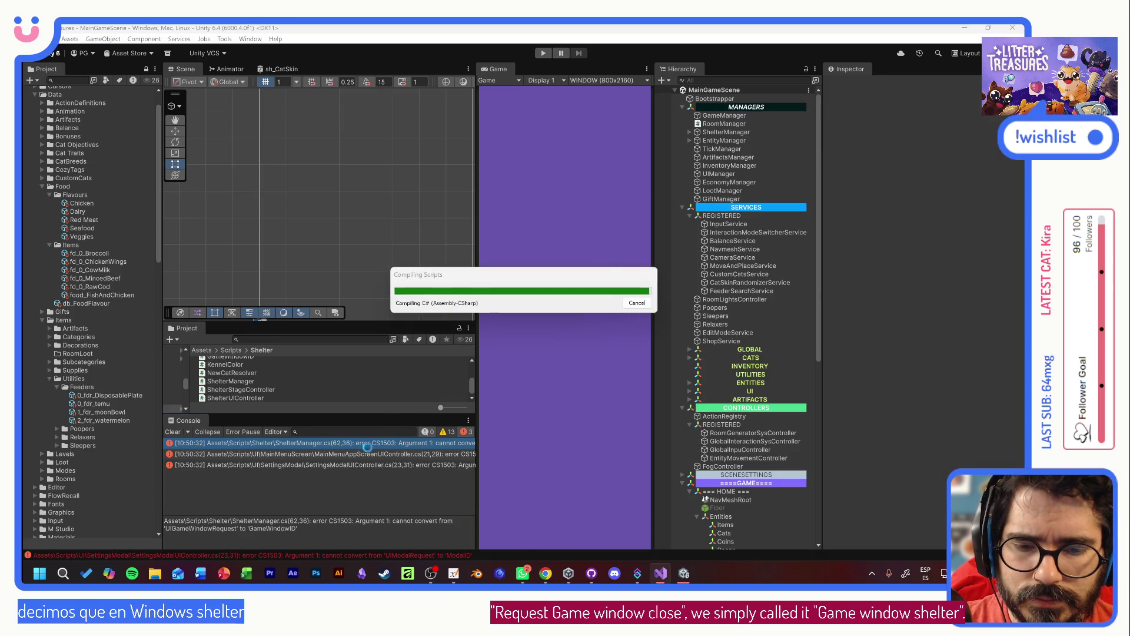
# - In SettingsModalUIController, remove the UIModalRequest wrapper and trailing null from RequestModalClose, then save
pyautogui.doubleClick(369, 447)
pyautogui.click(321, 335)
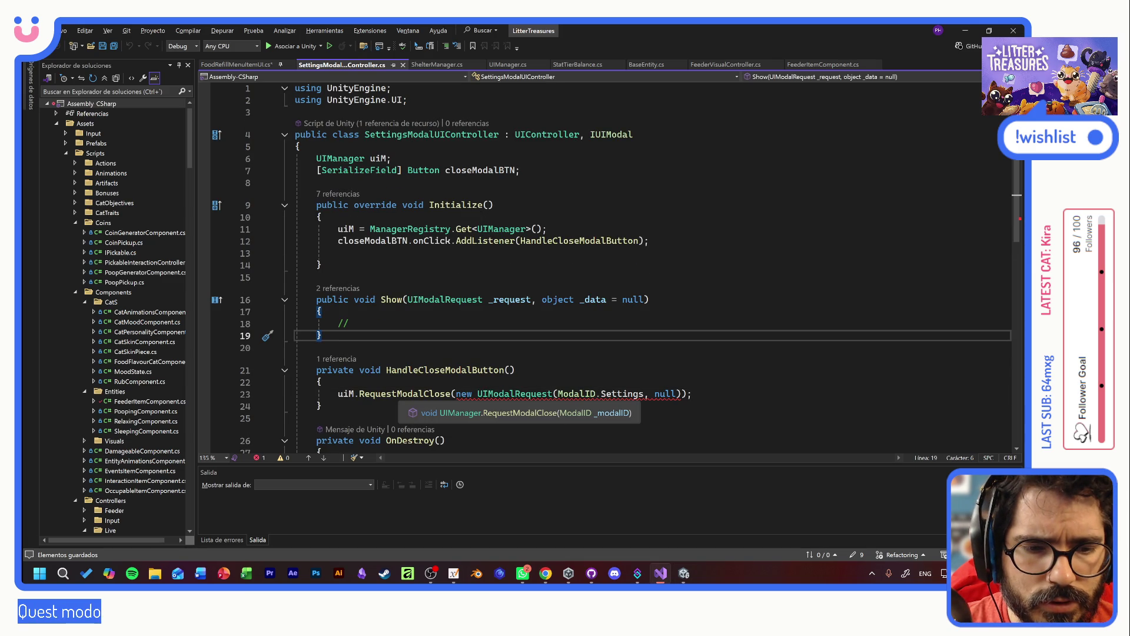
pyautogui.click(456, 393)
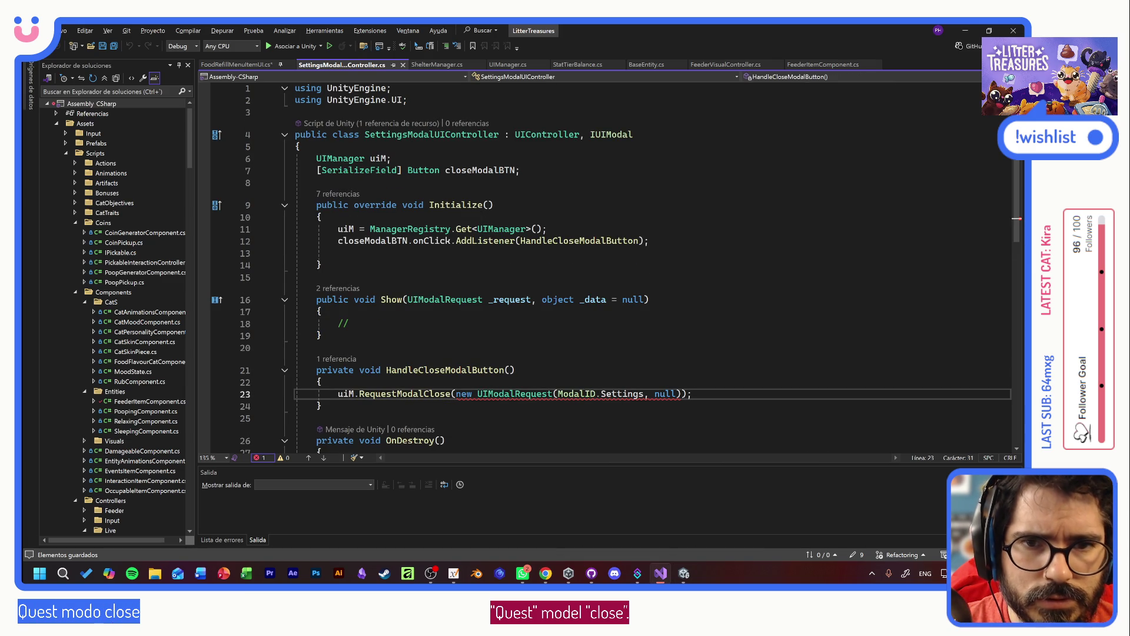
pyautogui.hotkey('ctrl', 'shift', 'Right')
pyautogui.hotkey('ctrl', 'shift', 'Right')
pyautogui.hotkey('ctrl', 'shift', 'Right')
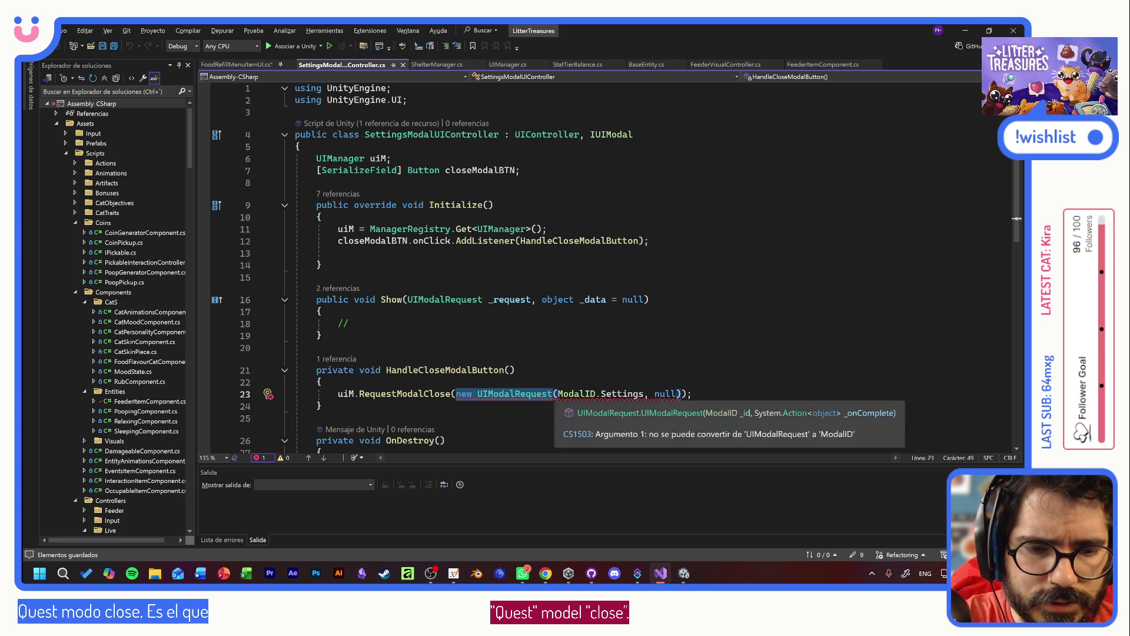
pyautogui.press('Delete')
pyautogui.hotkey('ctrl', 'Right')
pyautogui.hotkey('ctrl', 'Right')
pyautogui.hotkey('ctrl', 'Right')
pyautogui.hotkey('ctrl', 'shift', 'Right')
pyautogui.hotkey('ctrl', 'shift', 'Right')
pyautogui.hotkey('ctrl', 'shift', 'Right')
pyautogui.press('Delete')
pyautogui.hotkey('ctrl', 's')
pyautogui.hotkey('alt', 'Tab')
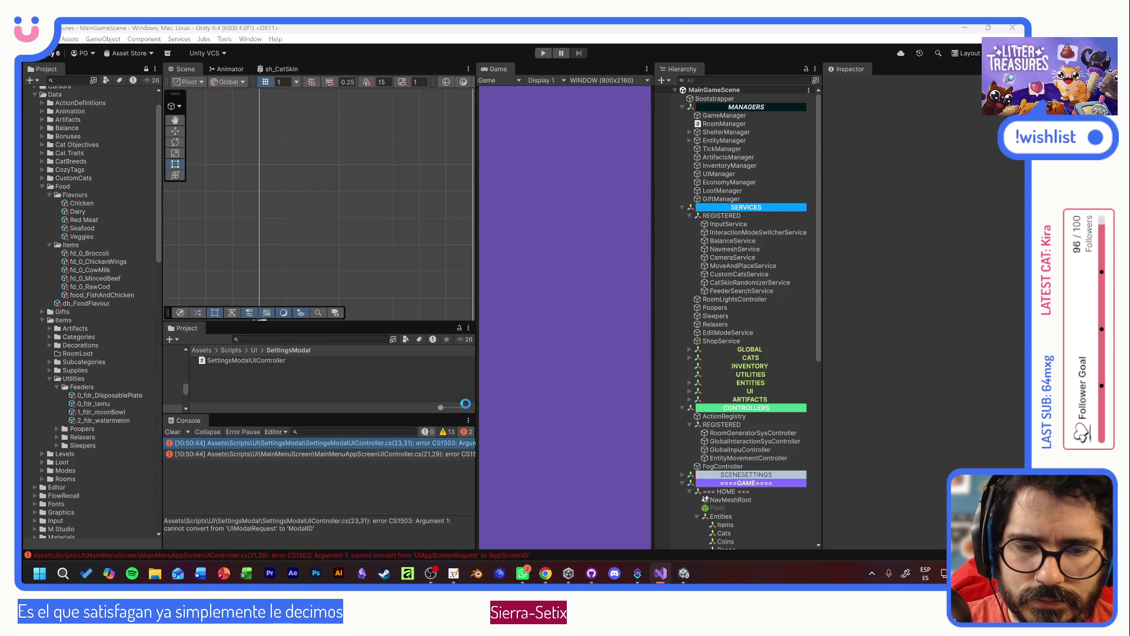
# - Replace MainMenuAppScreenUIController's UIAppScreenRequest wrapper with AppScreenID.MainMenu and save
pyautogui.doubleClick(330, 442)
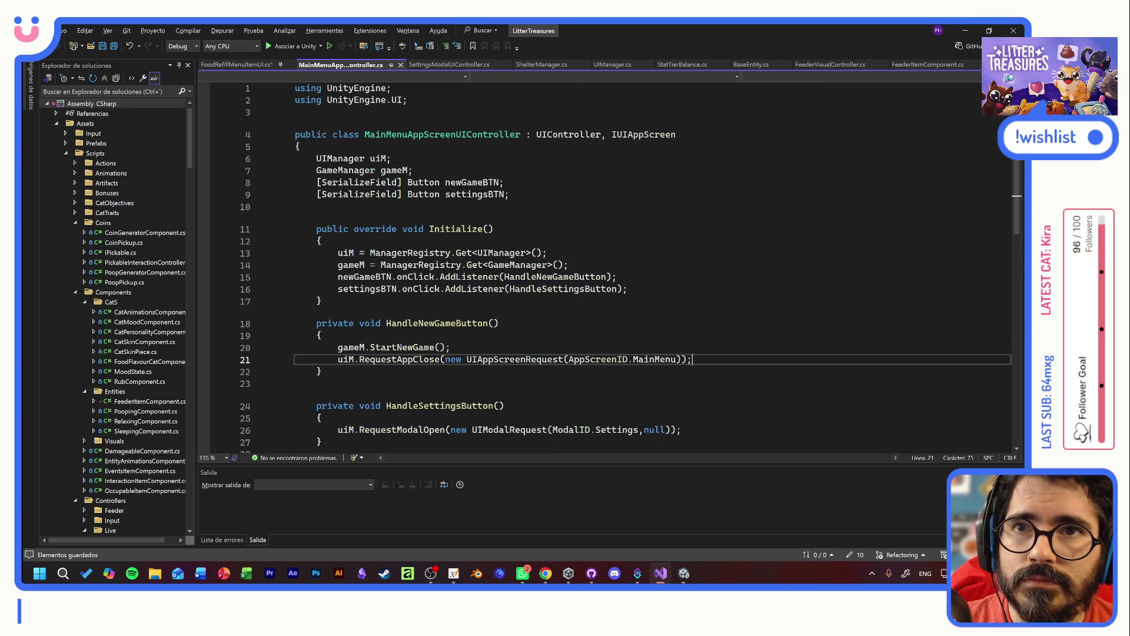
pyautogui.click(323, 335)
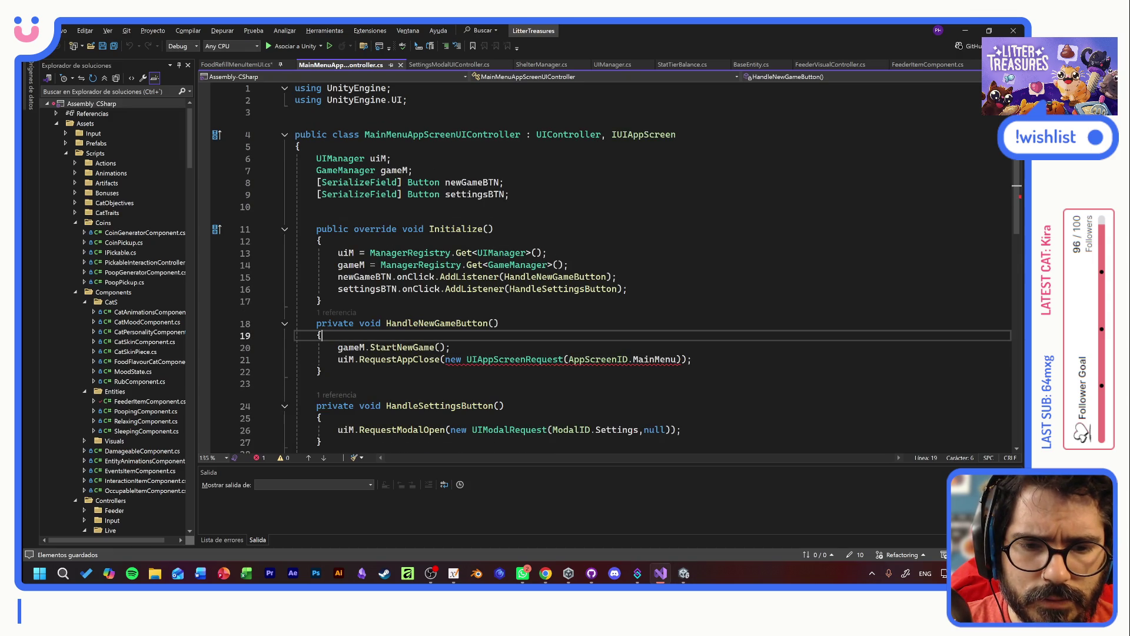
pyautogui.moveTo(465, 361)
pyautogui.moveTo(446, 359); pyautogui.dragTo(569, 359)
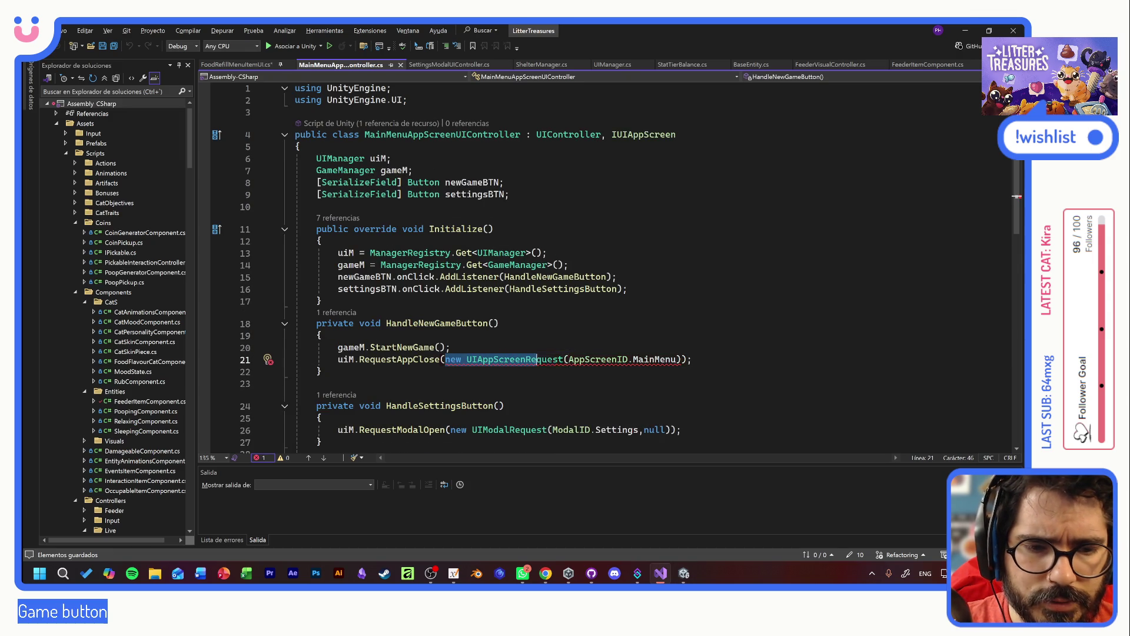
pyautogui.press('Tab')
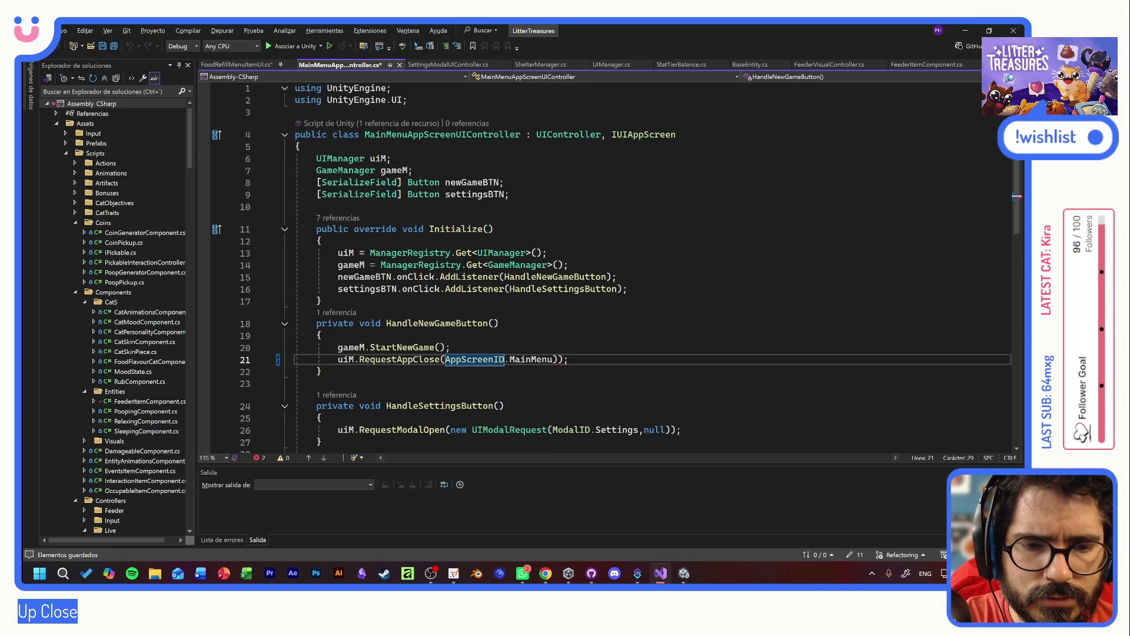
pyautogui.hotkey('ctrl', 's')
pyautogui.hotkey('alt', 'Tab')
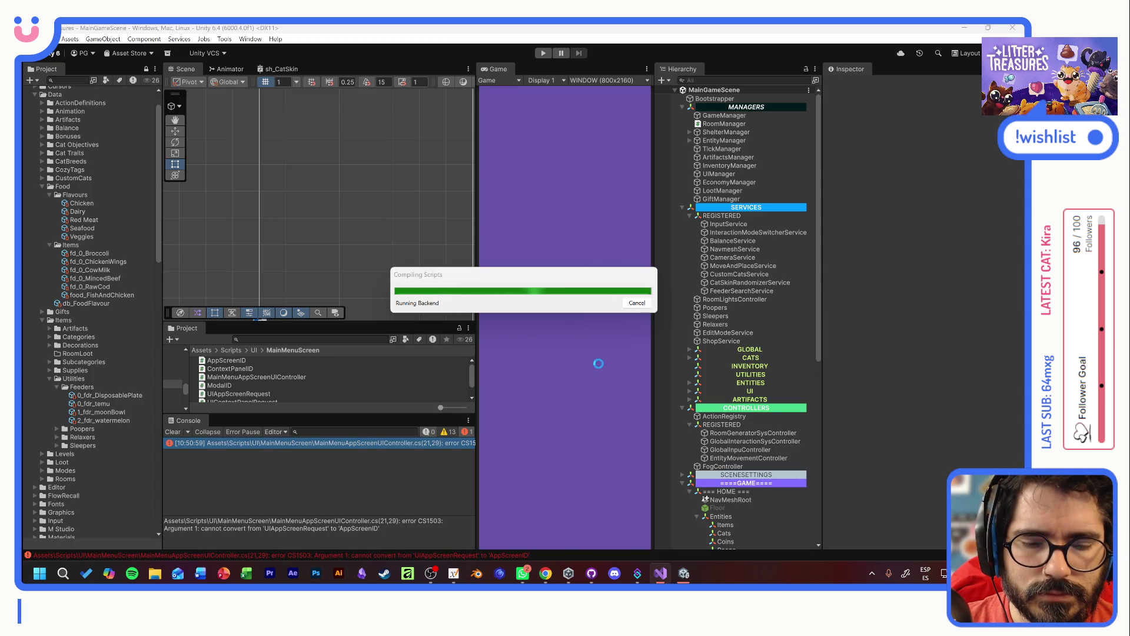
# - Make FoodRefillMenuItemUI call RequestContextPanelClose(ContextPanelID.RefillFood), save, and recompile in Unity
pyautogui.hotkey('alt', 'Tab')
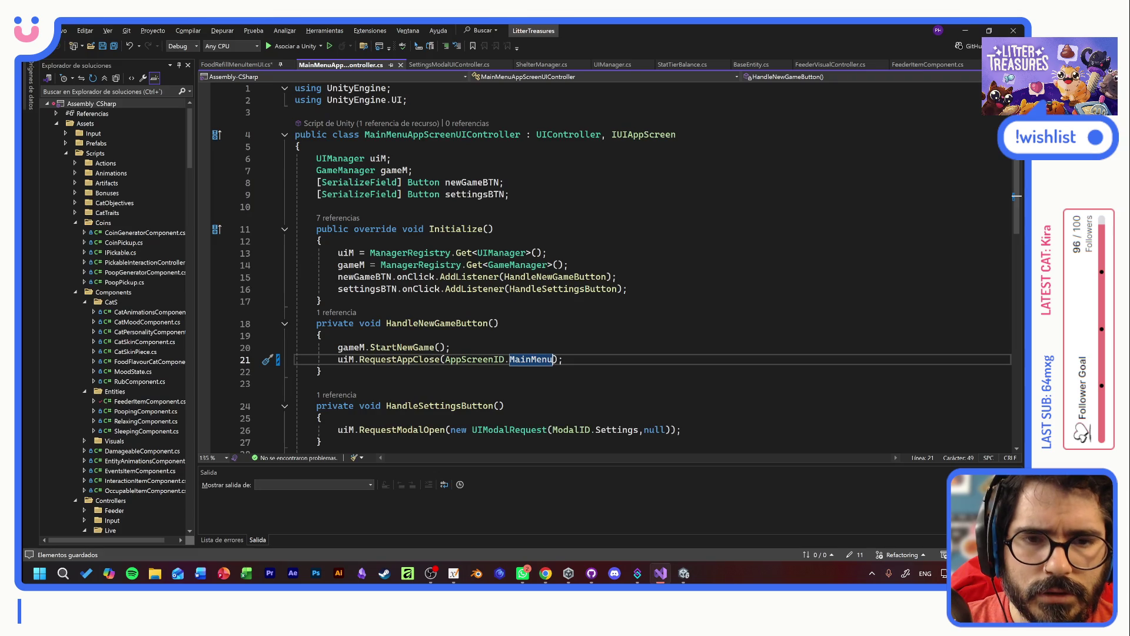
pyautogui.click(236, 64)
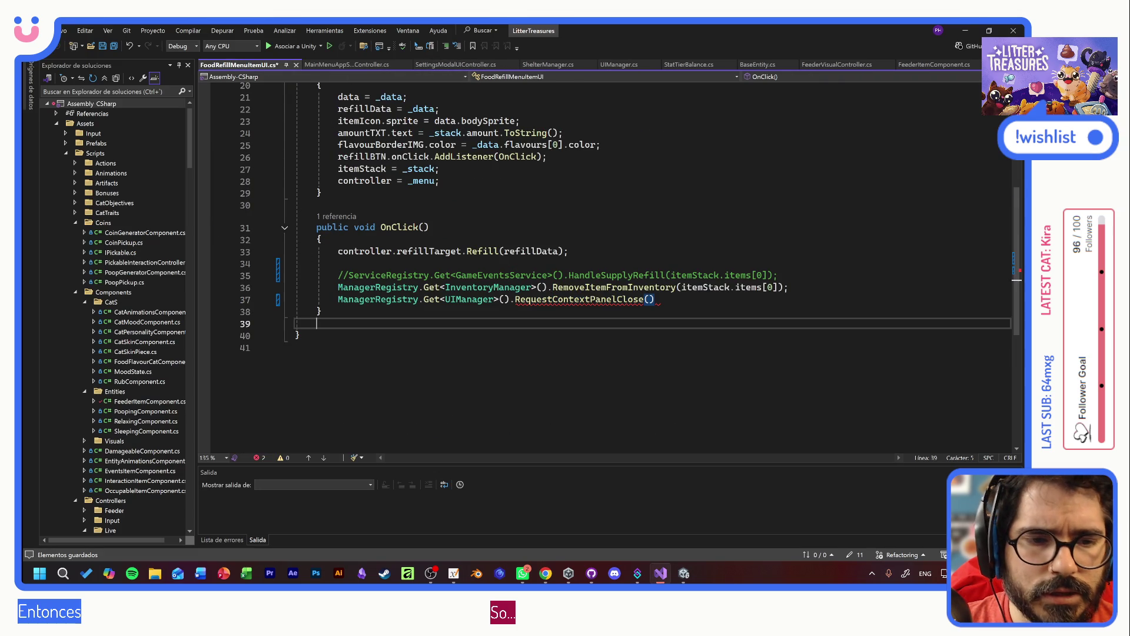
pyautogui.click(648, 299)
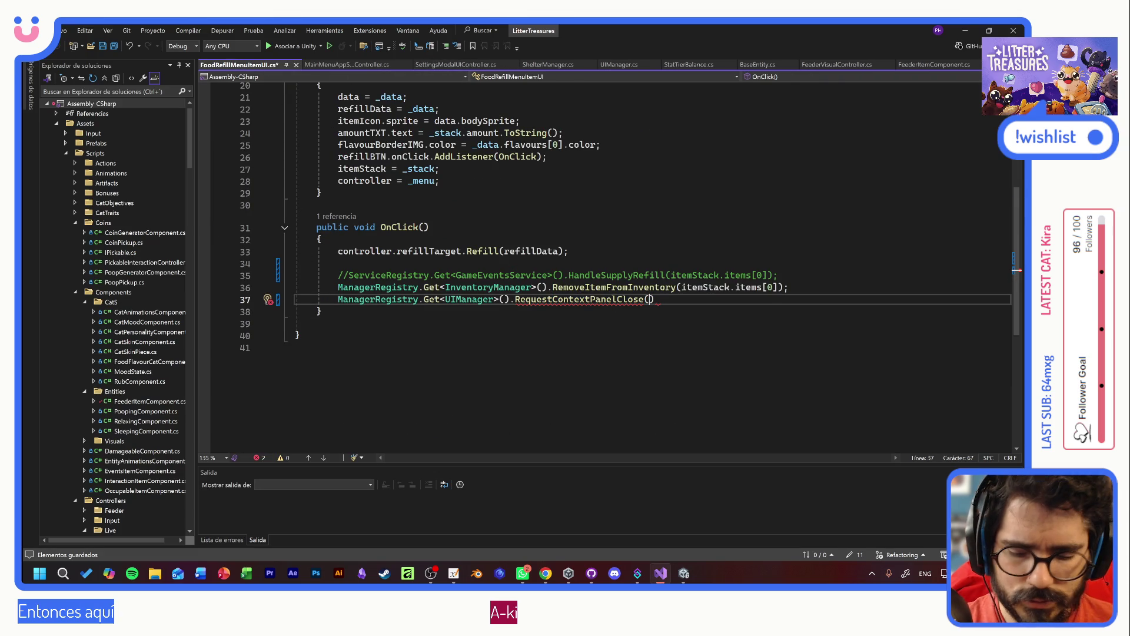
pyautogui.write('ctz')
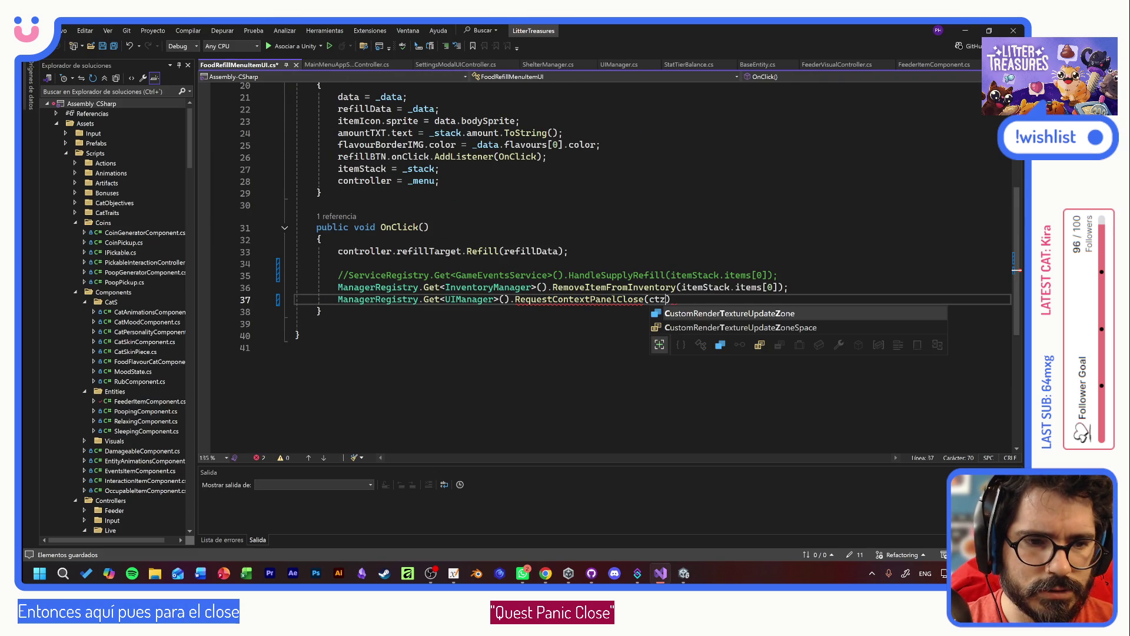
pyautogui.press('BackSpace')
pyautogui.press('BackSpace')
pyautogui.write('ont')
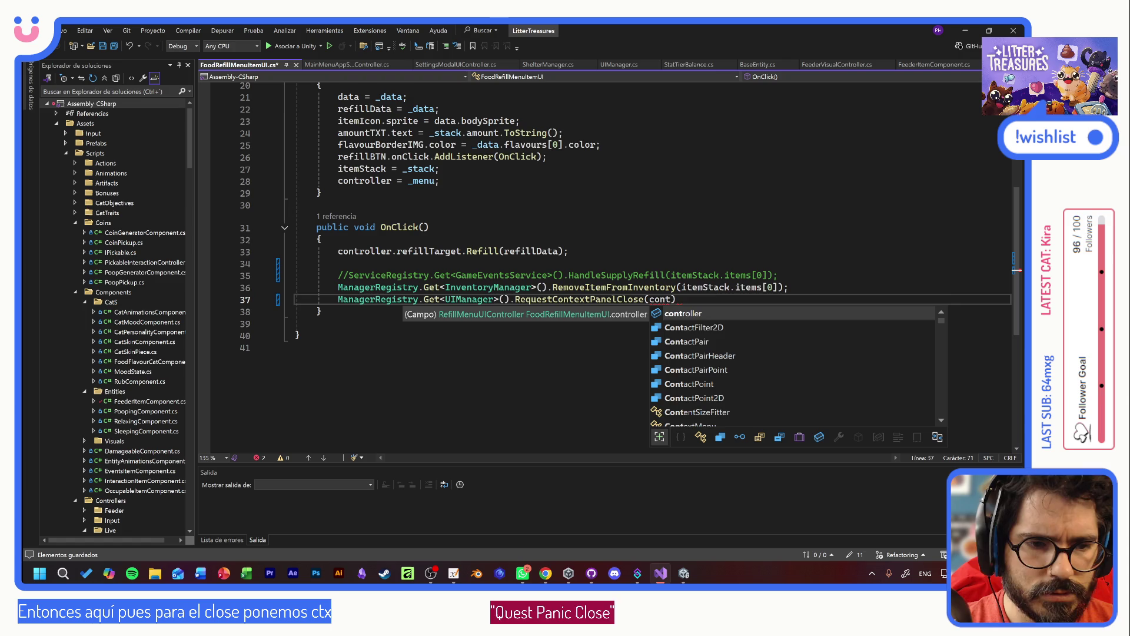
pyautogui.write('extpanel')
pyautogui.press('Tab')
pyautogui.write('.')
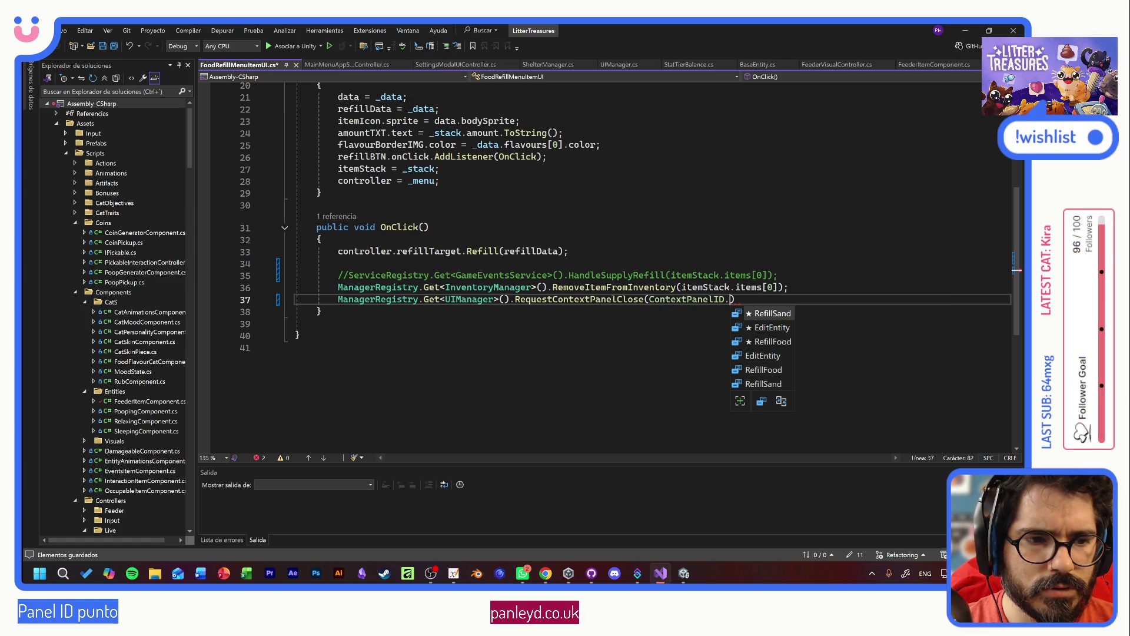
pyautogui.press('Down')
pyautogui.press('Down')
pyautogui.press('Tab')
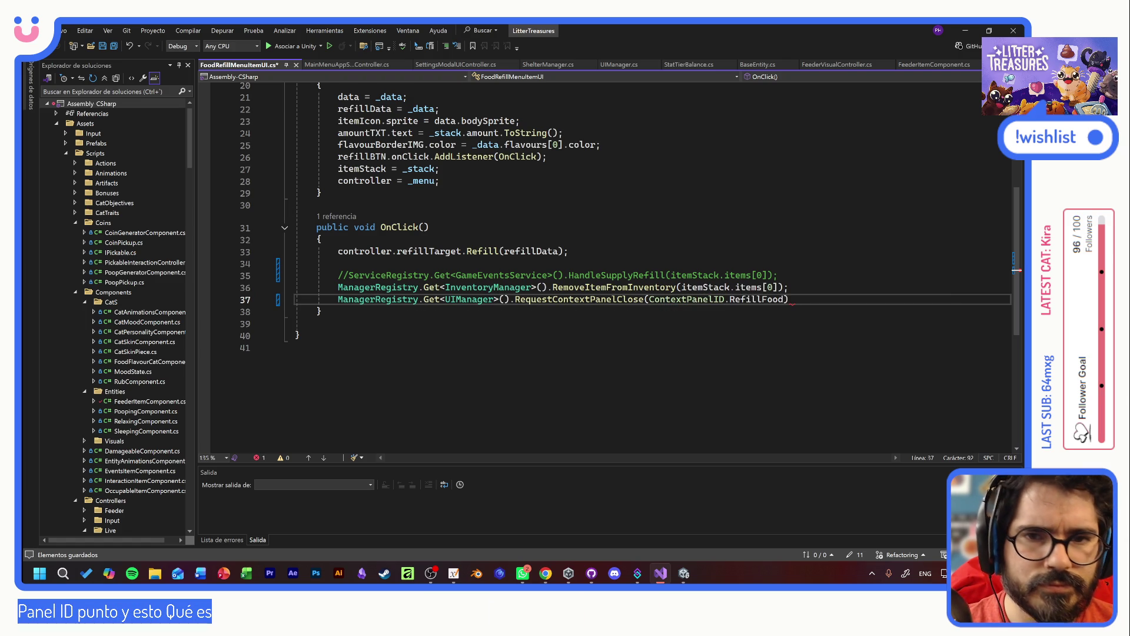
pyautogui.write(')')
pyautogui.hotkey('ctrl', 's')
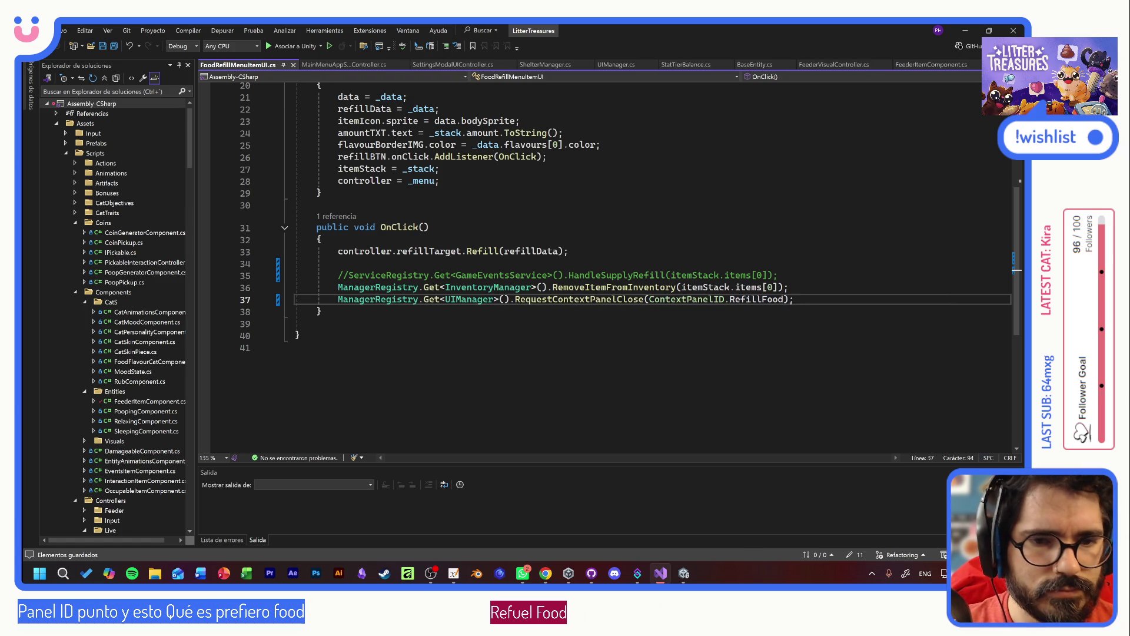
pyautogui.hotkey('alt', 'Tab')
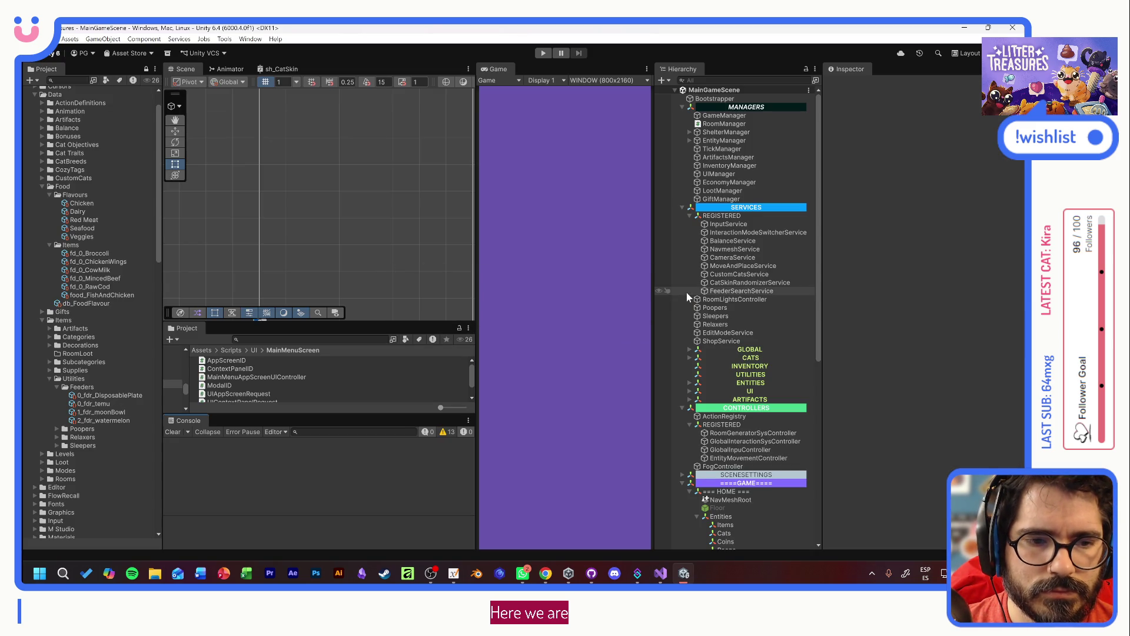
# - Play the game, start a new game, and adopt the calico cat Tostada
pyautogui.click(543, 53)
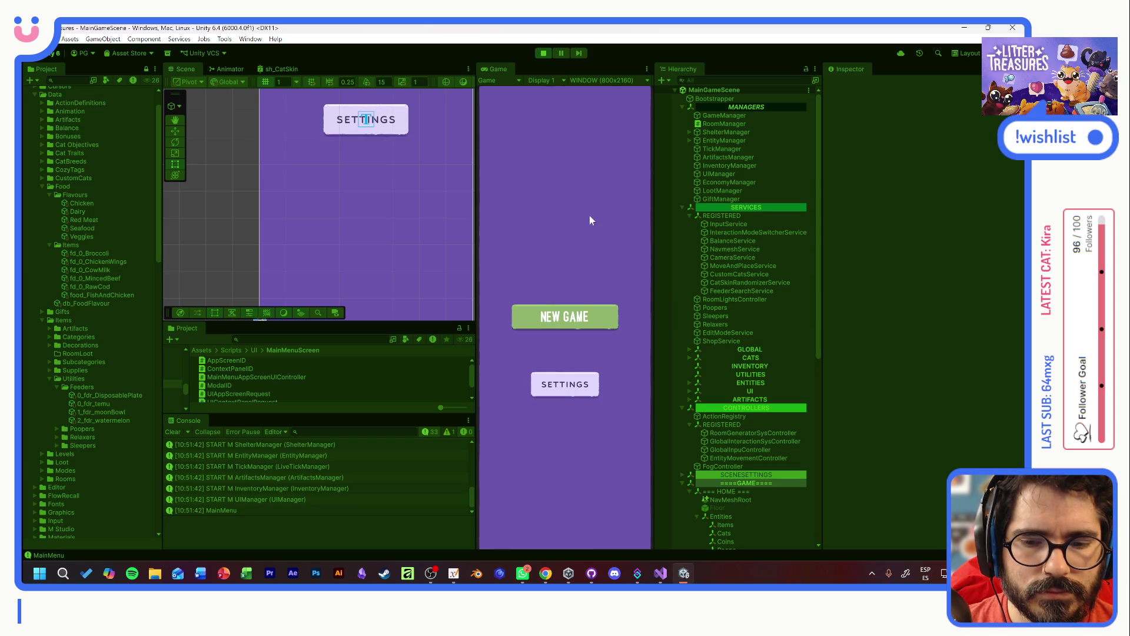
pyautogui.click(566, 327)
pyautogui.click(566, 417)
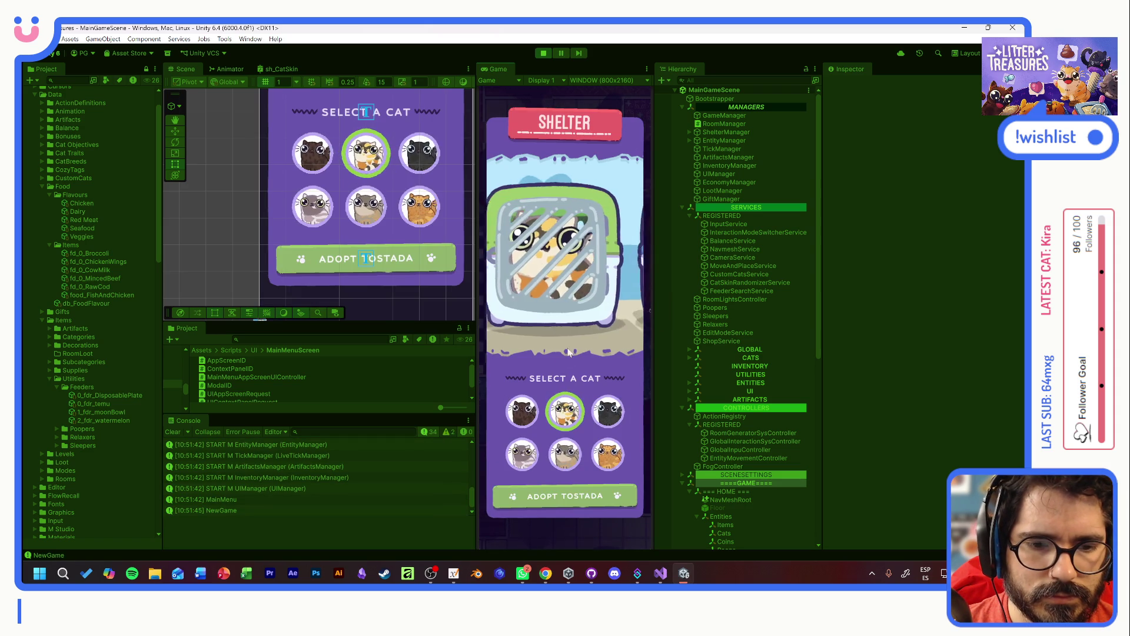
pyautogui.click(580, 492)
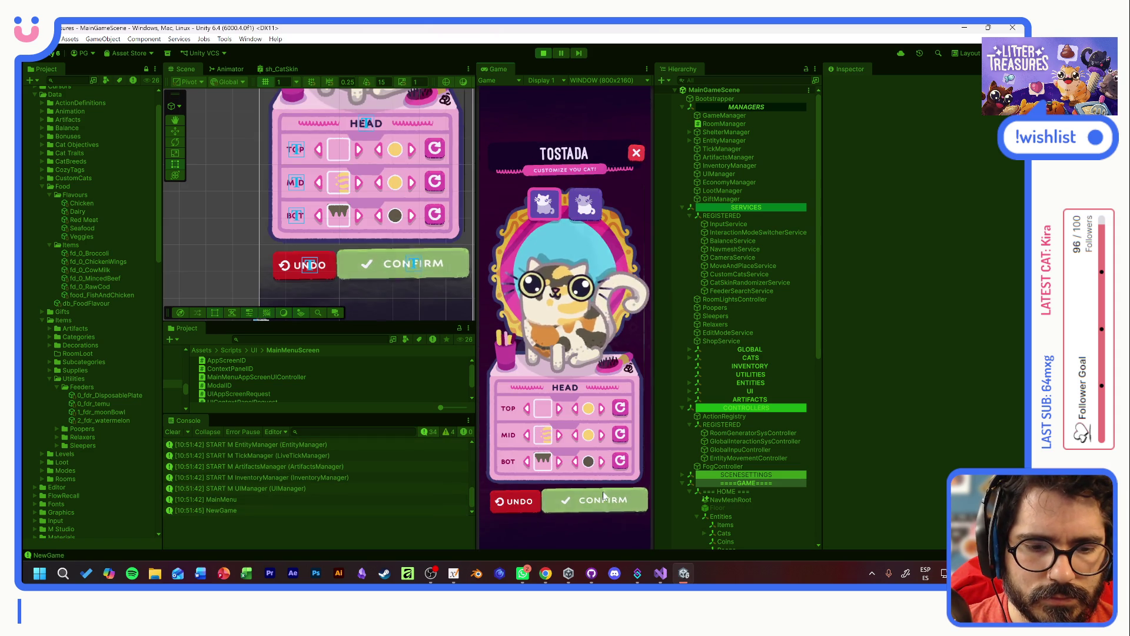
pyautogui.press('Return')
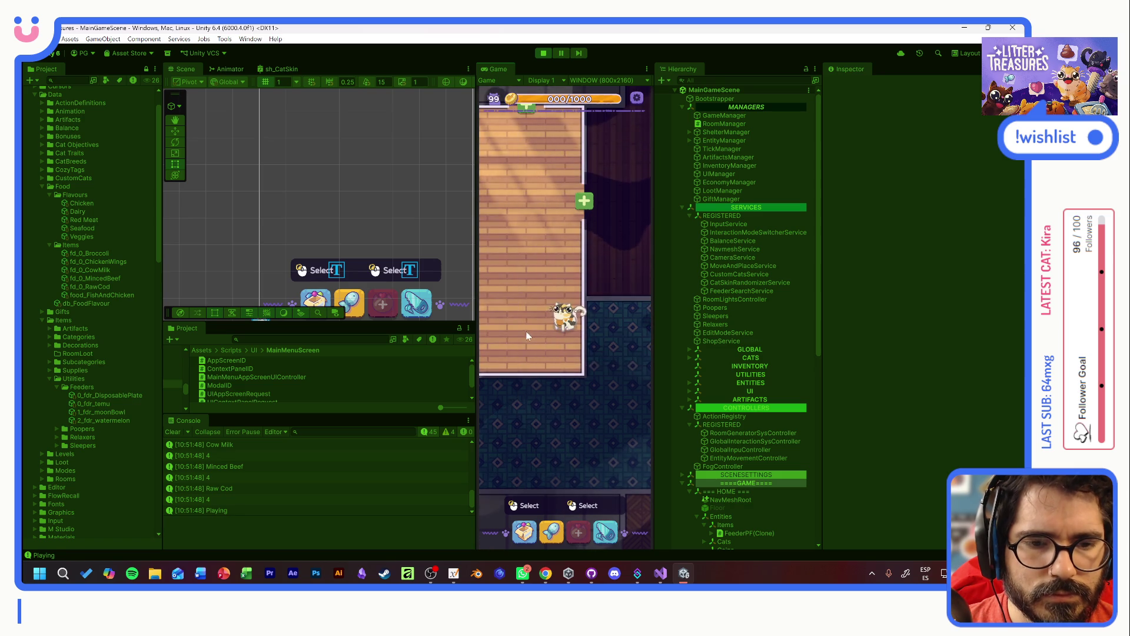
# - Fill the feeder bowl with broccoli and leave bowl placement mode
pyautogui.moveTo(526, 331); pyautogui.dragTo(624, 390)
pyautogui.click(510, 297)
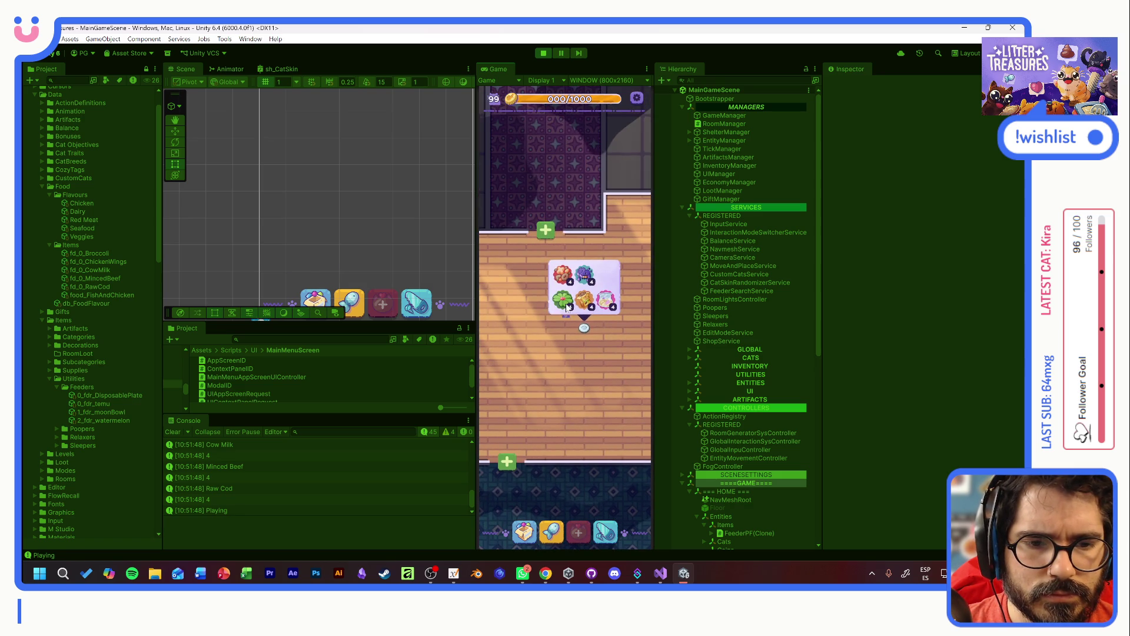
pyautogui.click(567, 303)
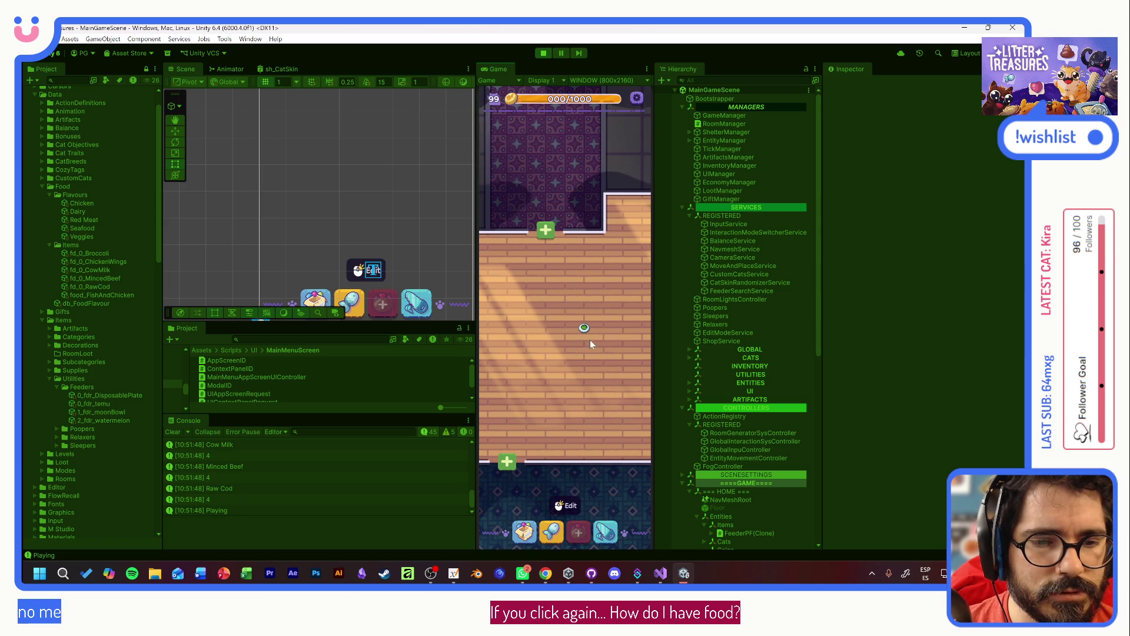
pyautogui.moveTo(624, 340); pyautogui.dragTo(556, 328)
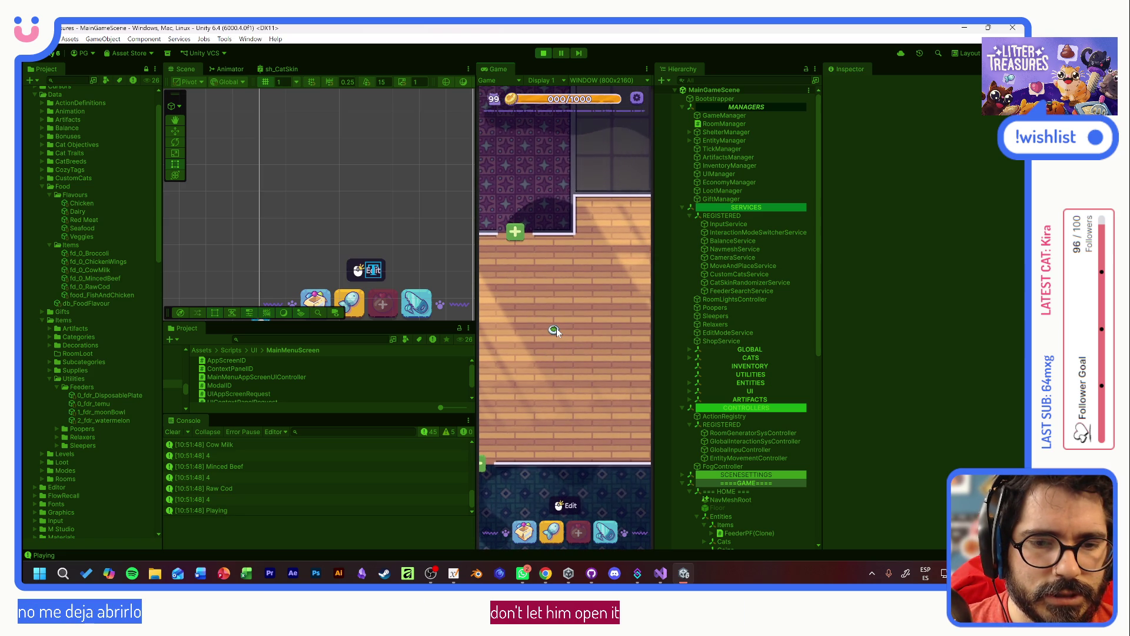
pyautogui.click(561, 340)
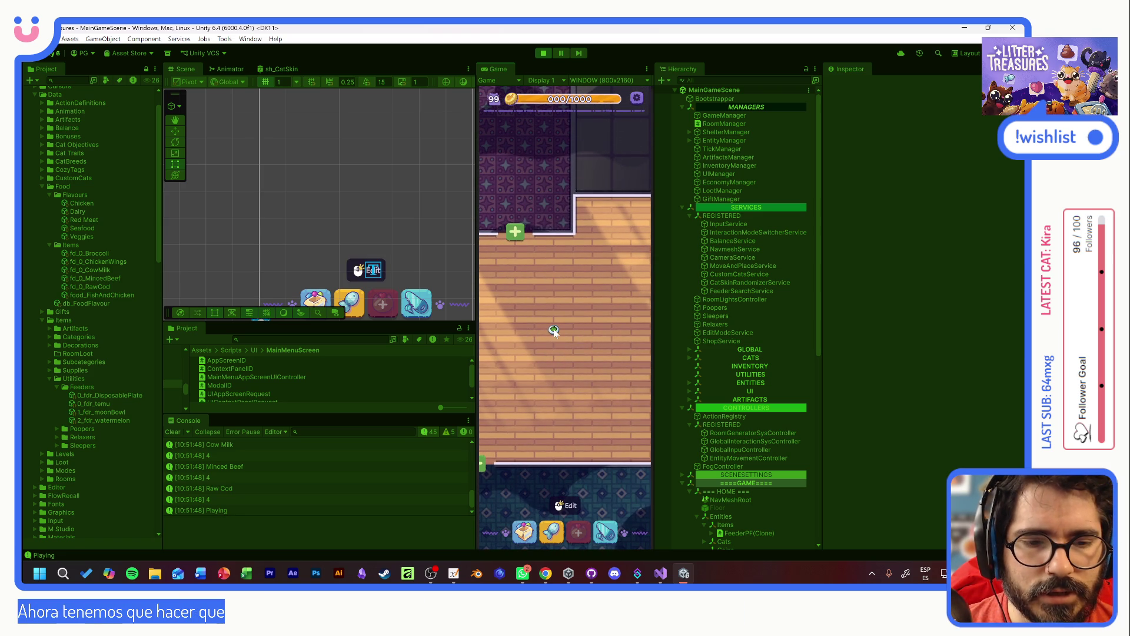
pyautogui.moveTo(499, 334)
pyautogui.mouseDown()
pyautogui.moveTo(528, 326)
pyautogui.moveTo(537, 337)
pyautogui.mouseUp()
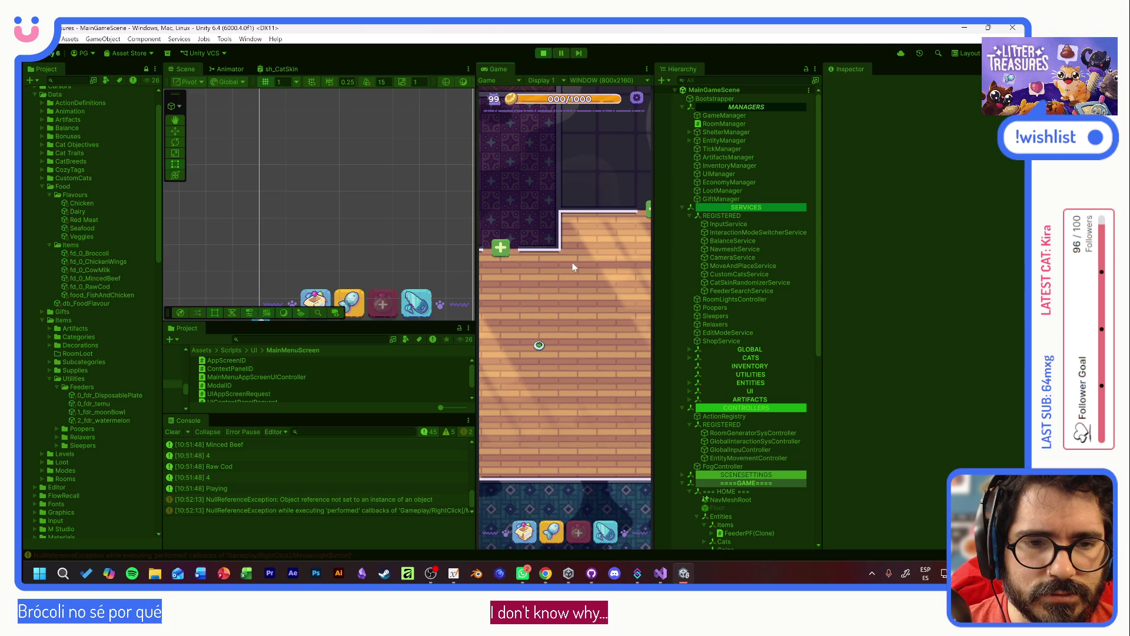
# - Test a right-click in the running game, then stop Play mode
pyautogui.rightClick(568, 214)
pyautogui.hotkey('ctrl', 'p')
pyautogui.hotkey('ctrl', 'p')
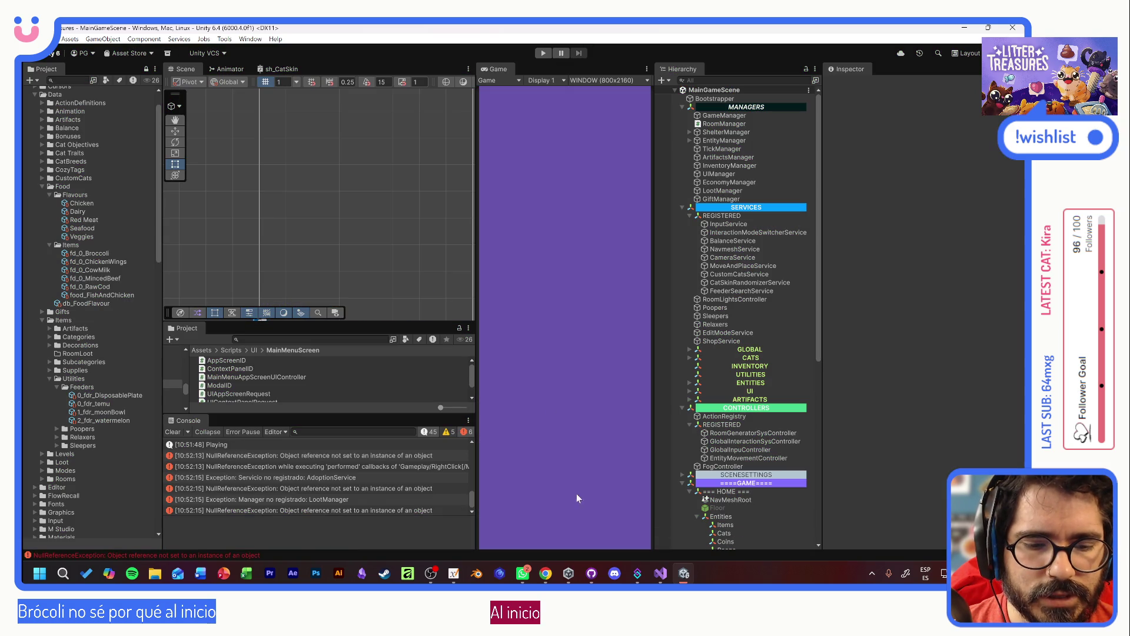
pyautogui.hotkey('alt', 'Tab')
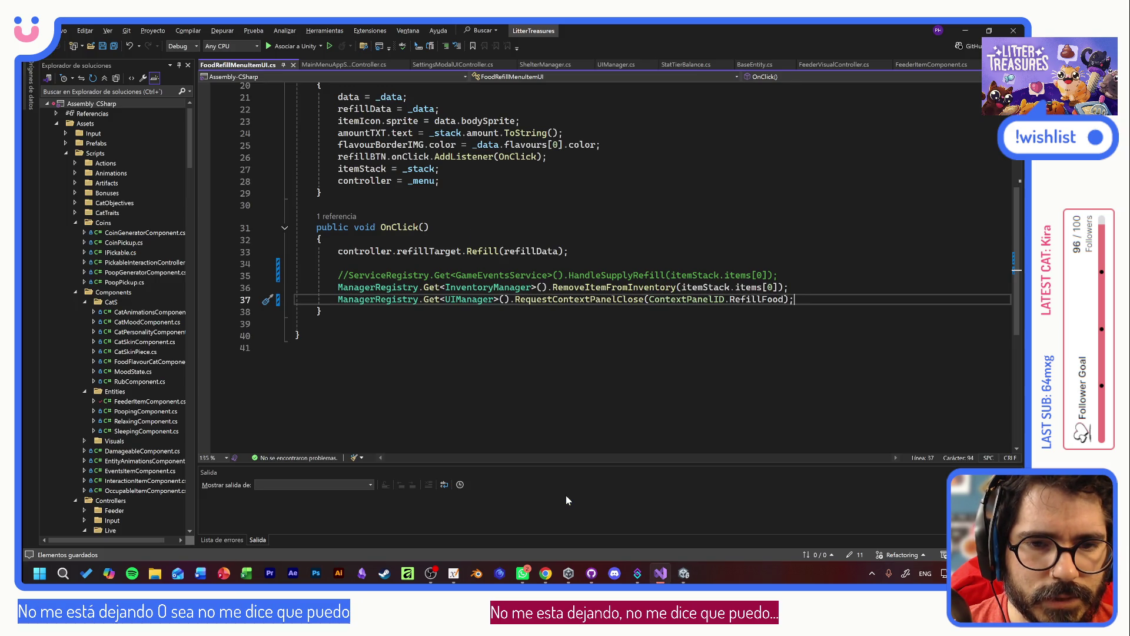
# - Restart Play mode with a new game and adopt Tostada, keeping the cat's name
pyautogui.press('Down')
pyautogui.press('Down')
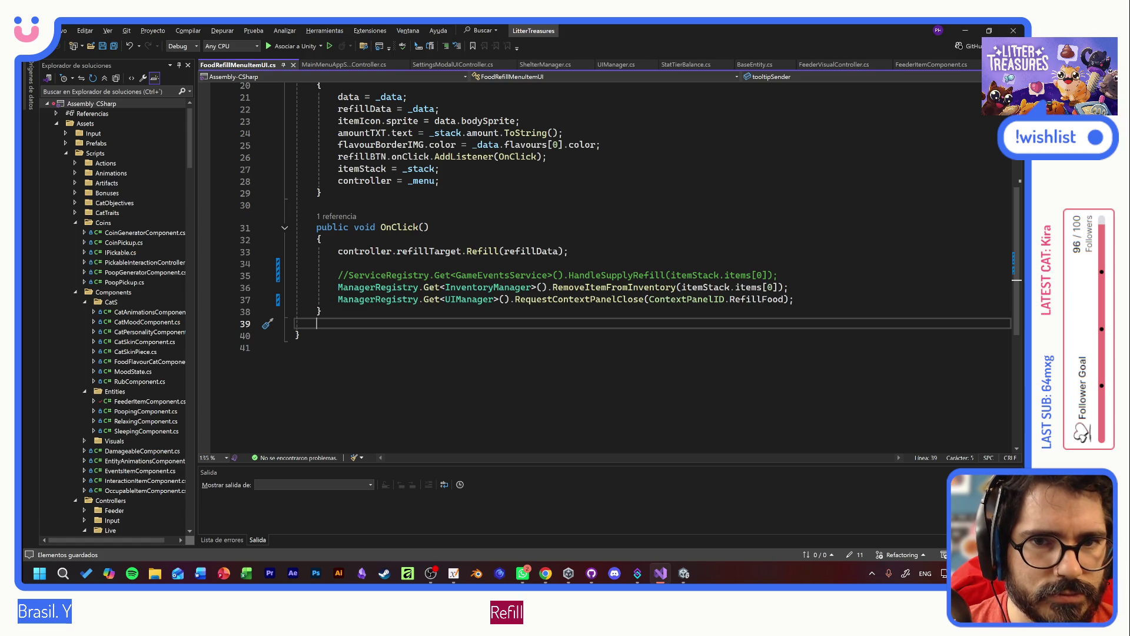
pyautogui.hotkey('alt', 'Tab')
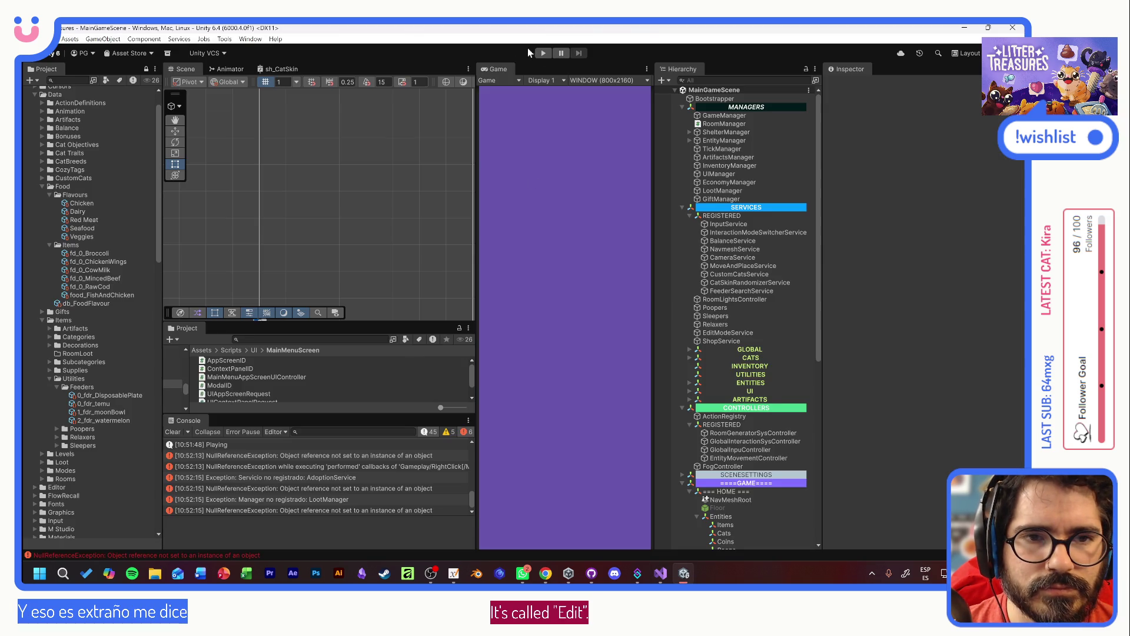
pyautogui.click(542, 53)
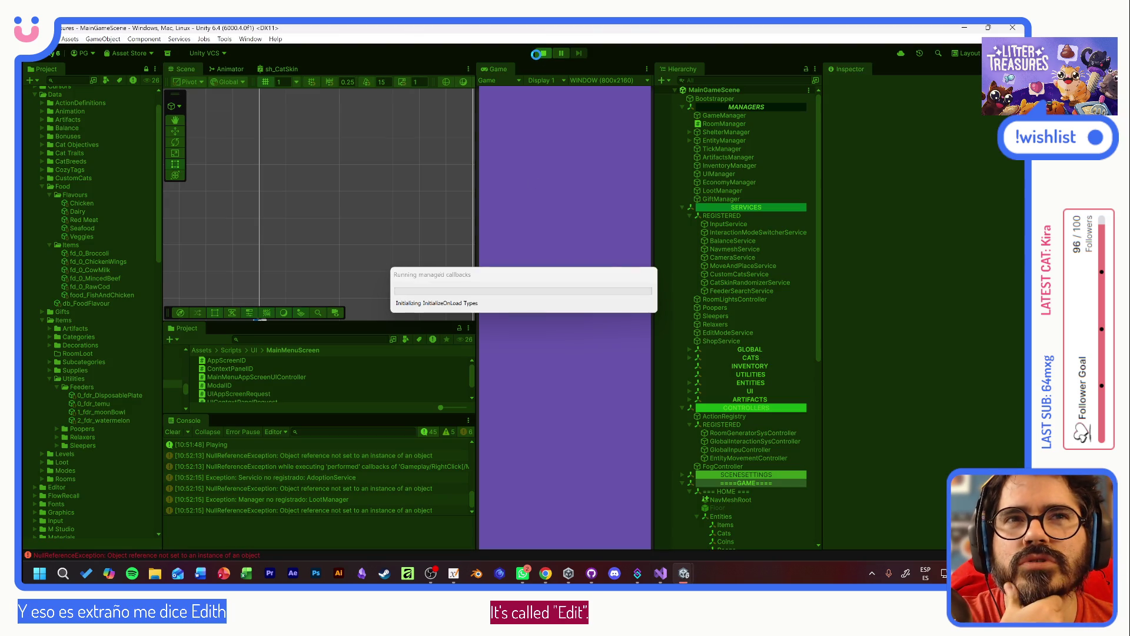
pyautogui.click(596, 316)
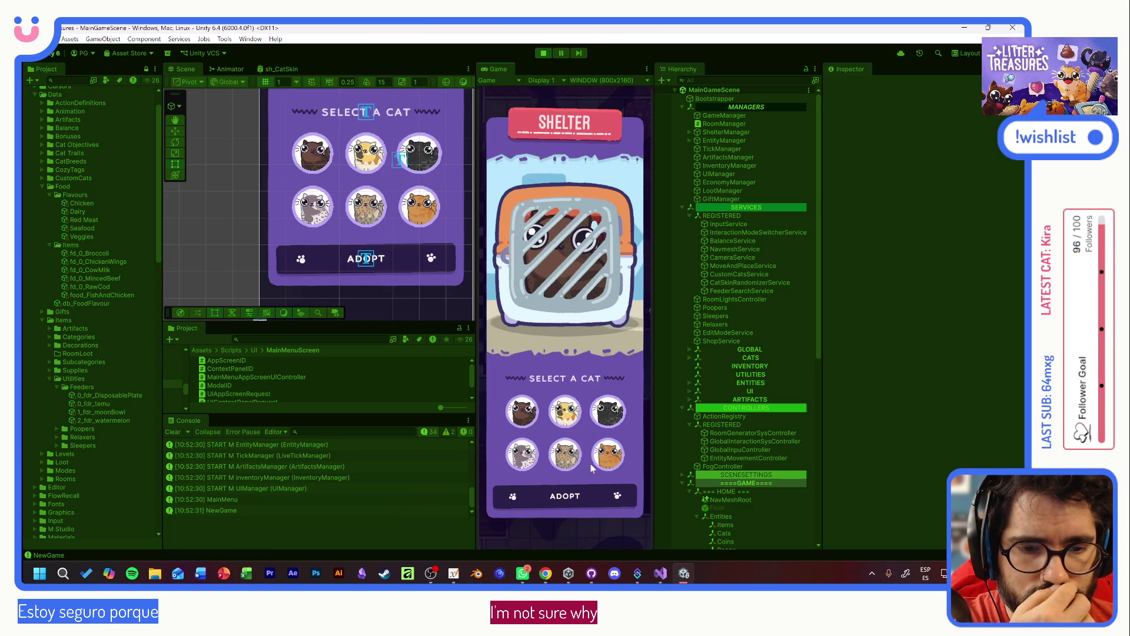
pyautogui.click(573, 422)
pyautogui.click(565, 489)
pyautogui.click(574, 344)
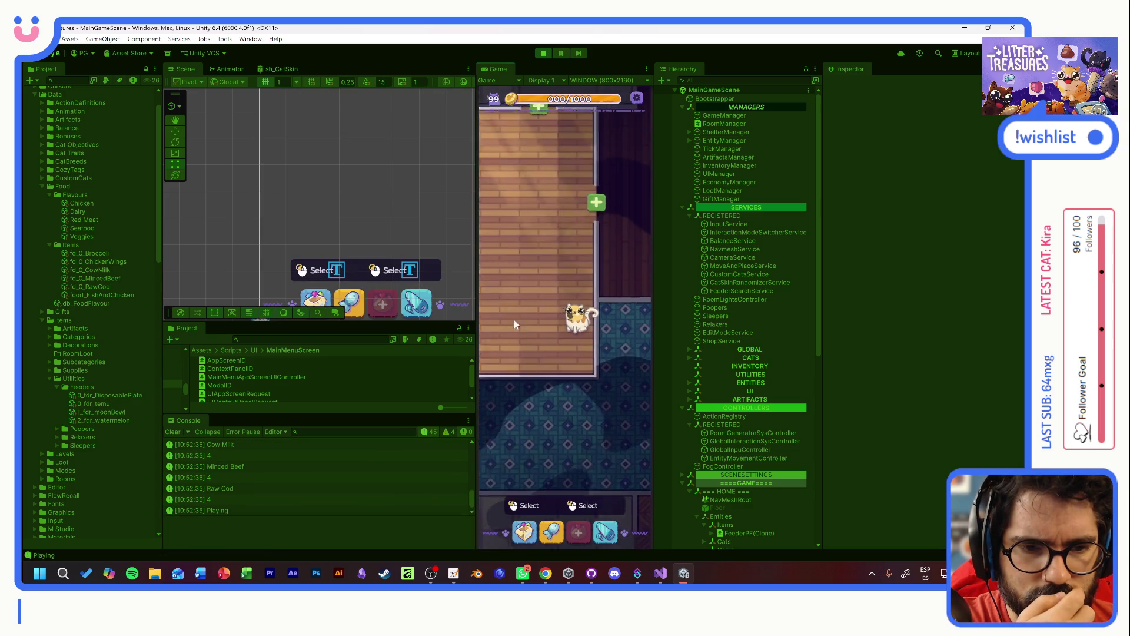
# - Select and reselect the feeder bowl in the room to check its actions
pyautogui.click(535, 314)
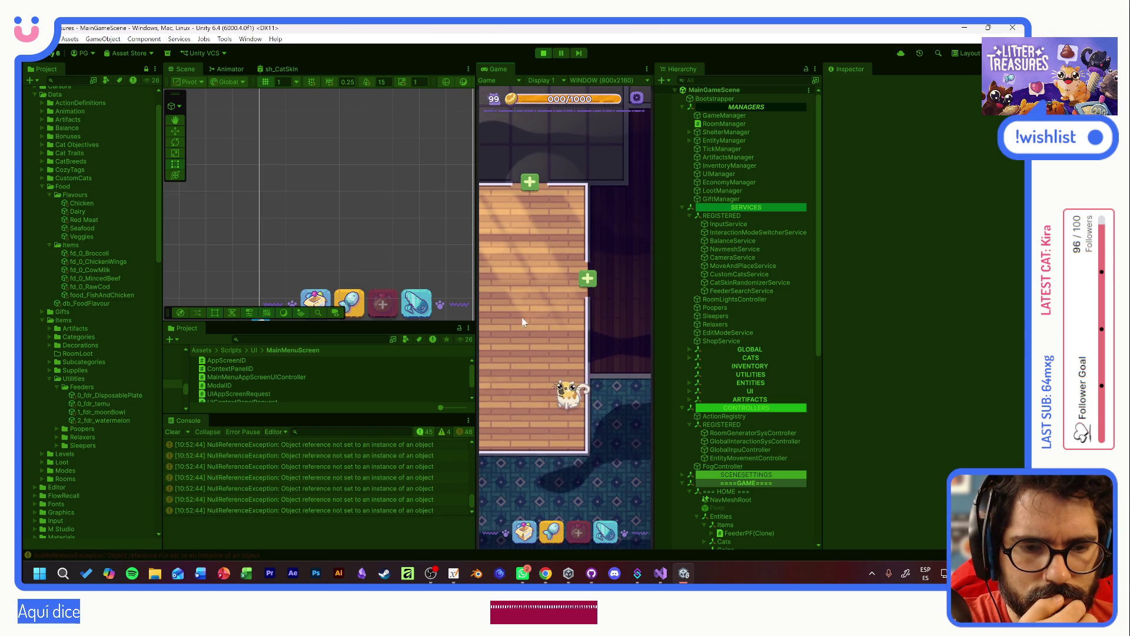
pyautogui.scroll(2, 588, 342)
pyautogui.click(560, 354)
pyautogui.moveTo(559, 353)
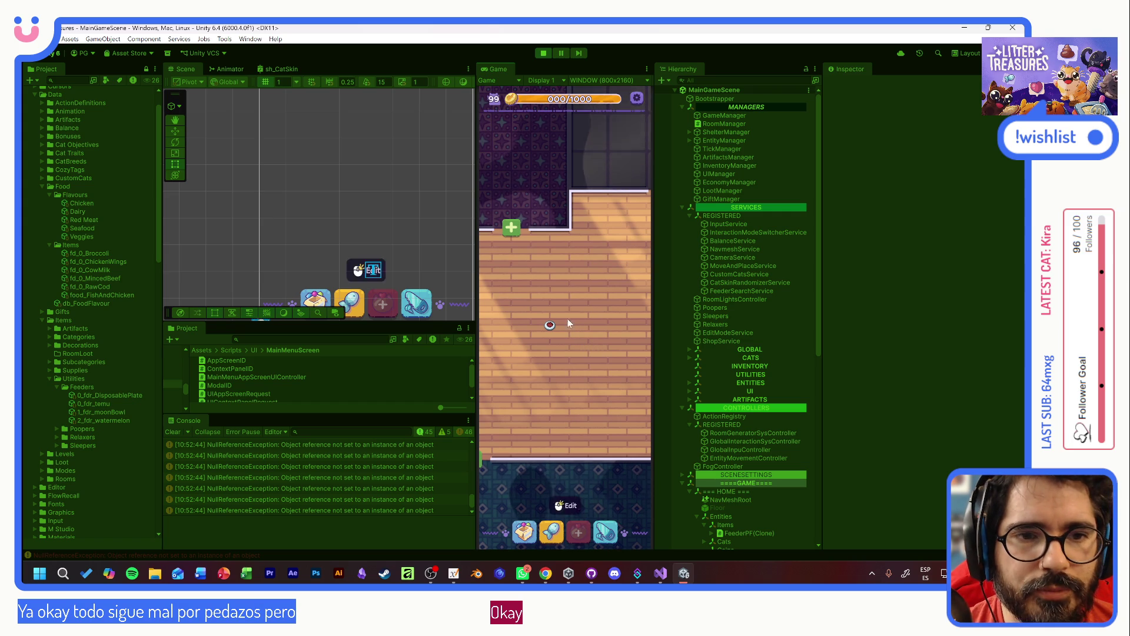
pyautogui.scroll(-3, 560, 289)
pyautogui.scroll(3, 513, 274)
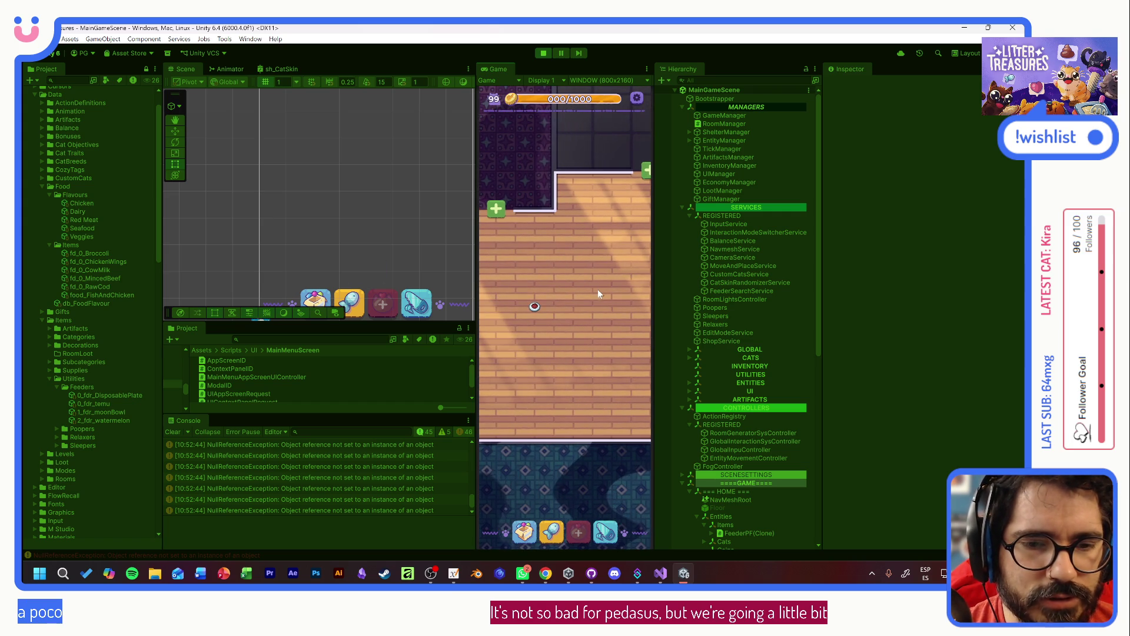
pyautogui.click(536, 316)
pyautogui.click(532, 318)
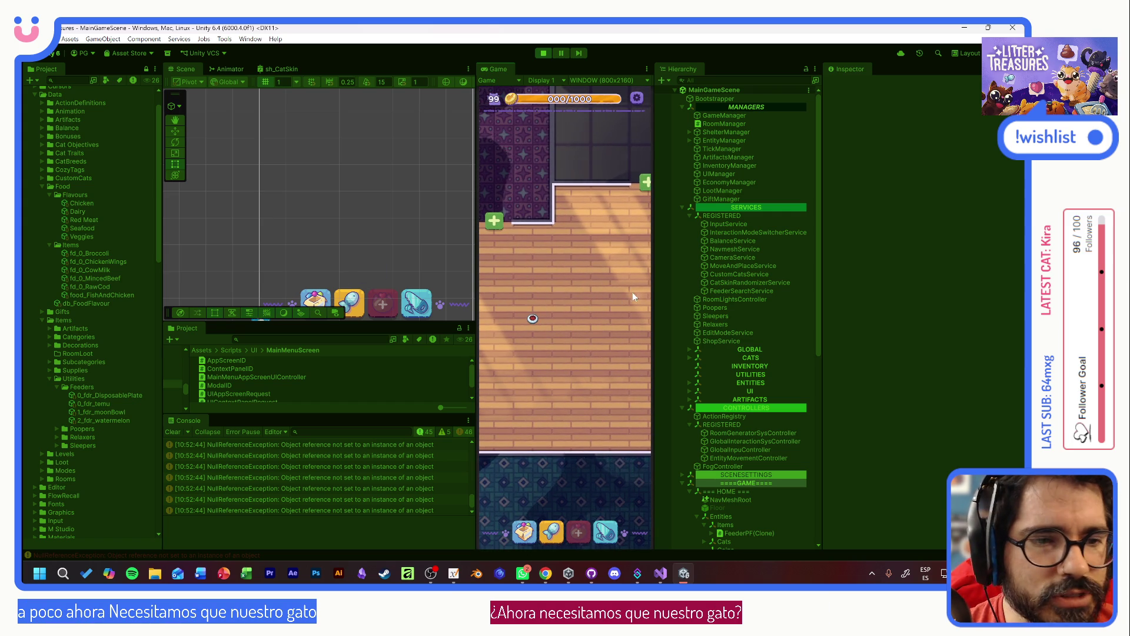
pyautogui.click(533, 318)
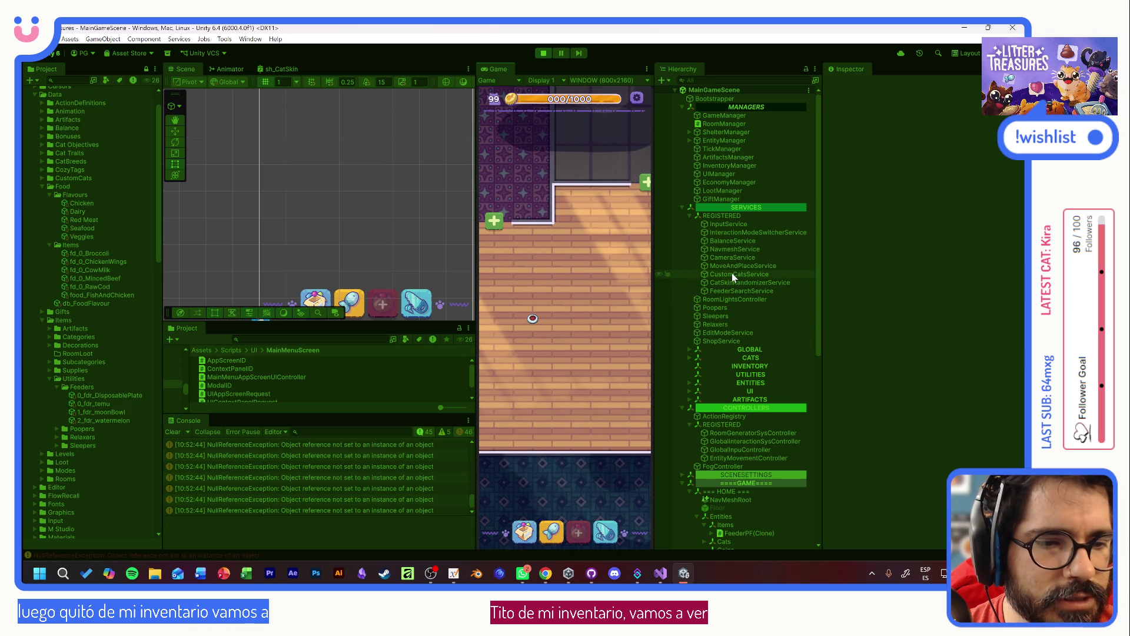
# - Inspect InventoryManager's food stack entries, including the Minced Beef items, then stop the game
pyautogui.click(718, 168)
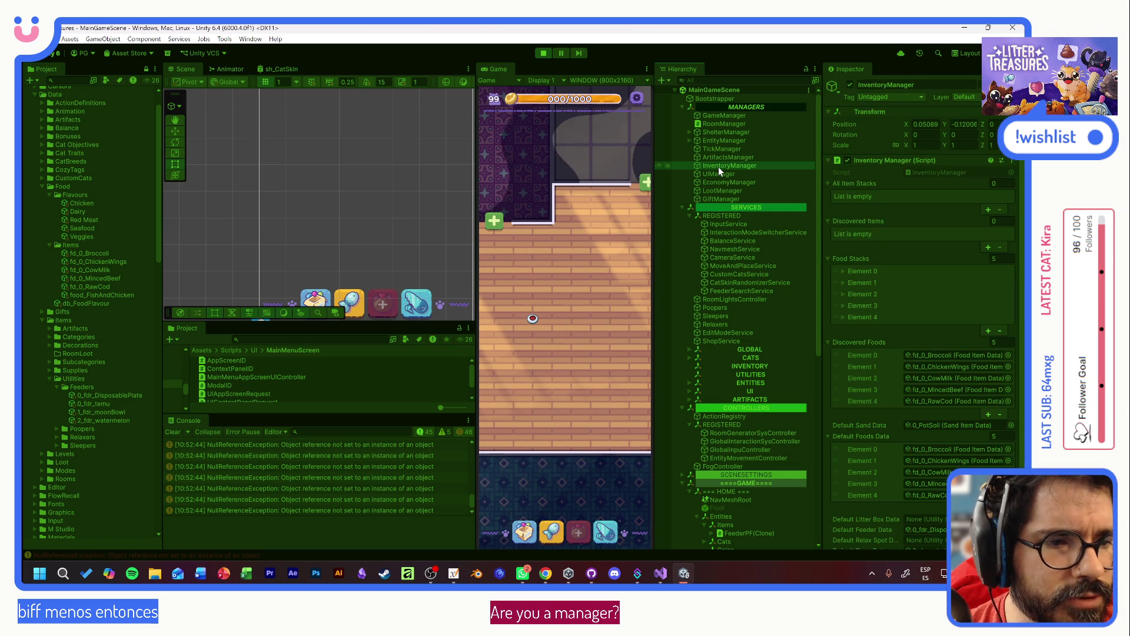
pyautogui.click(842, 271)
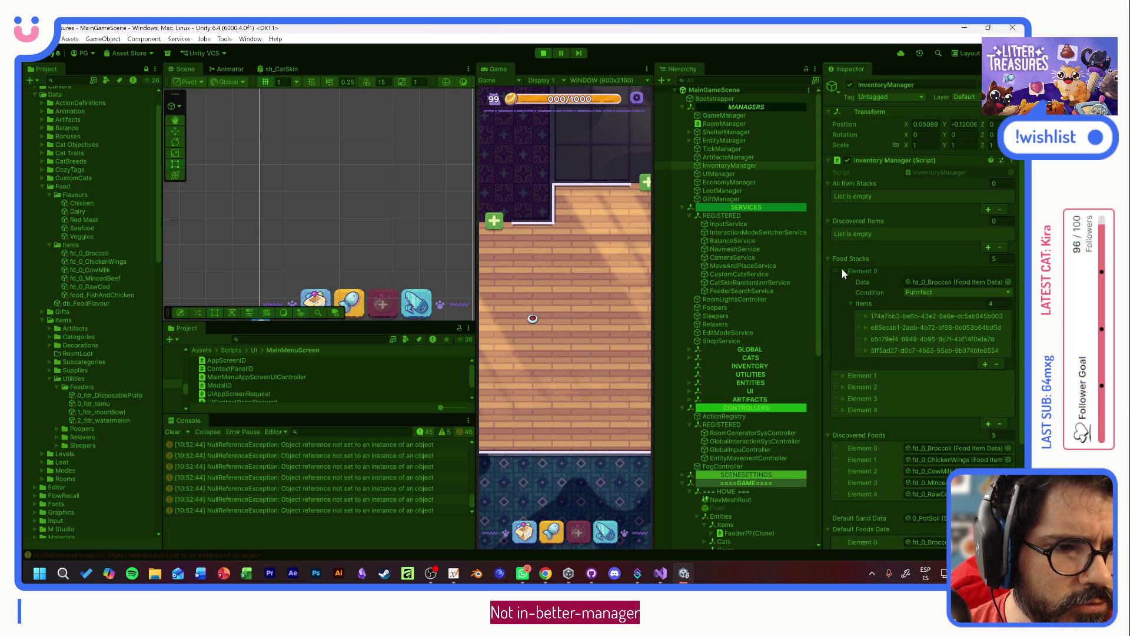
pyautogui.click(842, 271)
pyautogui.click(843, 283)
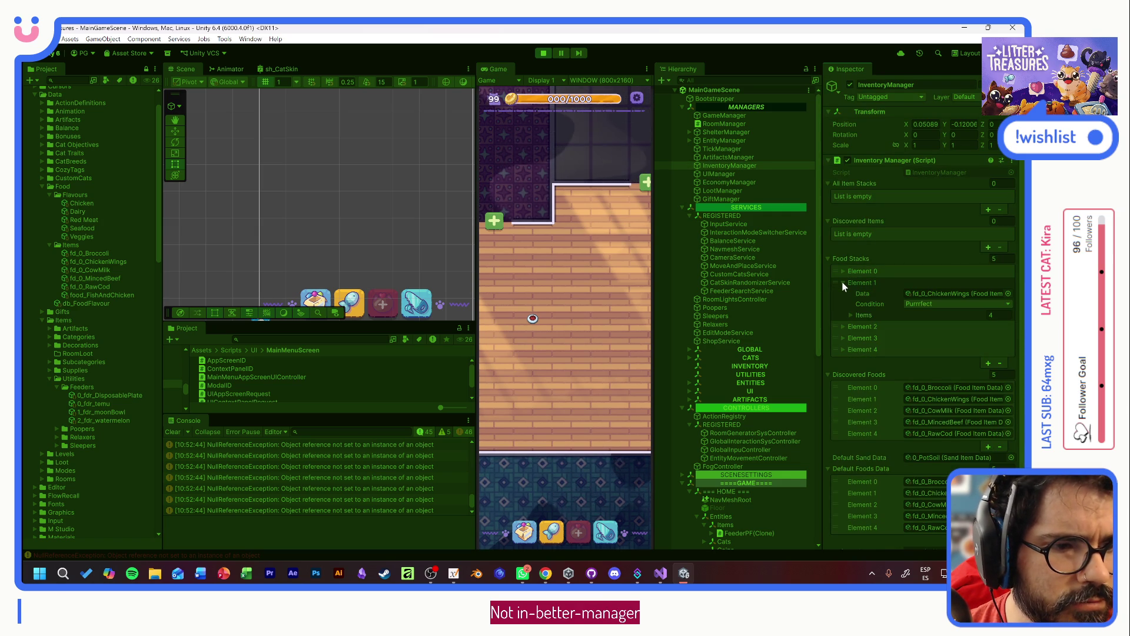
pyautogui.click(843, 284)
pyautogui.click(843, 293)
pyautogui.click(844, 293)
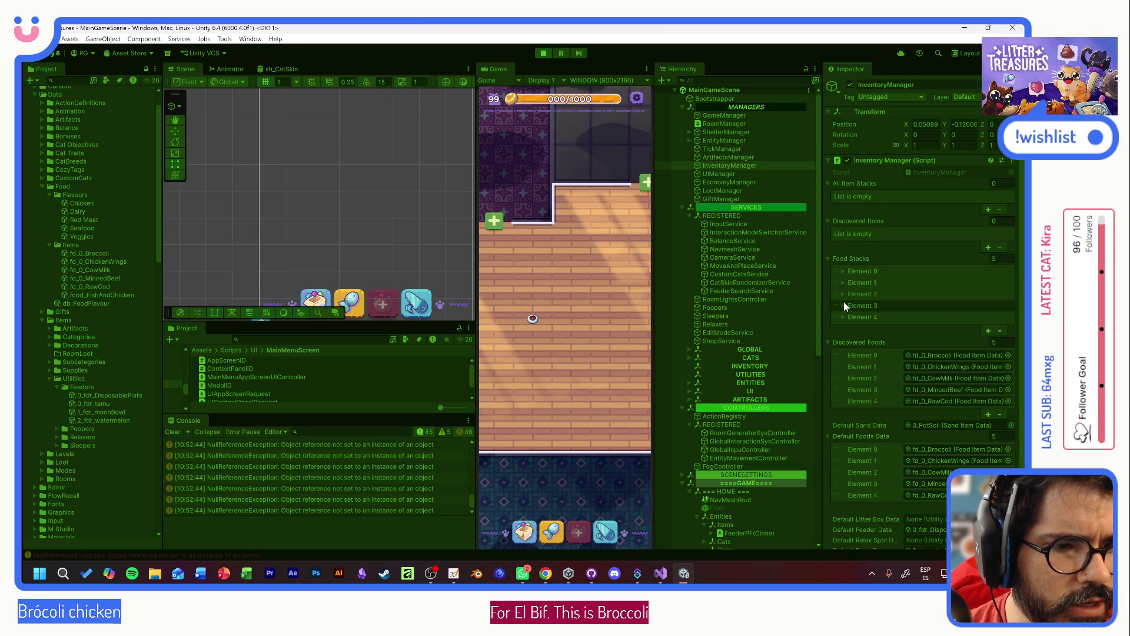
pyautogui.click(843, 306)
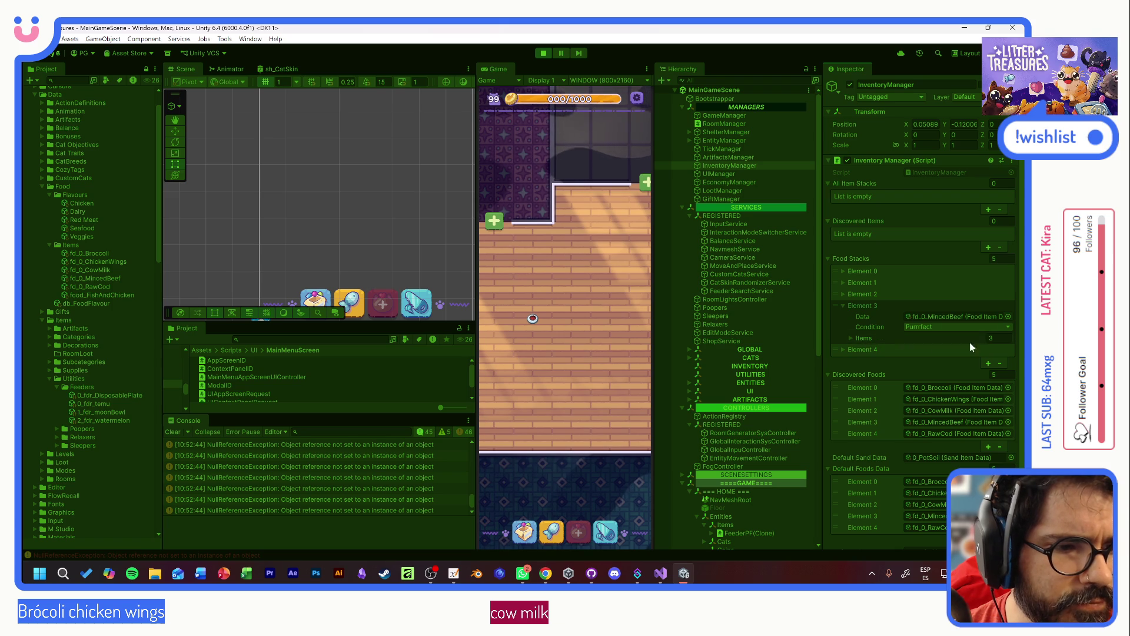
pyautogui.click(851, 338)
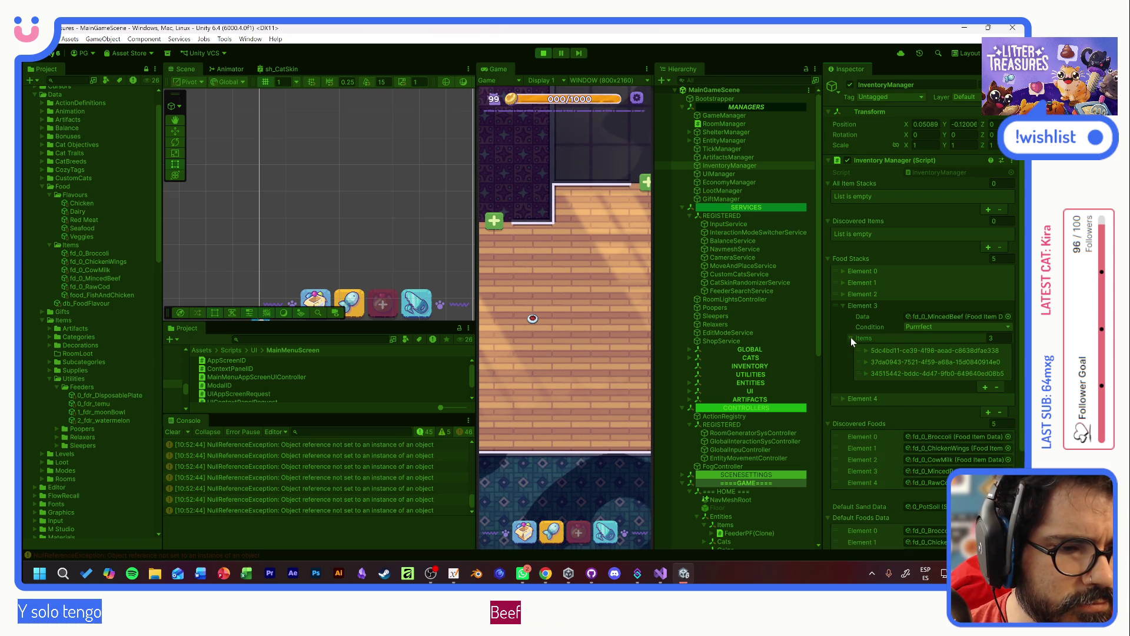
pyautogui.click(852, 338)
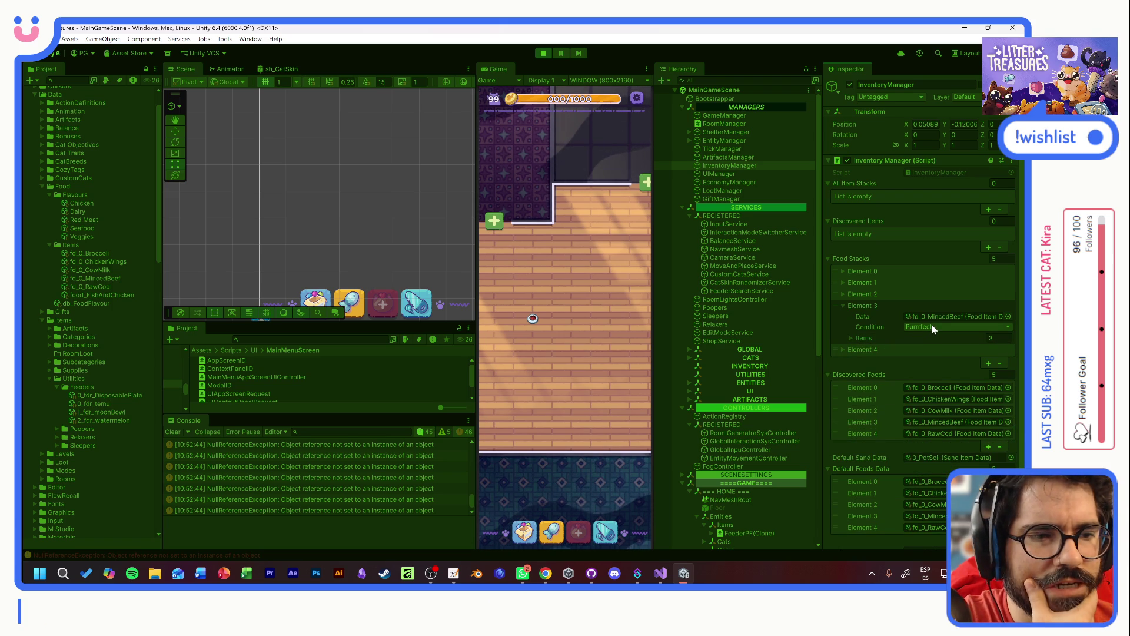
pyautogui.click(843, 306)
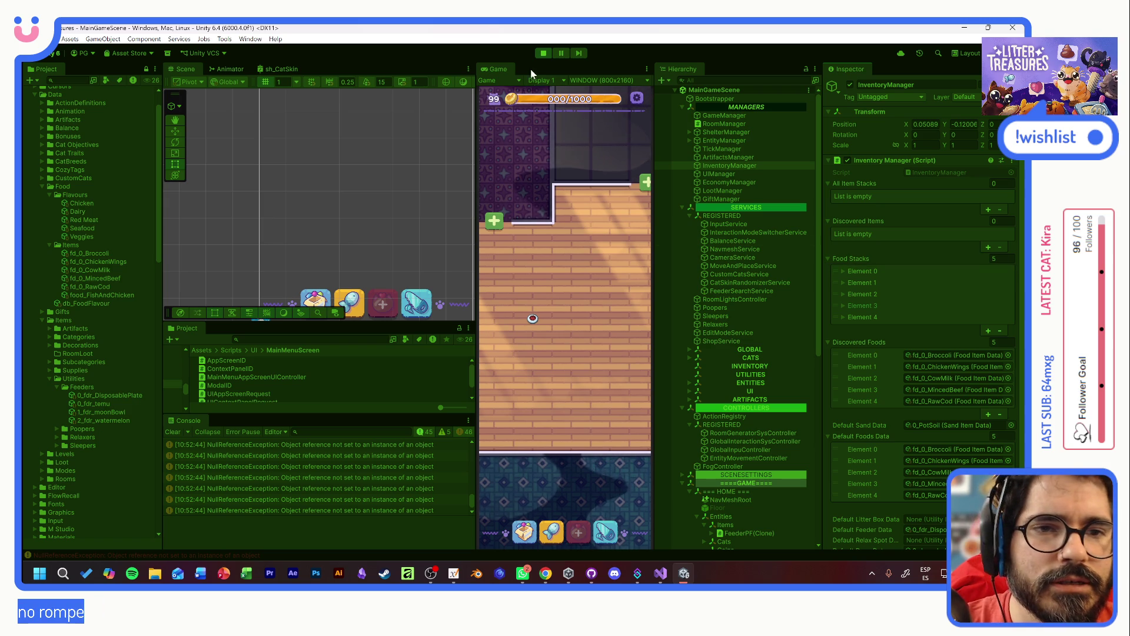
pyautogui.click(543, 53)
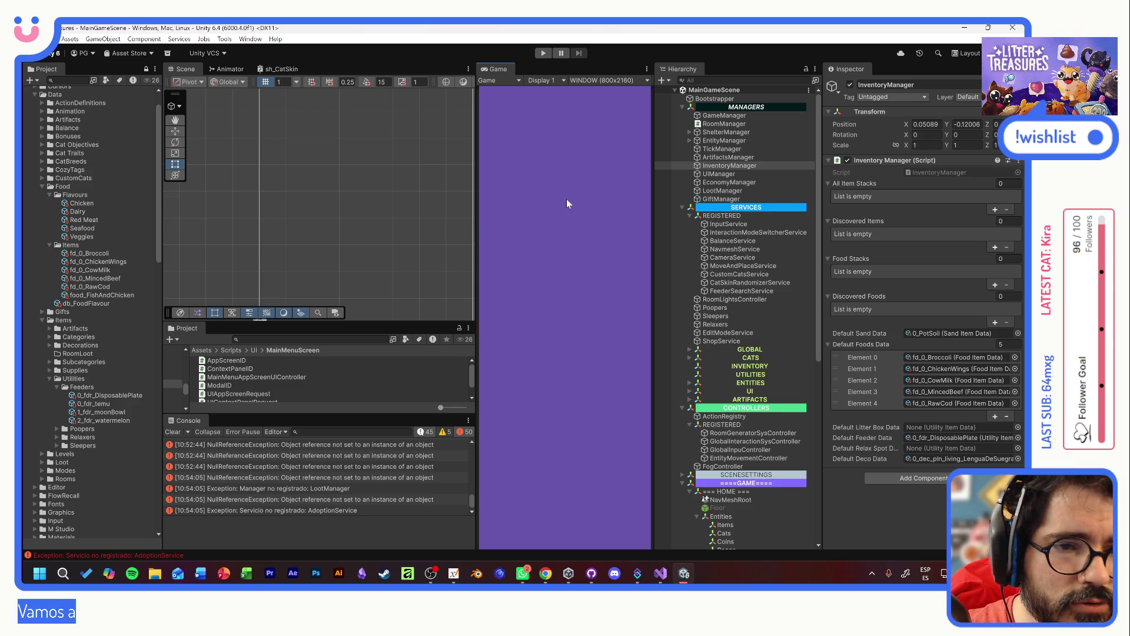
# - Search 'feederp', open the FeederPF prefab, and tick its Highlight Visual Component checkbox
pyautogui.click(312, 340)
pyautogui.write('f')
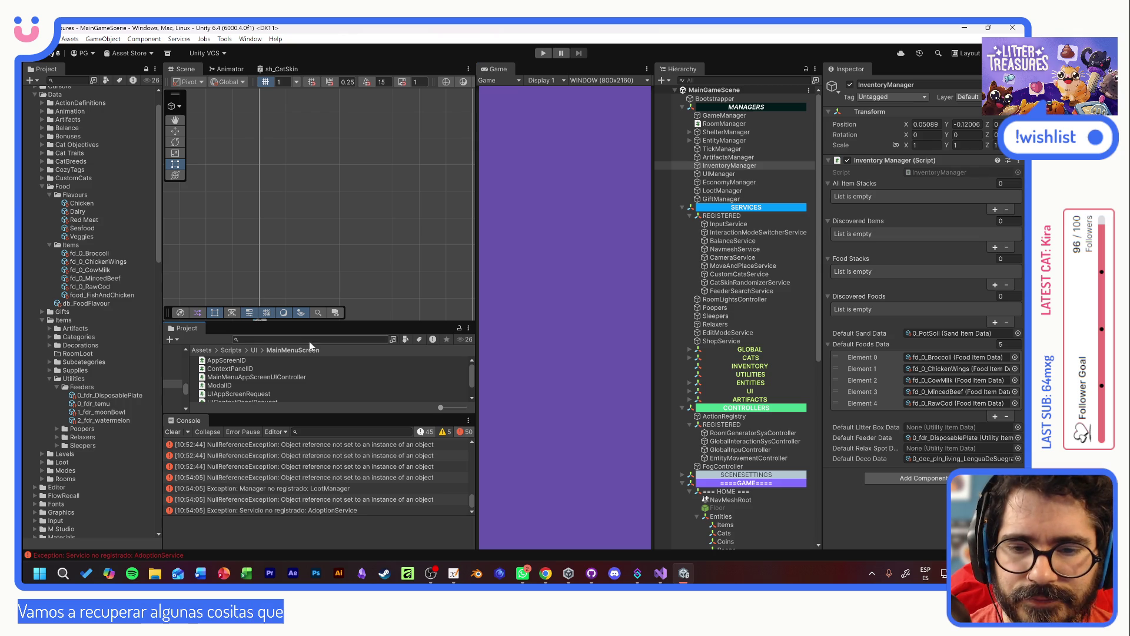
pyautogui.write('eederp')
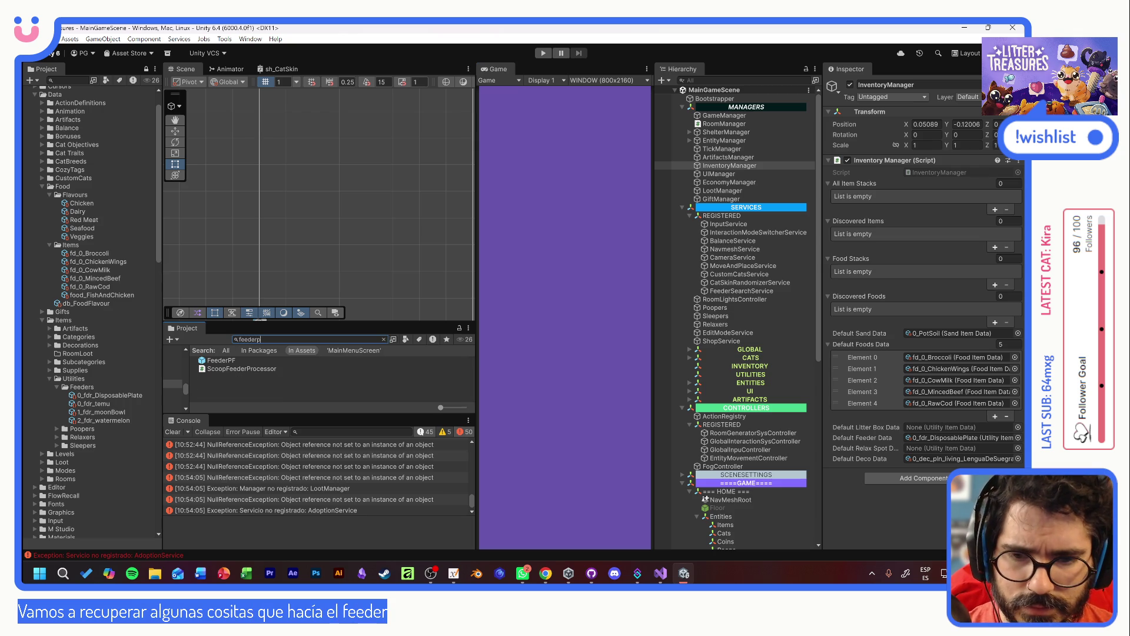
pyautogui.doubleClick(215, 360)
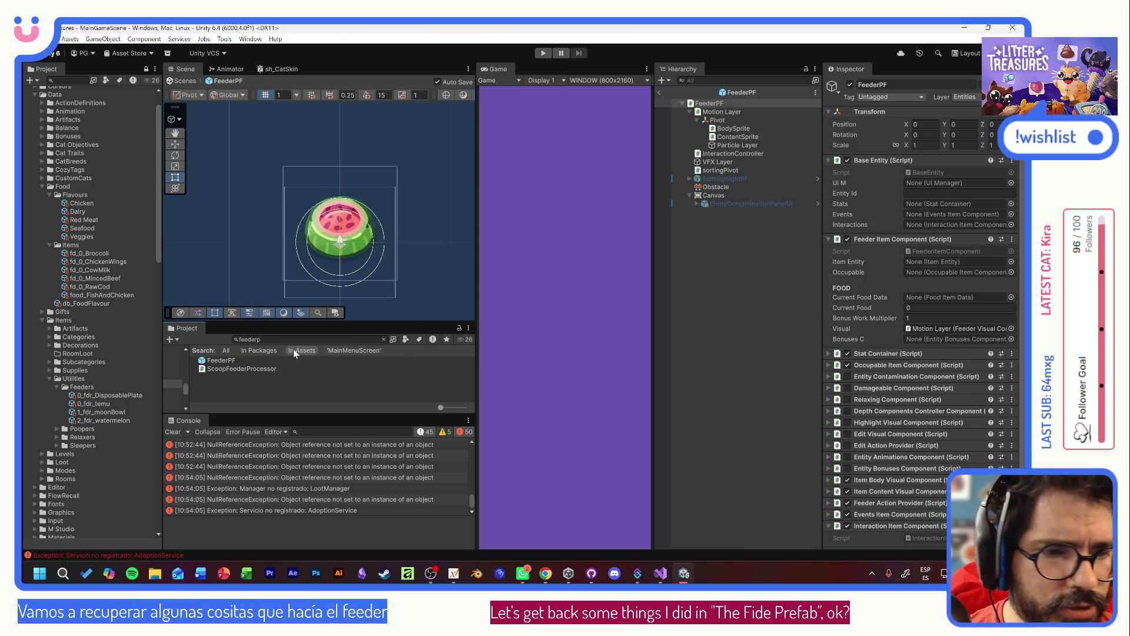
pyautogui.click(899, 424)
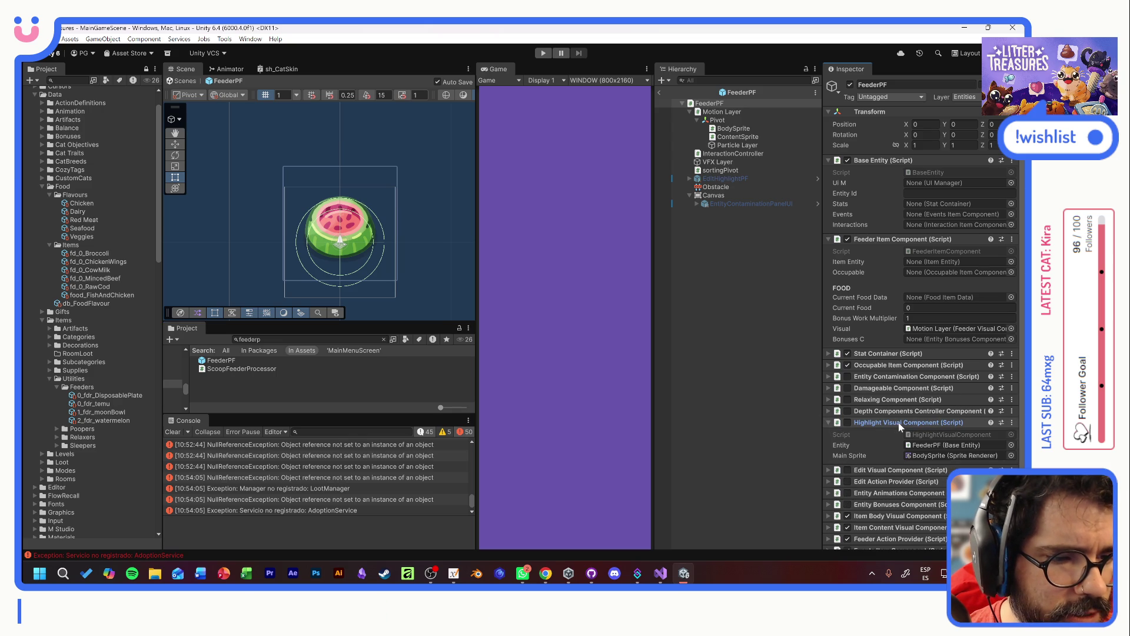
pyautogui.click(847, 423)
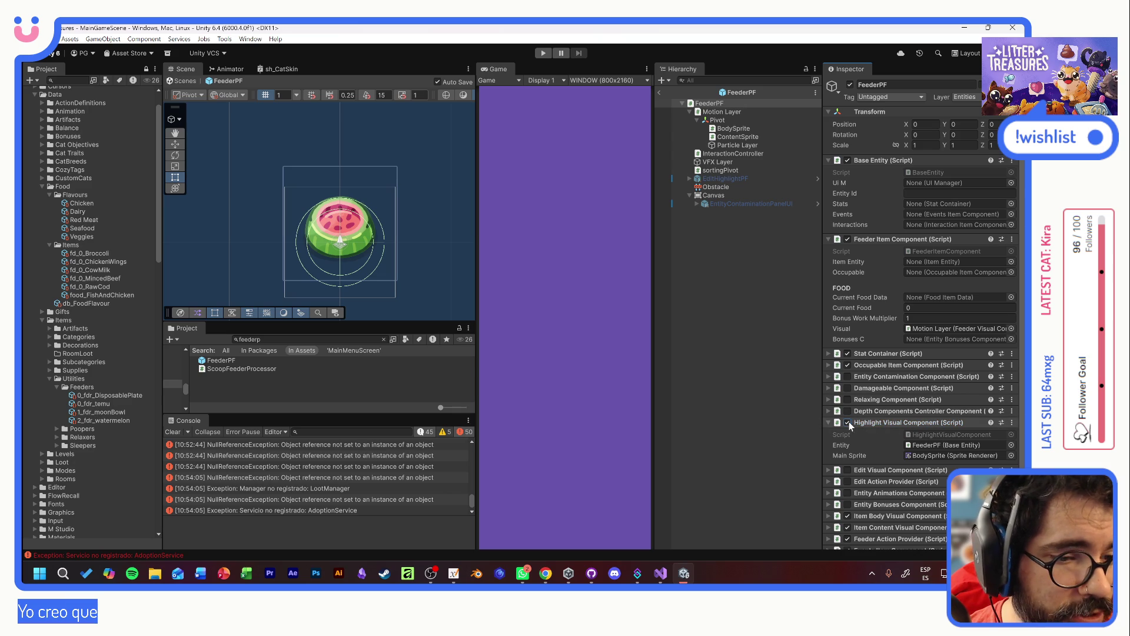
# - In HighlightVisualComponent.cs, delete the extra blank lines before OnEntityDespawned and save the script
pyautogui.doubleClick(922, 436)
pyautogui.click(339, 325)
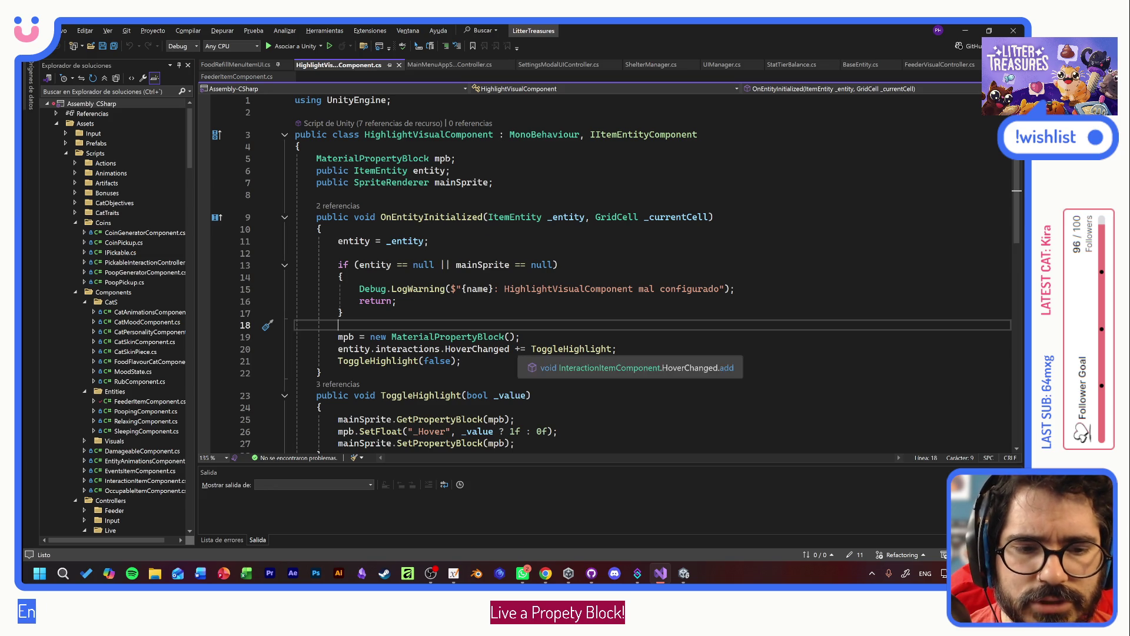
pyautogui.scroll(-3, 616, 271)
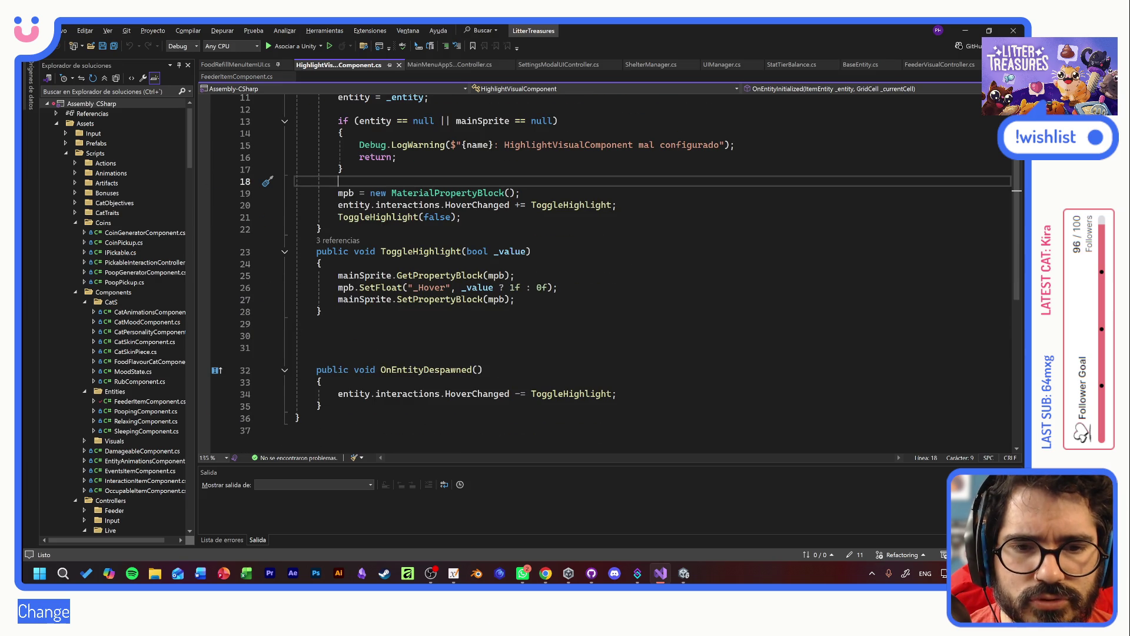
pyautogui.scroll(4, 615, 271)
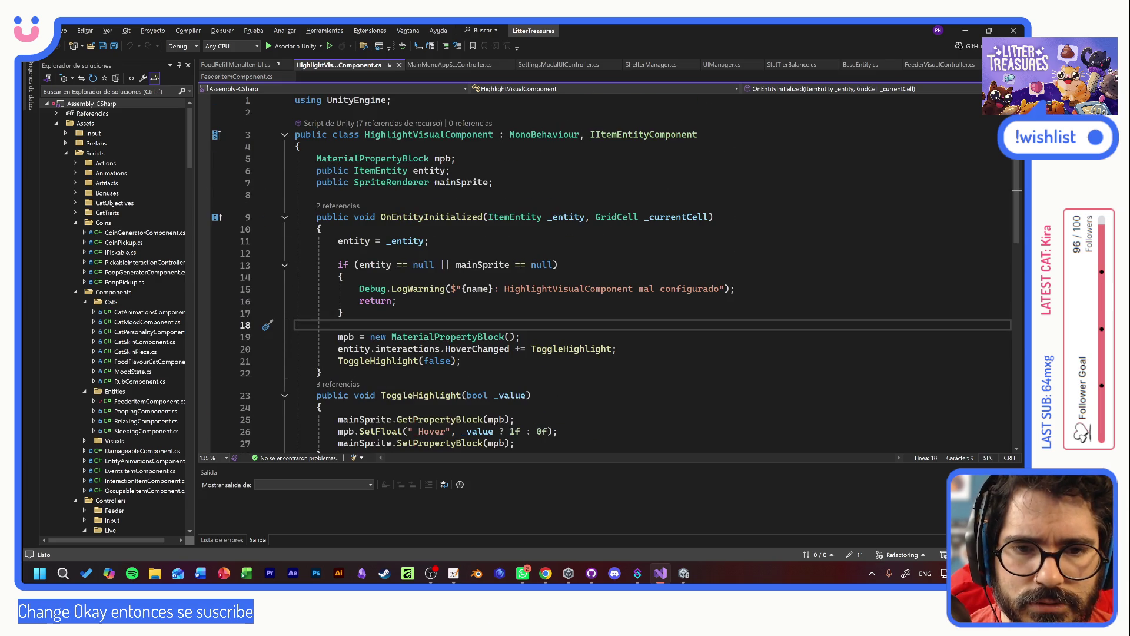
pyautogui.scroll(-4, 615, 271)
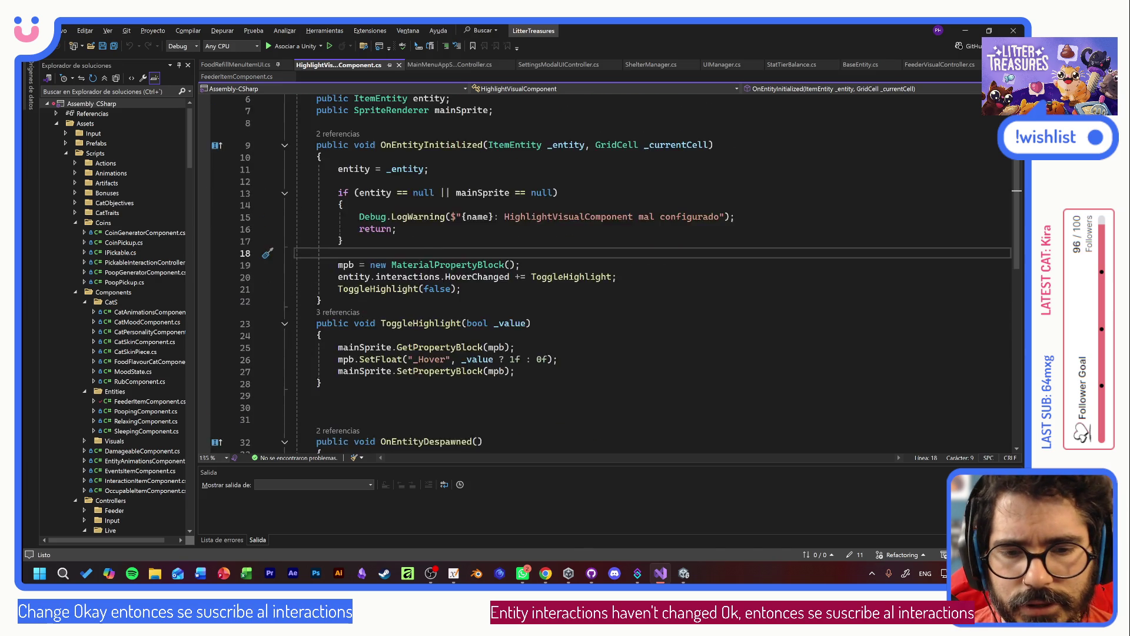
pyautogui.click(317, 287)
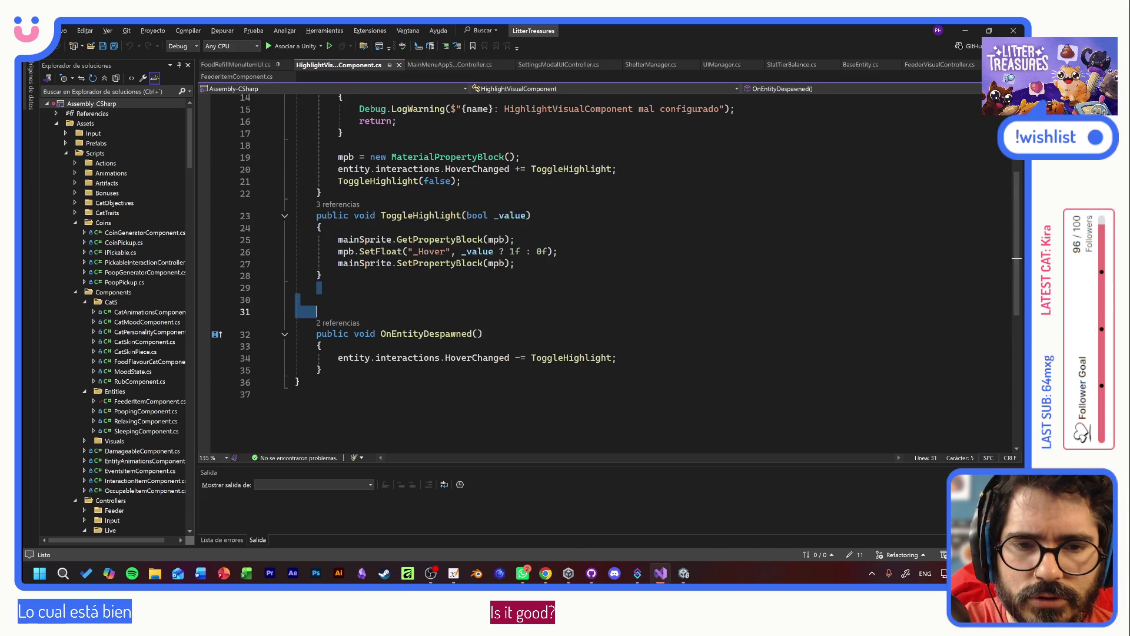
pyautogui.press('Delete')
pyautogui.press('Delete')
pyautogui.click(306, 371)
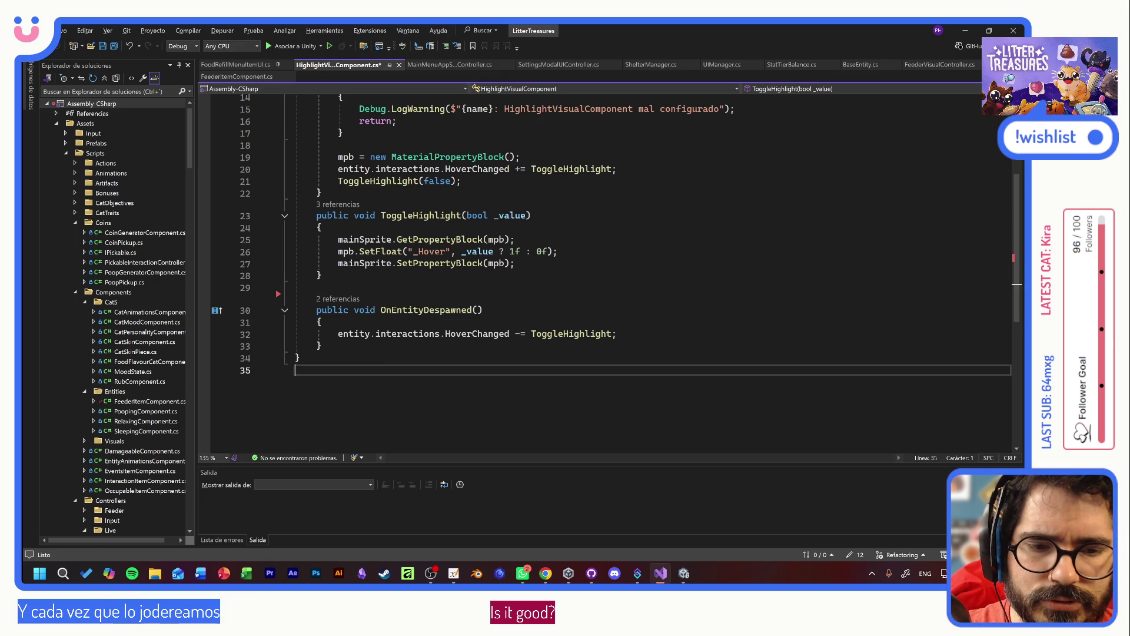
pyautogui.hotkey('ctrl', 's')
pyautogui.scroll(4, 556, 165)
pyautogui.hotkey('alt', 'Tab')
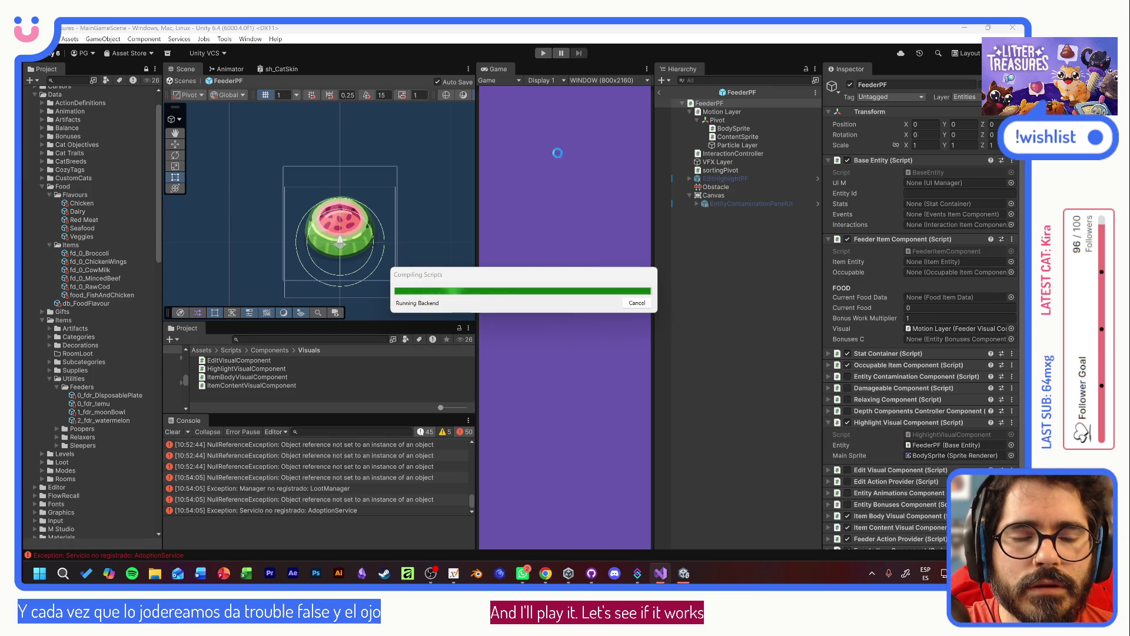
# - Play a new game adopting Tostada, then open the first NullReferenceException's source line in Visual Studio
pyautogui.click(543, 54)
pyautogui.click(540, 328)
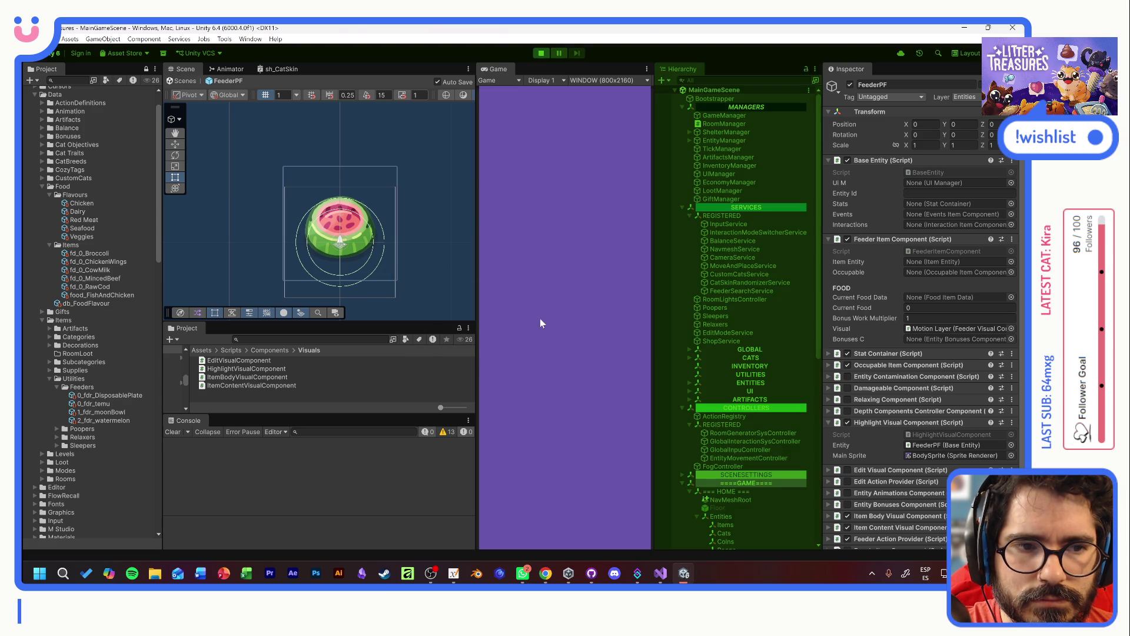
pyautogui.click(539, 319)
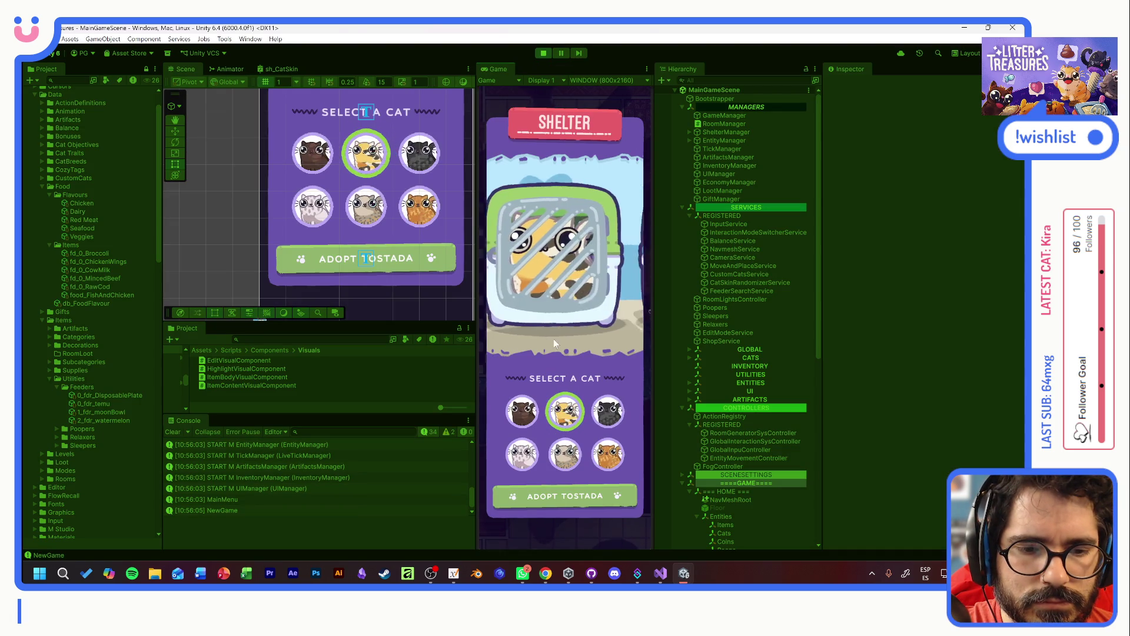
pyautogui.click(565, 494)
pyautogui.click(561, 338)
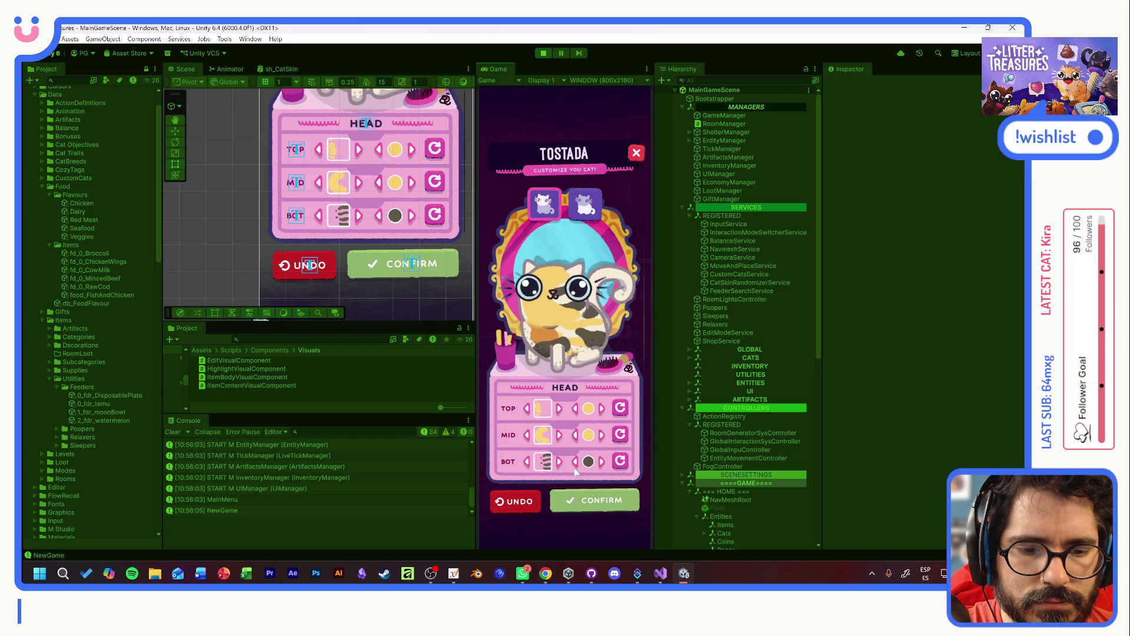
pyautogui.click(575, 498)
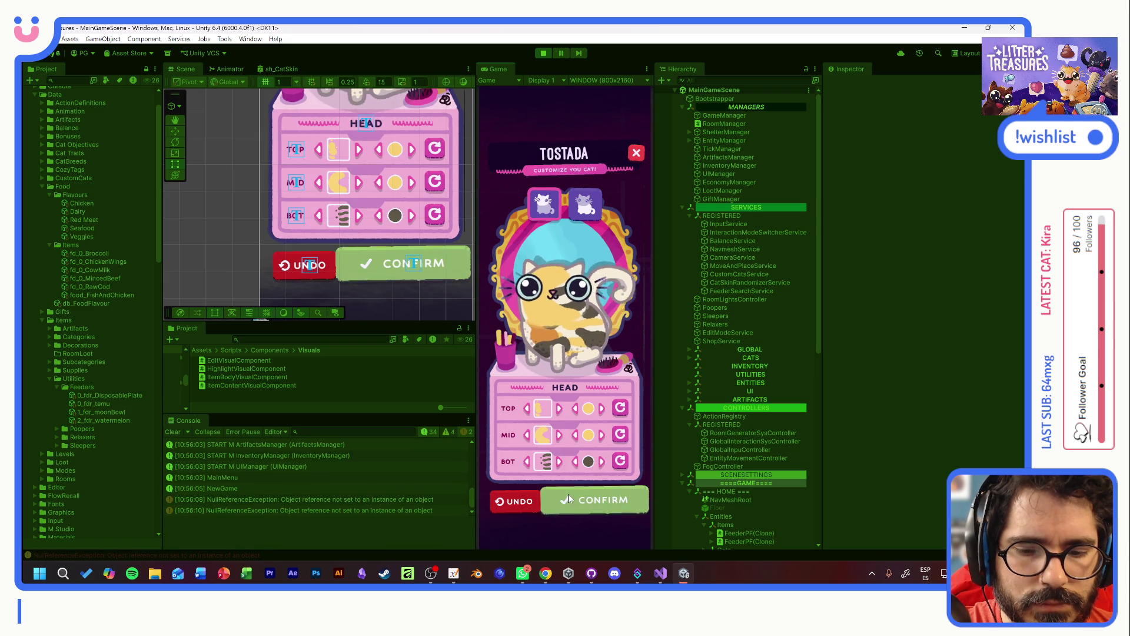
pyautogui.click(360, 500)
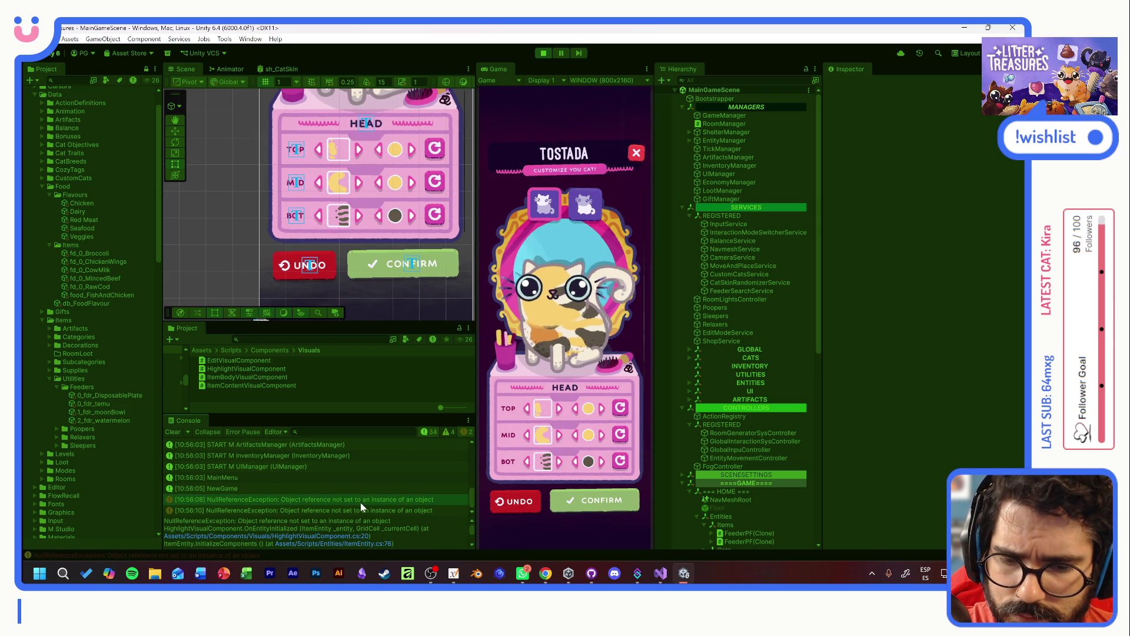
pyautogui.doubleClick(358, 500)
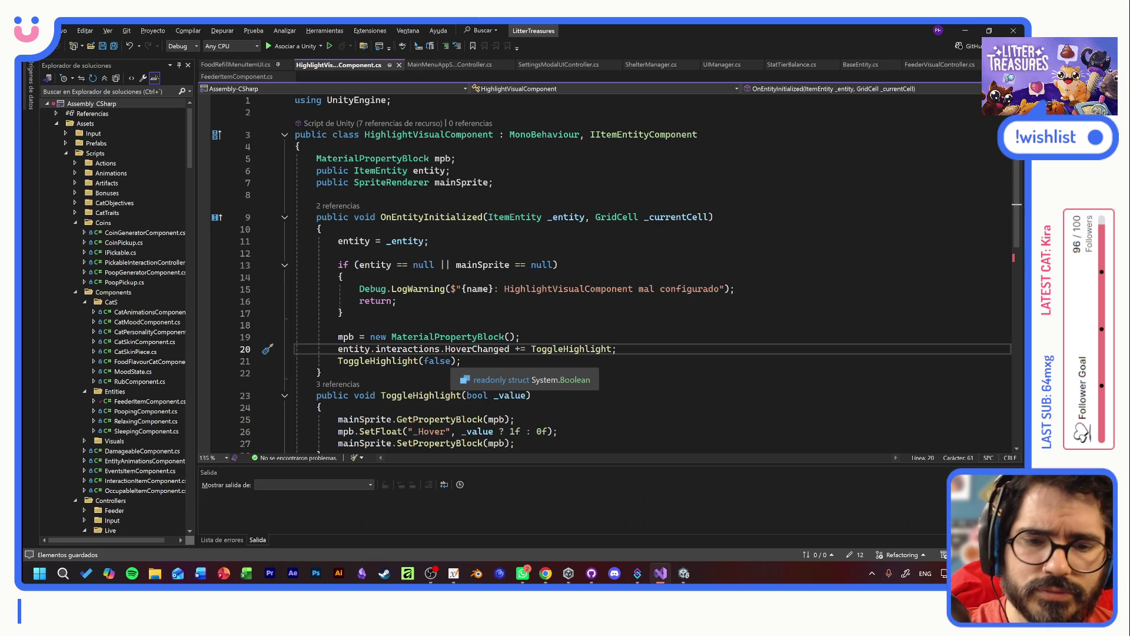
# - Stop the game and open the FeederPF prefab found by searching 'feederp' in Project
pyautogui.hotkey('alt', 'Tab')
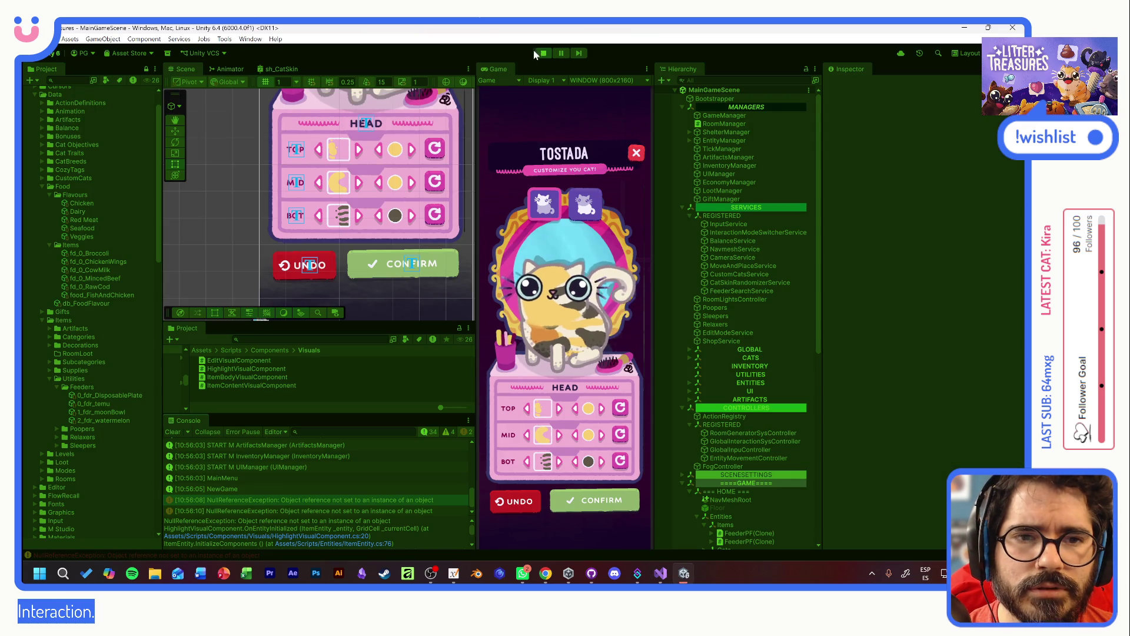
pyautogui.click(544, 53)
pyautogui.click(298, 341)
pyautogui.write('feederp')
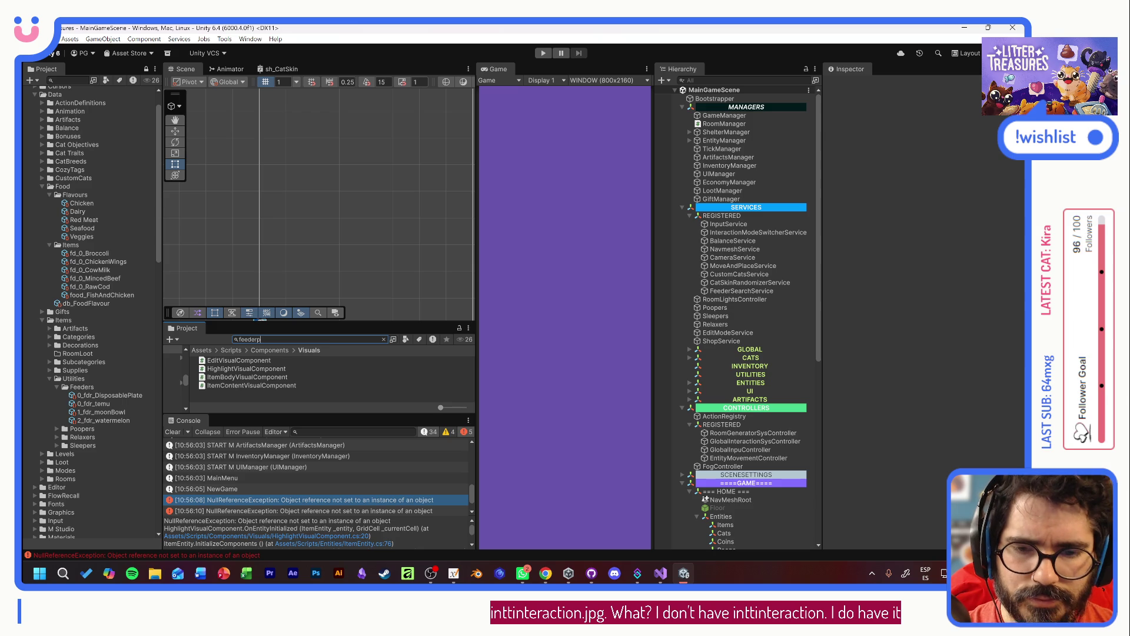
pyautogui.doubleClick(227, 360)
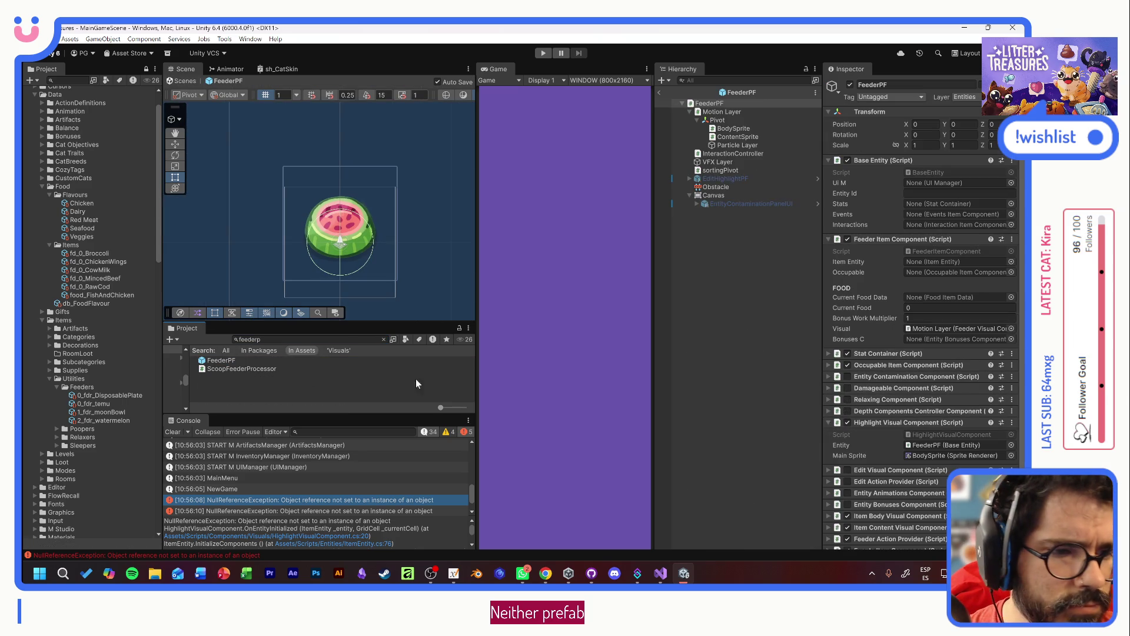
# - Move FeederPF's Highlight Visual Component below the Interaction Item Component, then replay the game
pyautogui.scroll(-3, 892, 409)
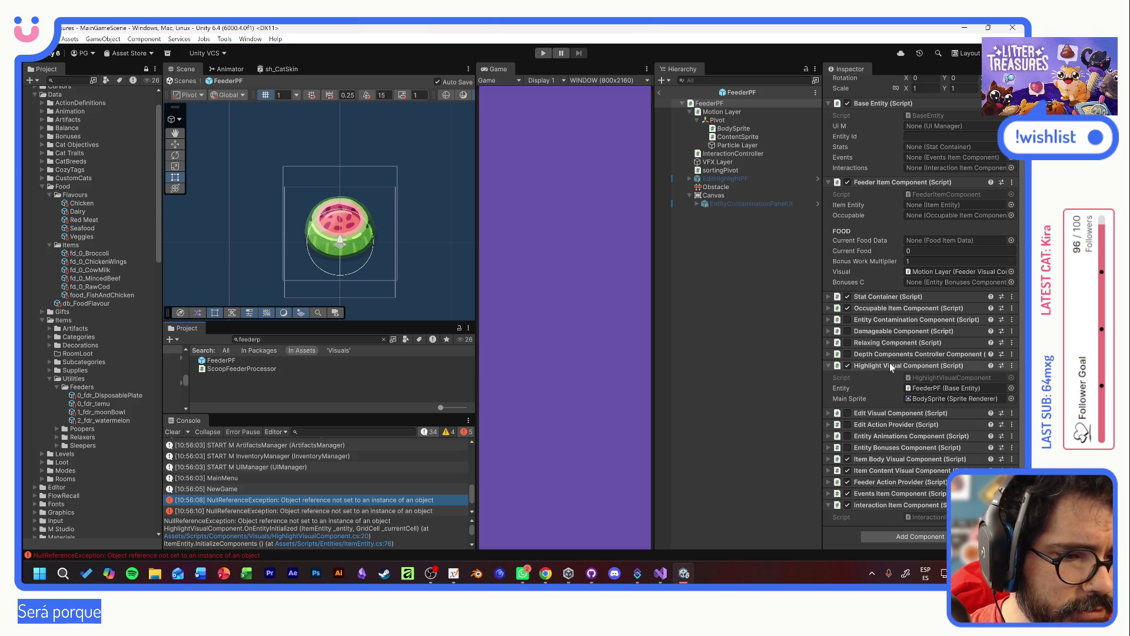
pyautogui.moveTo(883, 364); pyautogui.dragTo(881, 524)
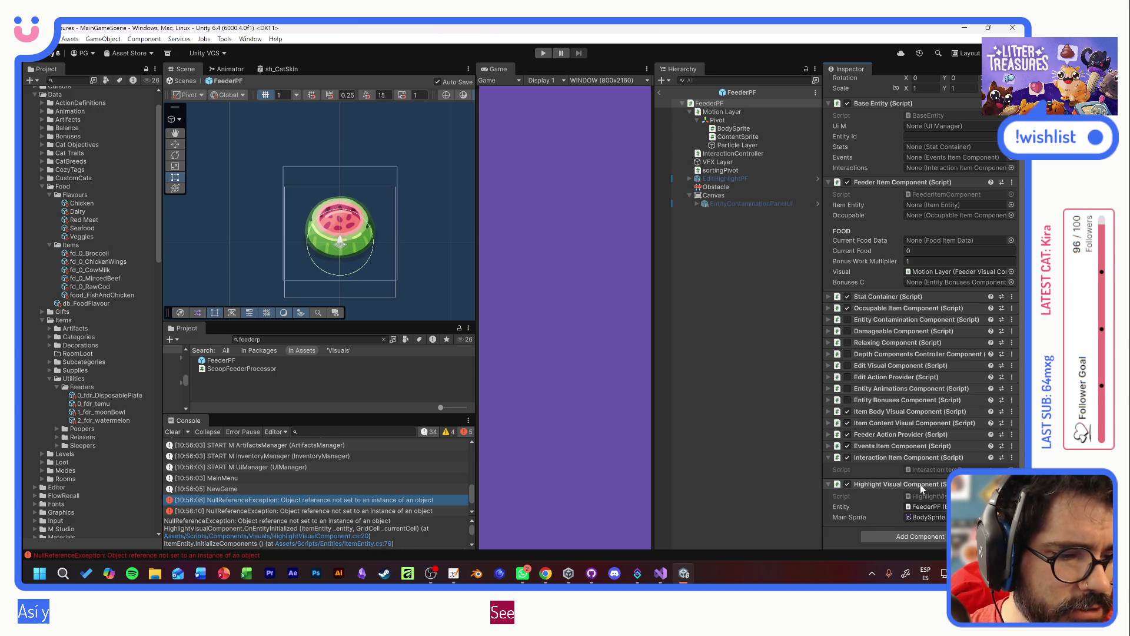
pyautogui.hotkey('ctrl', 'p')
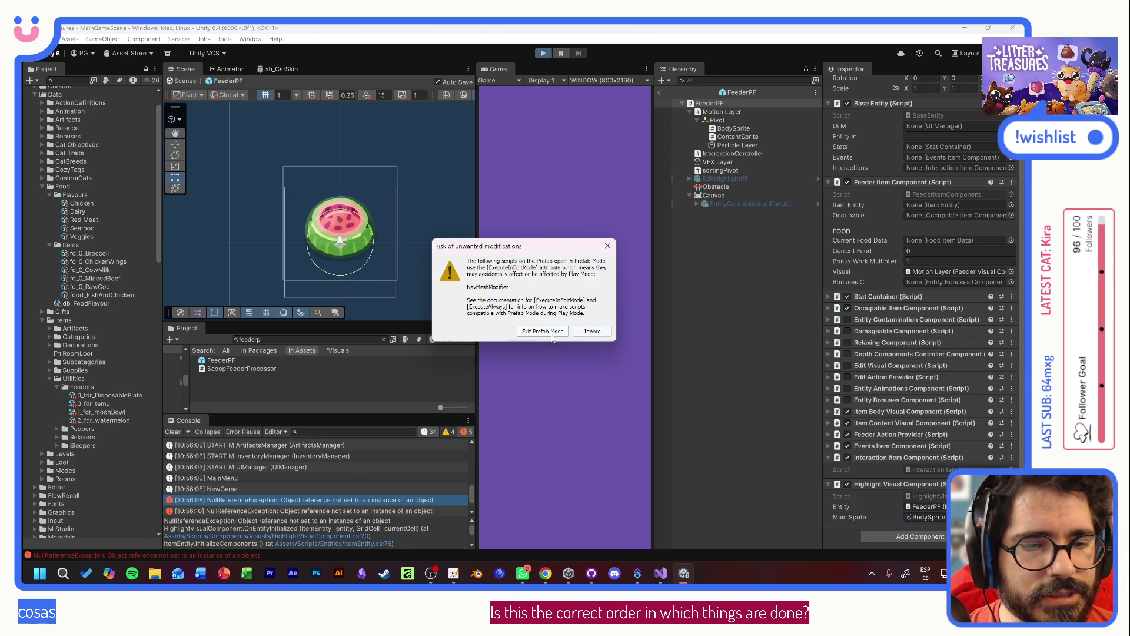
# - Replay a new game as Tostada and open the null error's line 20 in Visual Studio
pyautogui.click(554, 332)
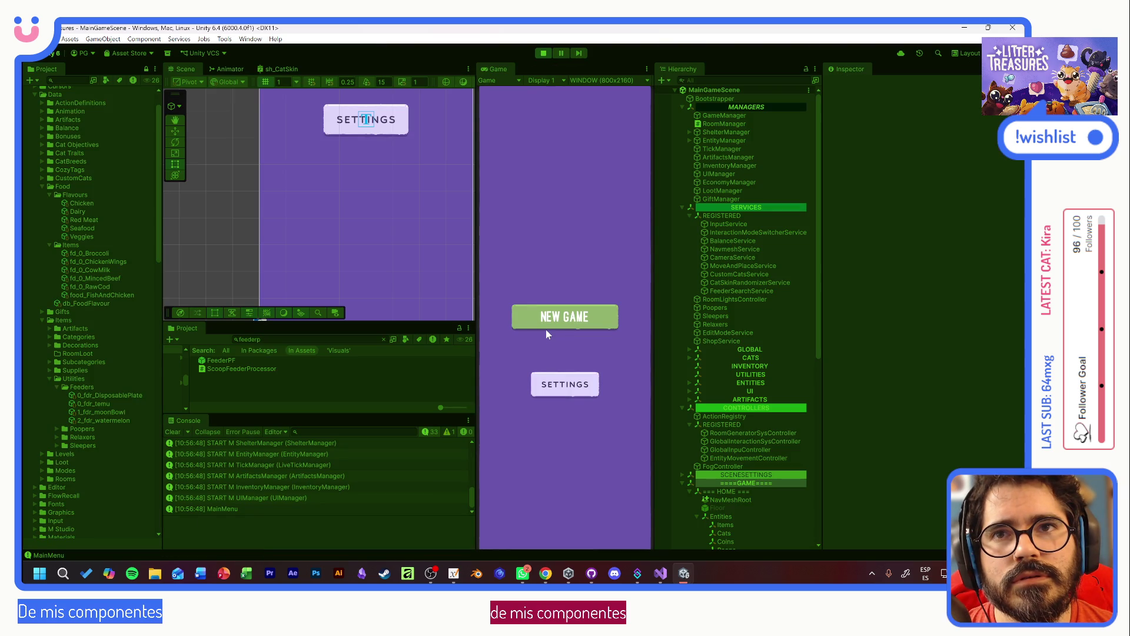
pyautogui.click(546, 325)
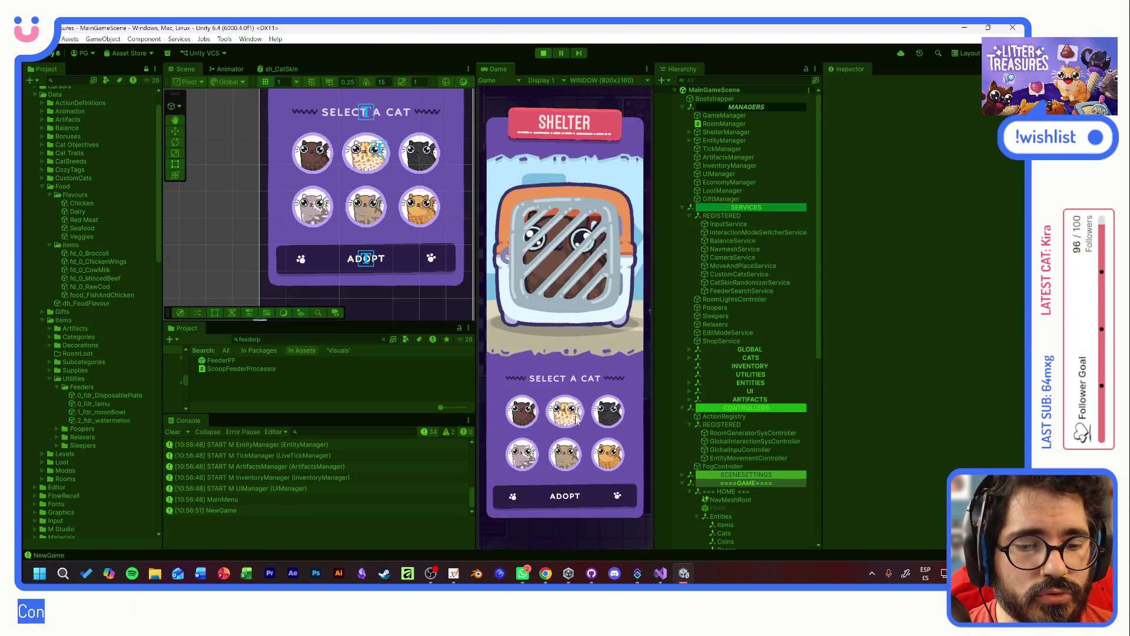
pyautogui.click(583, 496)
pyautogui.click(562, 338)
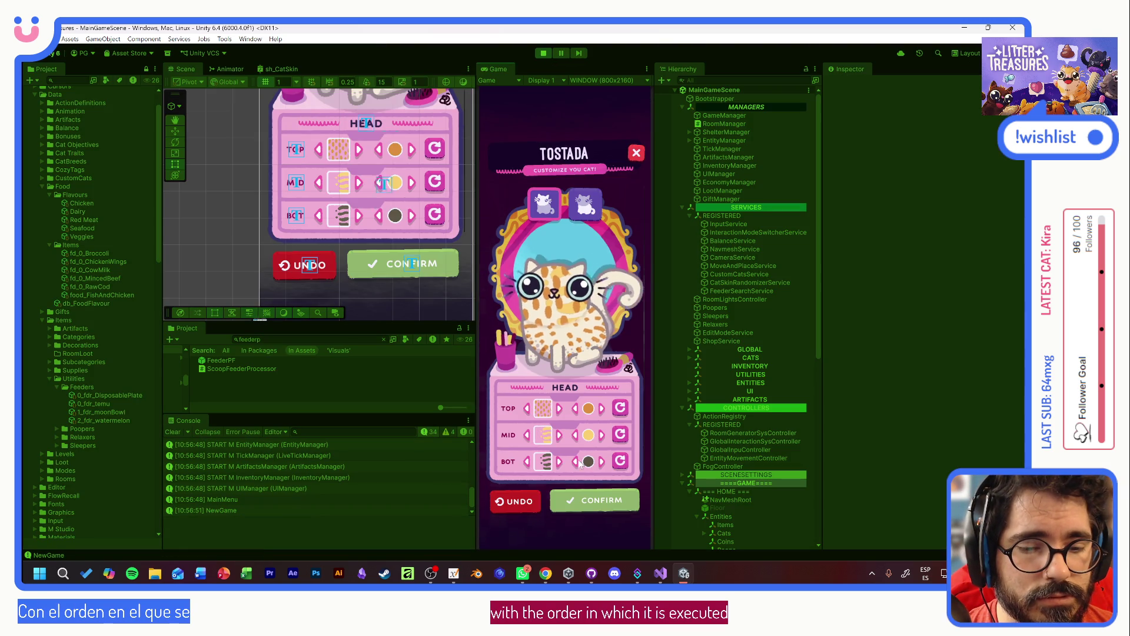
pyautogui.doubleClick(420, 511)
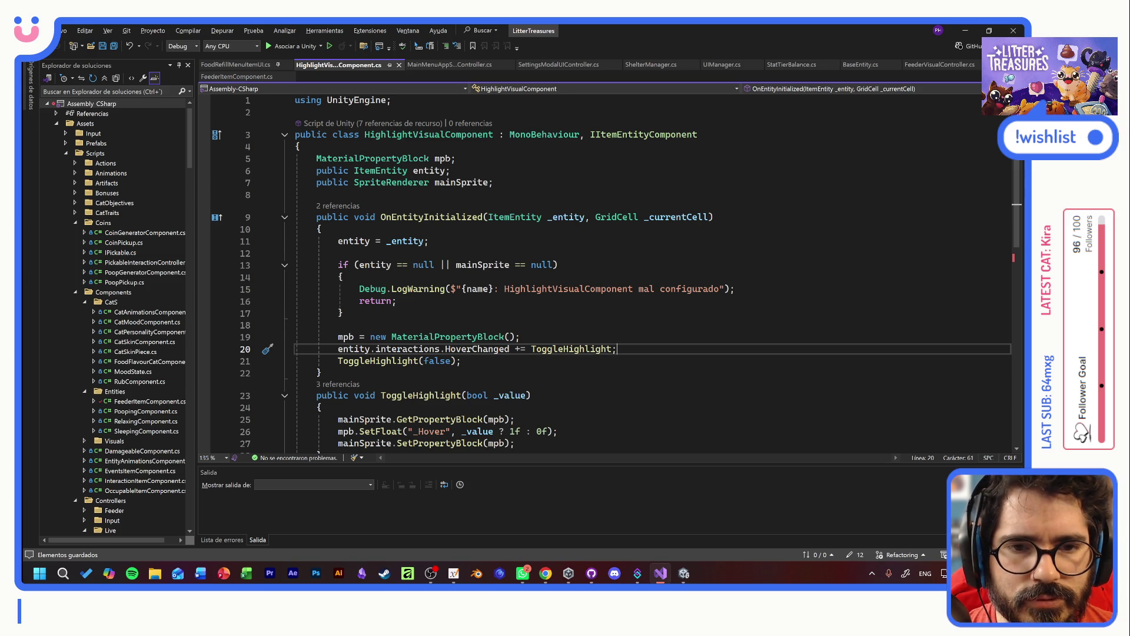
# - Check the ItemEntity class definition, then stop the game in Unity and reopen FeederPF
pyautogui.moveTo(416, 183)
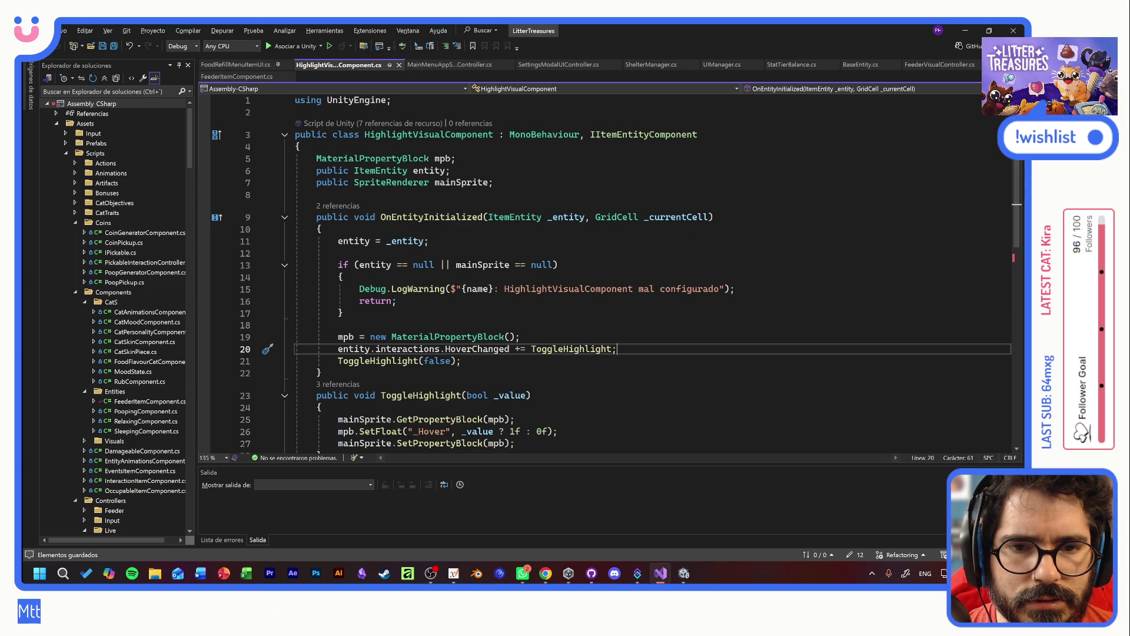
pyautogui.keyDown('ctrl'); pyautogui.click(380, 171); pyautogui.keyUp('ctrl')
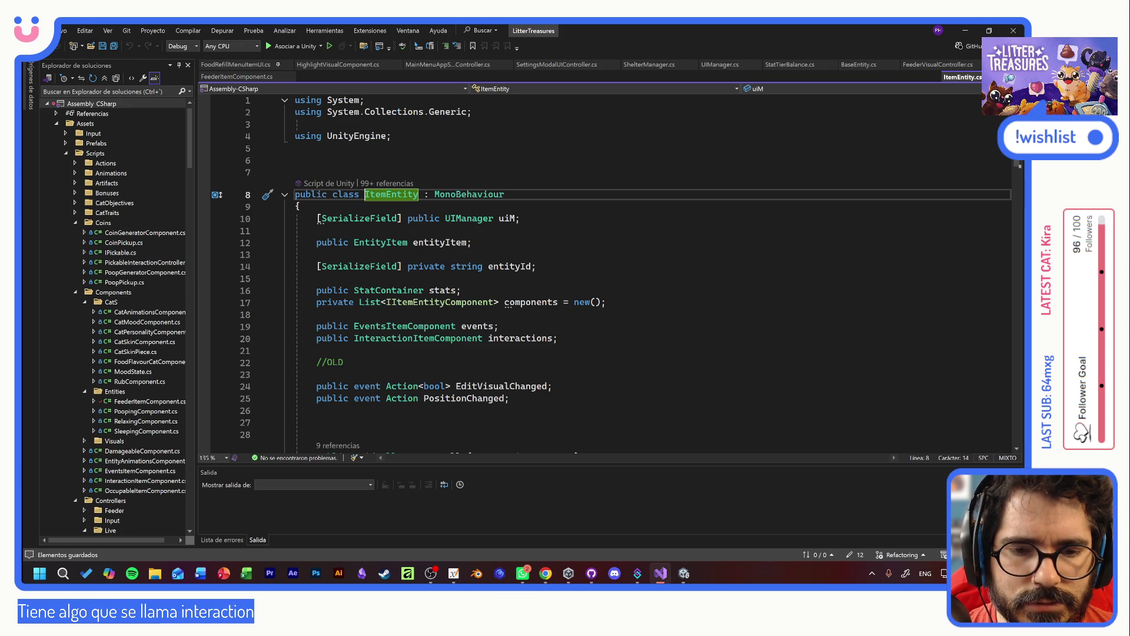
pyautogui.hotkey('alt', 'Tab')
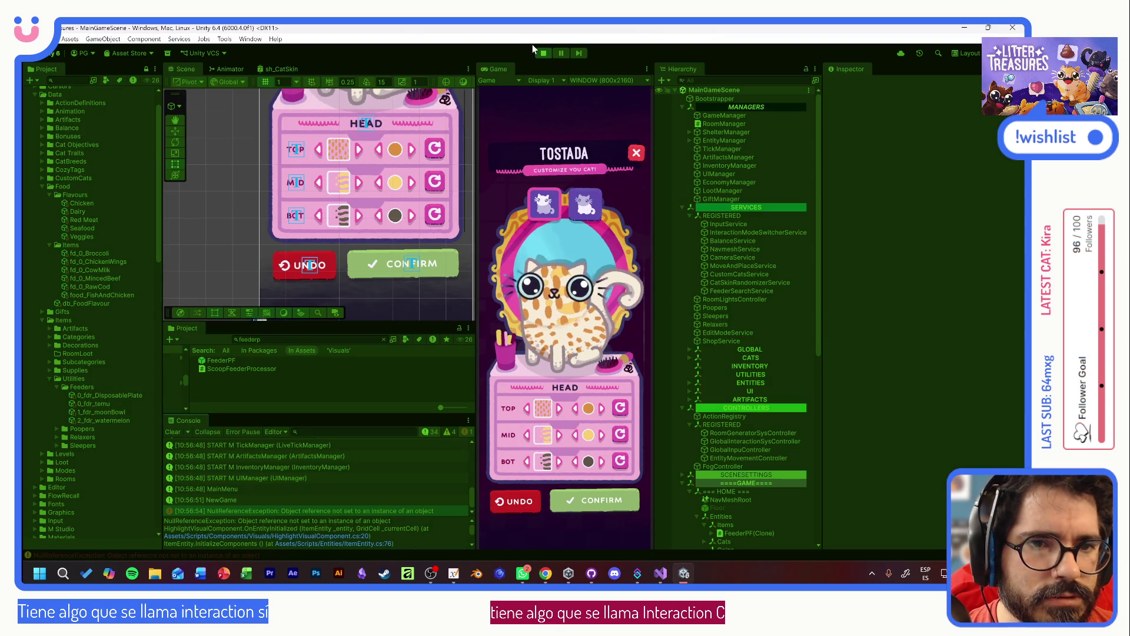
pyautogui.click(543, 53)
pyautogui.doubleClick(220, 359)
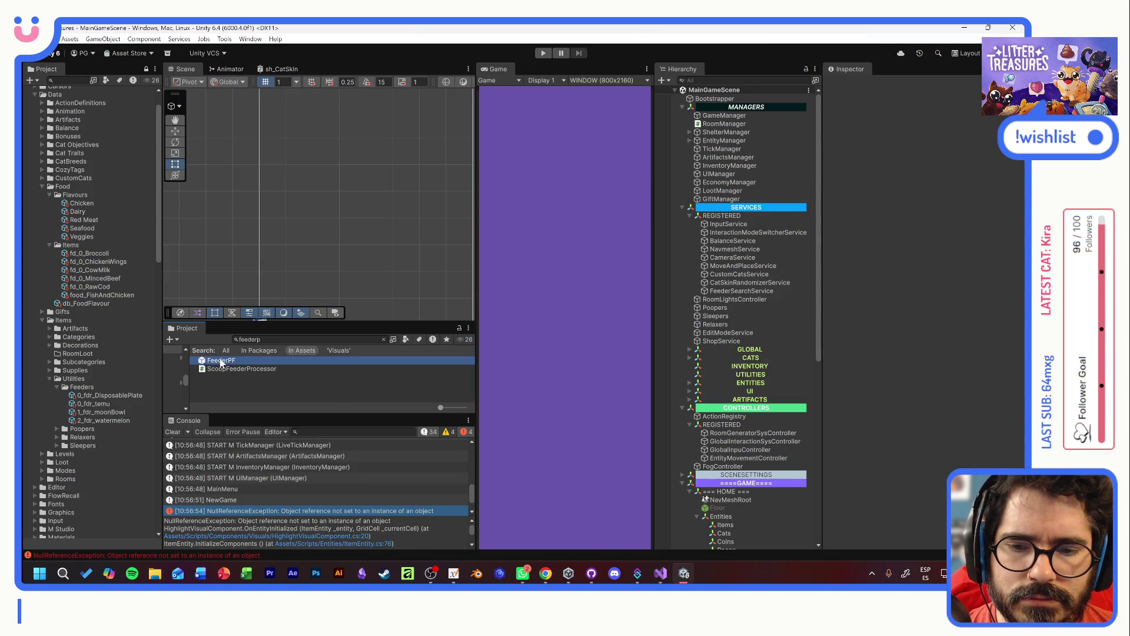
# - Assign FeederPF's Stat Container, Events Item and Interaction Item components to Base Entity's Stats, Events and Interactions
pyautogui.click(751, 104)
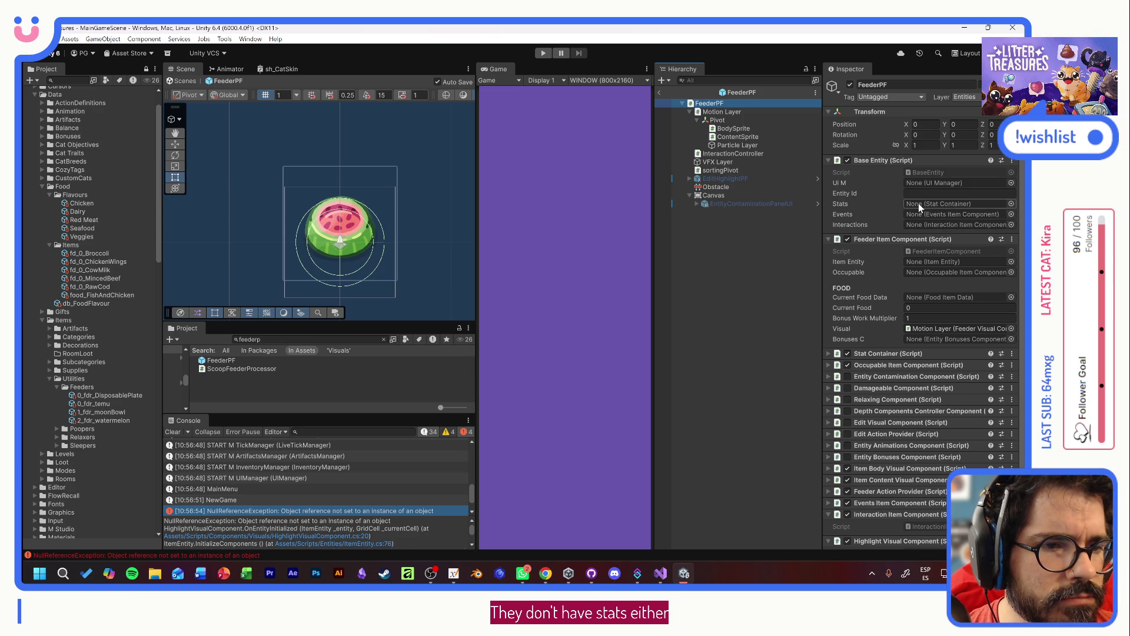
pyautogui.click(884, 347)
pyautogui.moveTo(884, 347); pyautogui.dragTo(932, 205)
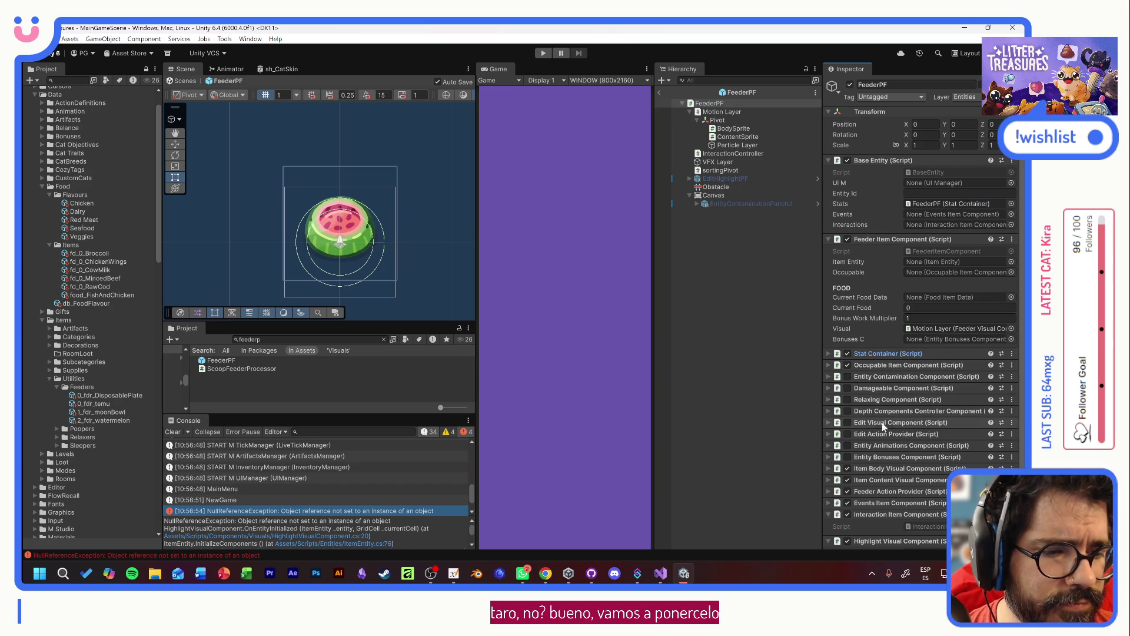
pyautogui.moveTo(883, 502)
pyautogui.mouseDown()
pyautogui.moveTo(936, 238)
pyautogui.moveTo(926, 220)
pyautogui.mouseUp()
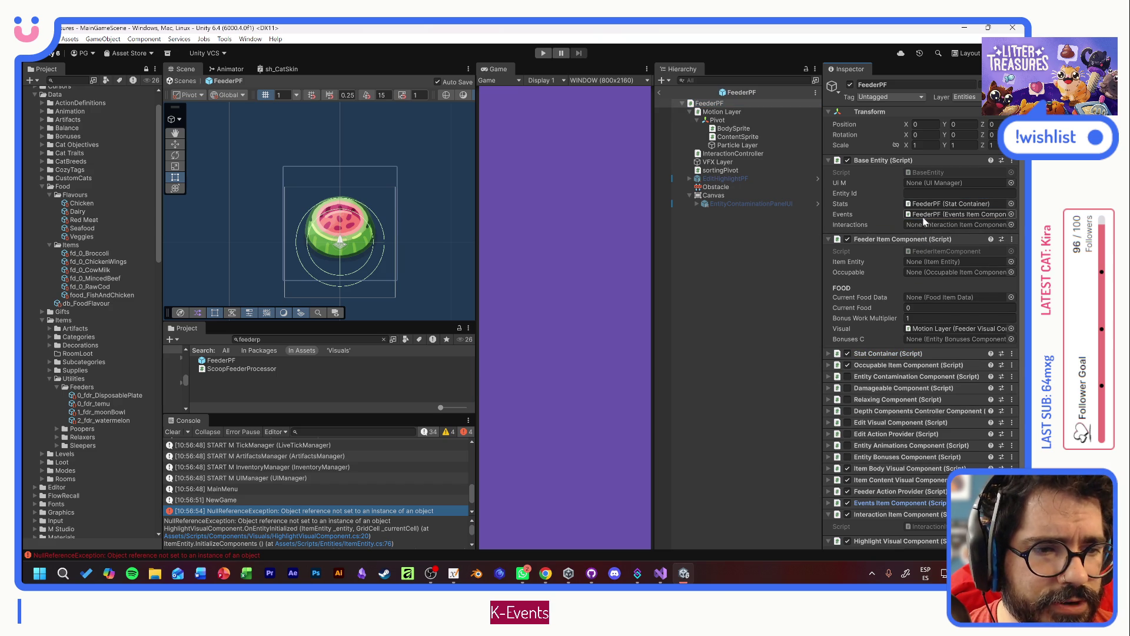
pyautogui.moveTo(883, 514)
pyautogui.mouseDown()
pyautogui.moveTo(969, 239)
pyautogui.moveTo(942, 224)
pyautogui.mouseUp()
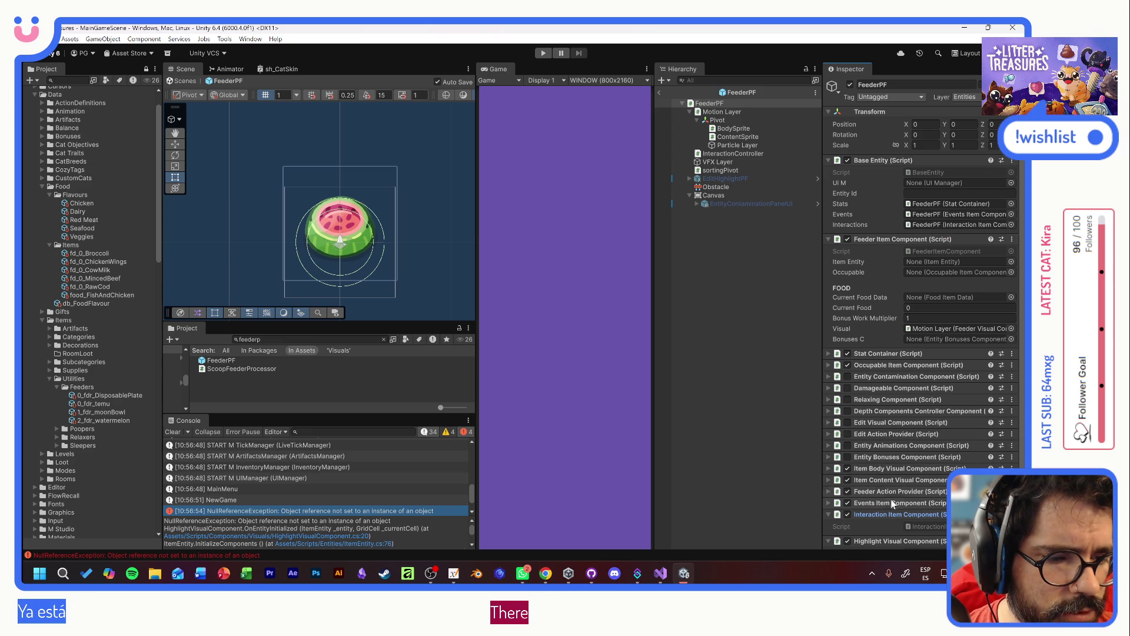
# - Replay the game, open the remaining line-20 null error, and prepare a new line above it
pyautogui.click(543, 53)
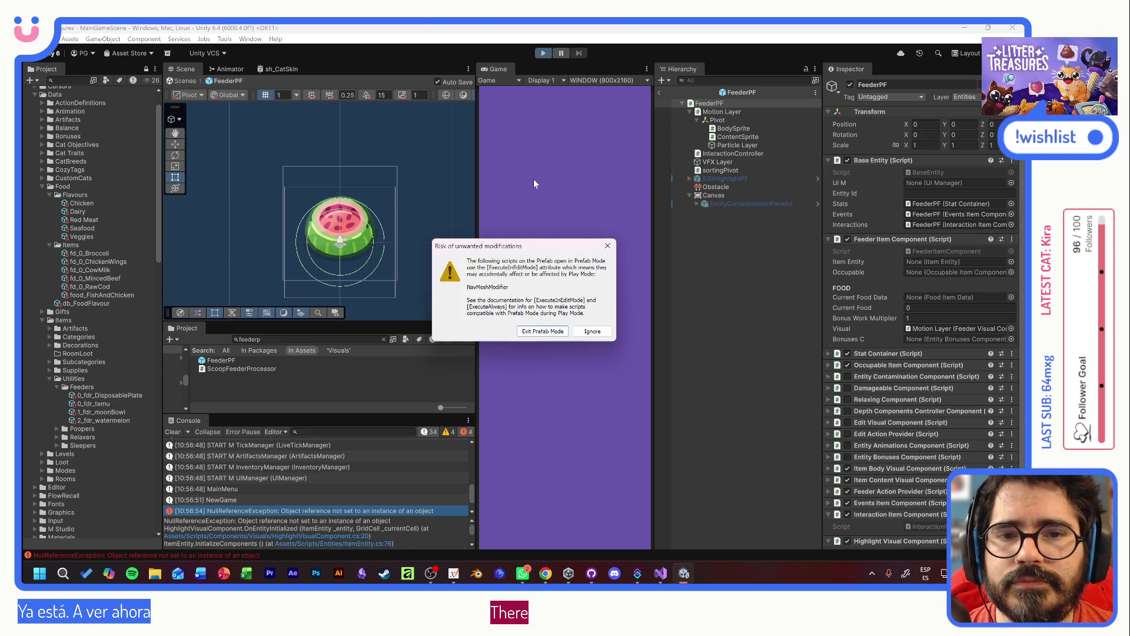
pyautogui.click(539, 332)
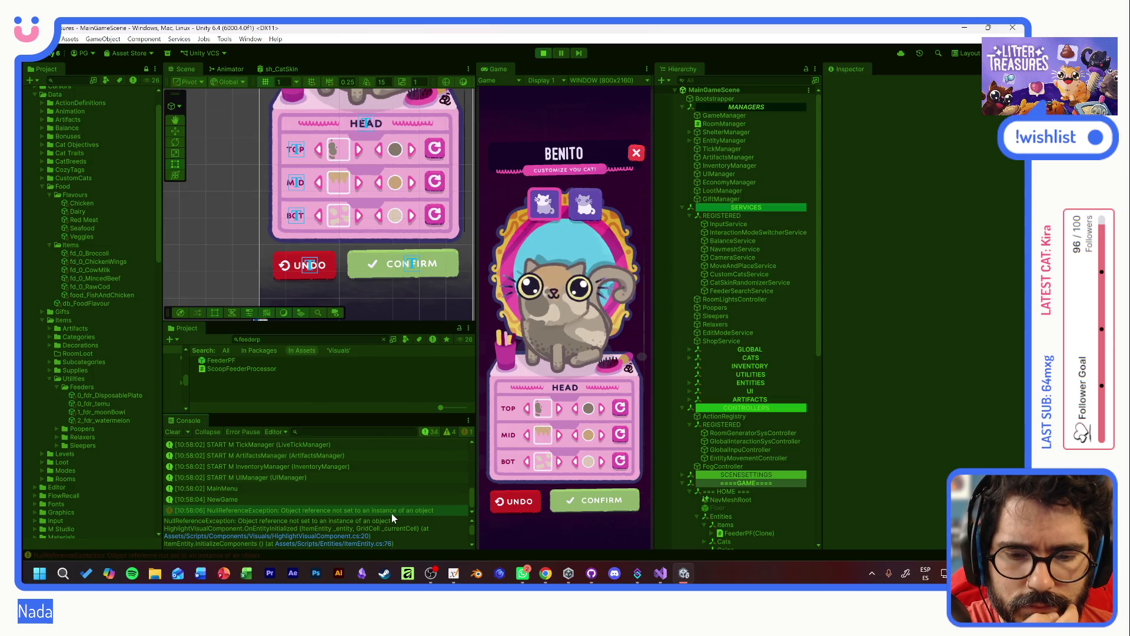
pyautogui.doubleClick(391, 513)
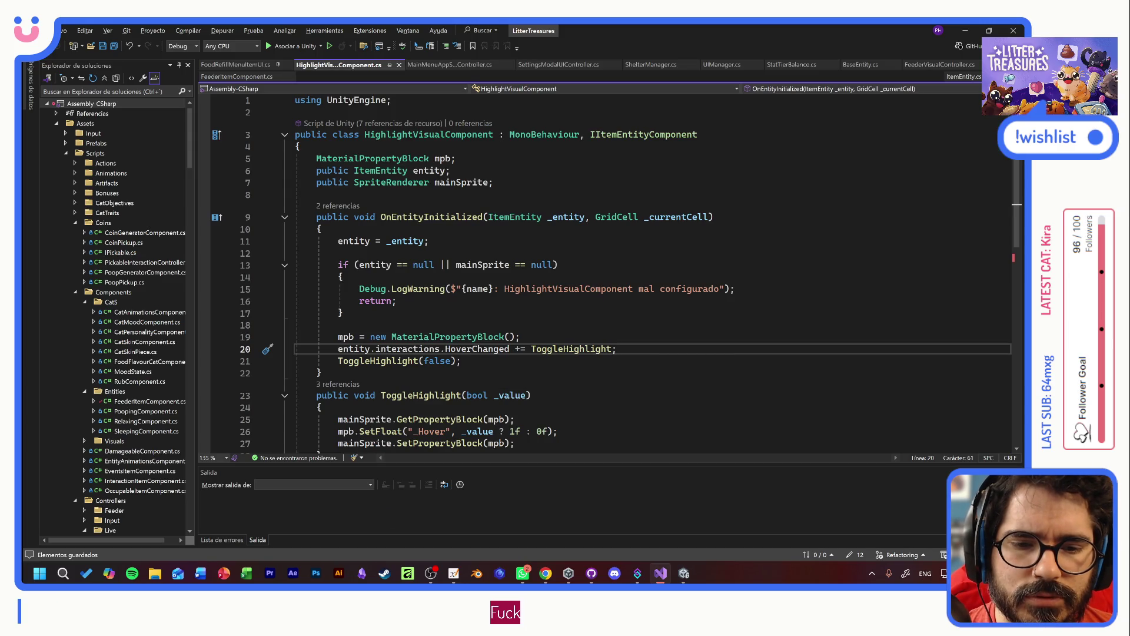
pyautogui.press('Up')
# - Add a Debug.Log(entity) line before the HoverChanged subscription
pyautogui.press('Return')
pyautogui.write('Debug.Log();')
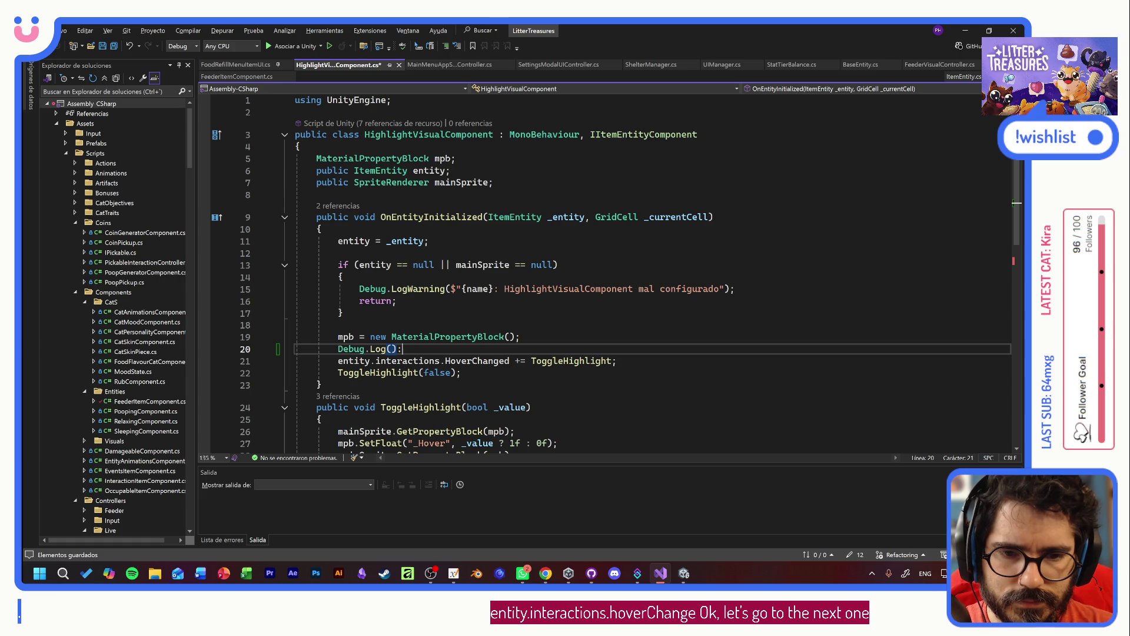
pyautogui.press('BackSpace')
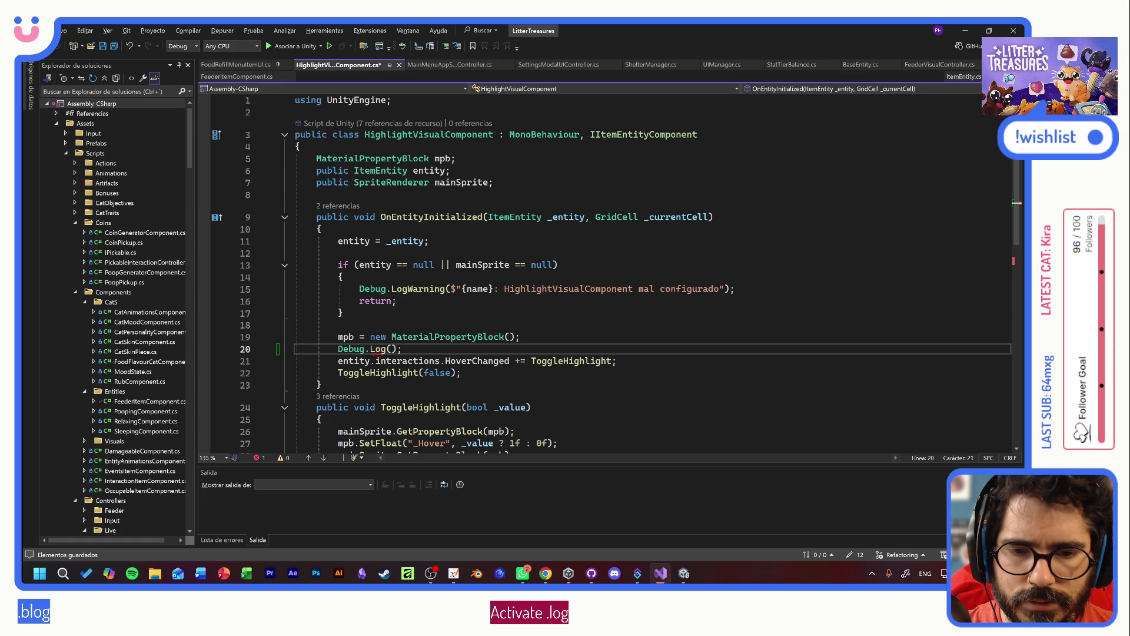
pyautogui.press('Left')
pyautogui.press('Left')
pyautogui.write('entity')
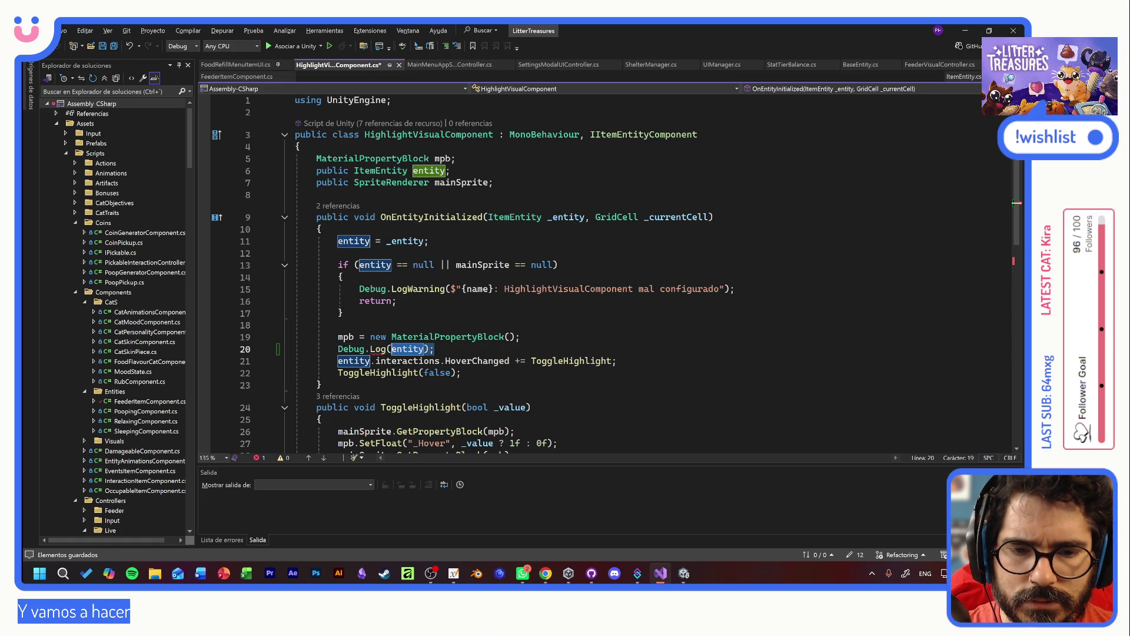
# - Duplicate it as Debug.Log(entity.interactions) and save the script
pyautogui.press('End')
pyautogui.hotkey('ctrl', 'd')
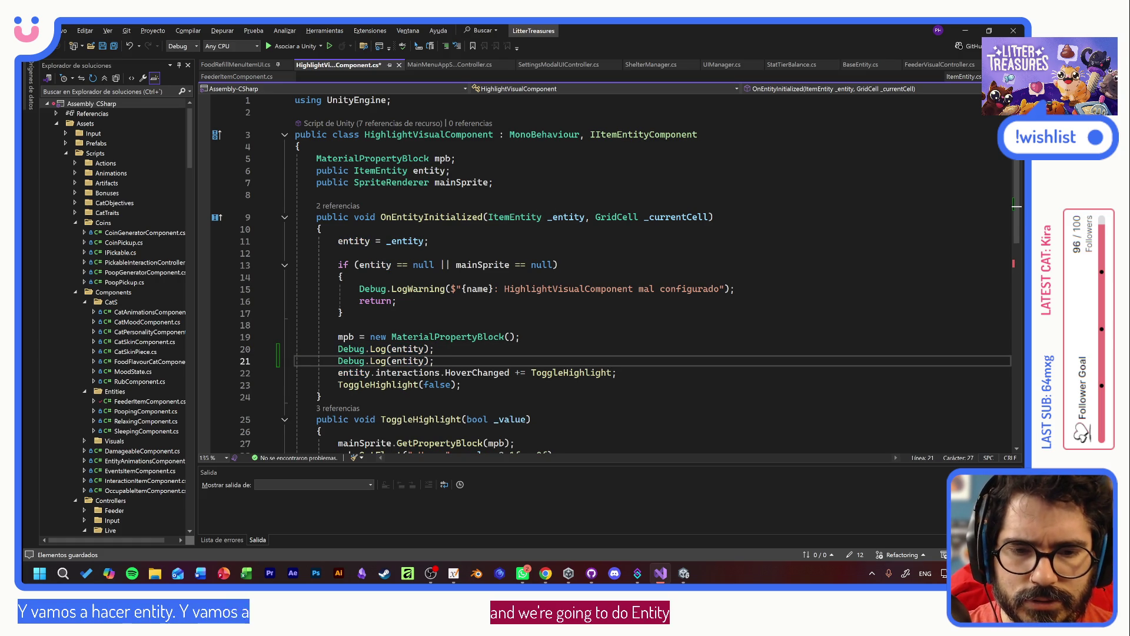
pyautogui.press('Left')
pyautogui.press('Left')
pyautogui.write('.in')
pyautogui.press('Tab')
pyautogui.hotkey('ctrl', 's')
pyautogui.hotkey('alt', 'Tab')
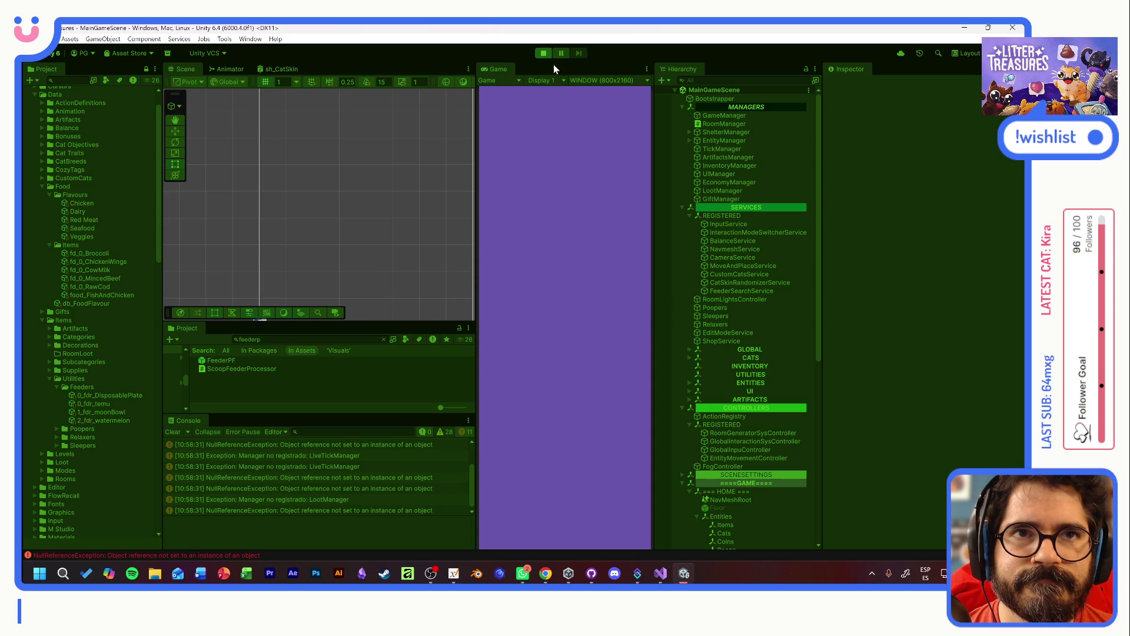
# - Start a new game adopting the calico cat Tostada and open the logged Null entry's code
pyautogui.click(565, 323)
pyautogui.click(565, 411)
pyautogui.click(572, 497)
pyautogui.click(586, 342)
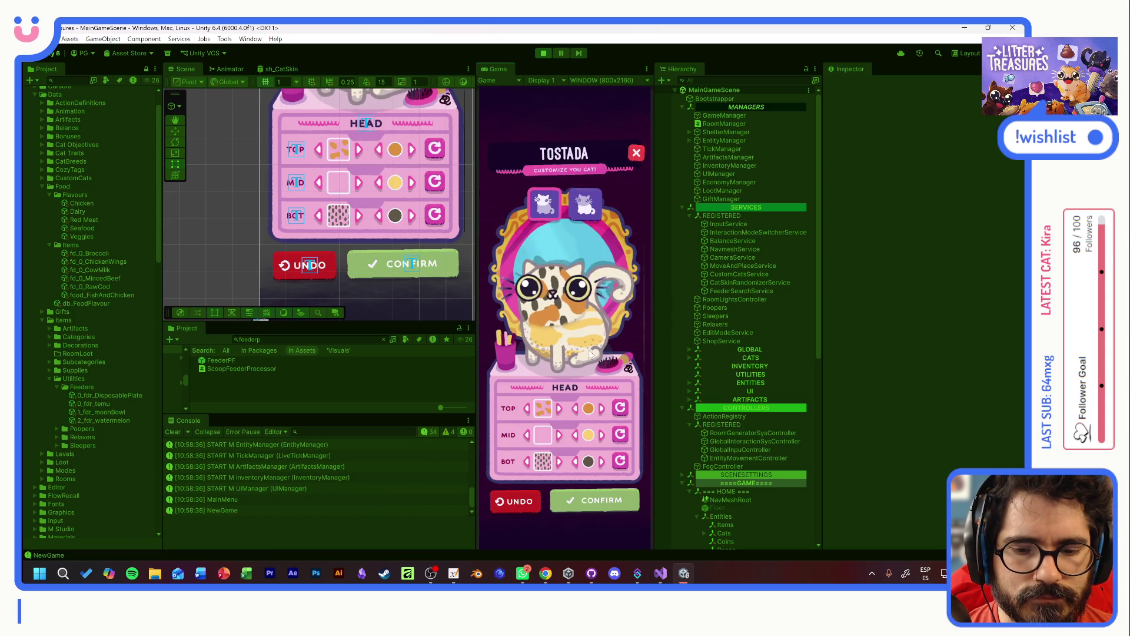
pyautogui.click(600, 504)
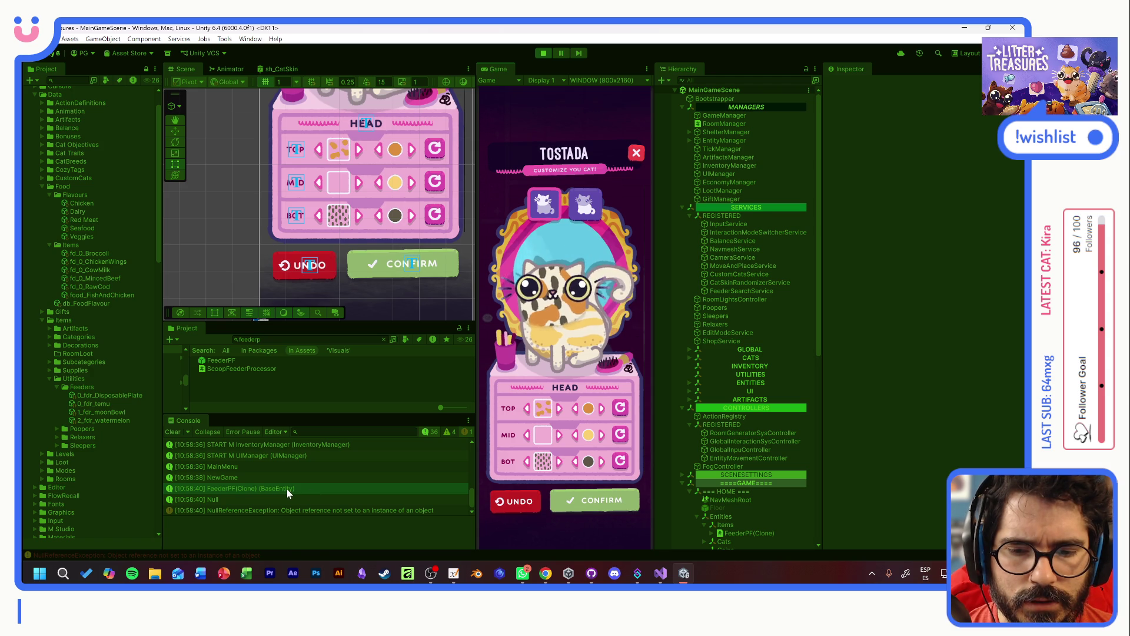
pyautogui.doubleClick(265, 495)
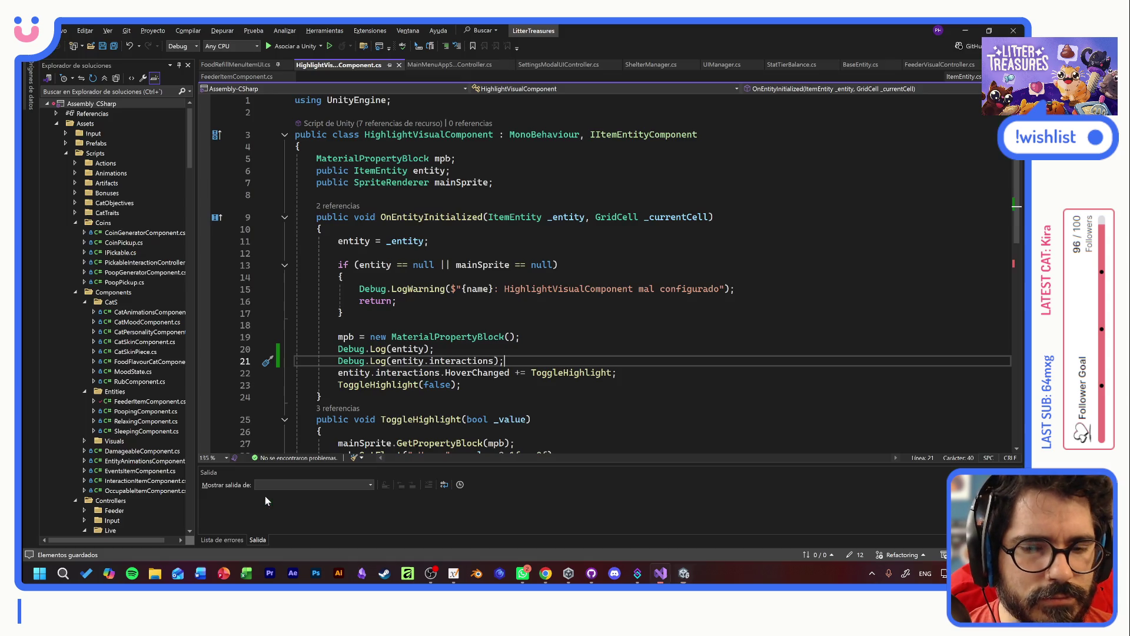
# - Delete the Debug.Log(entity) line, keeping only the interactions log, and save
pyautogui.moveTo(214, 361); pyautogui.dragTo(215, 350)
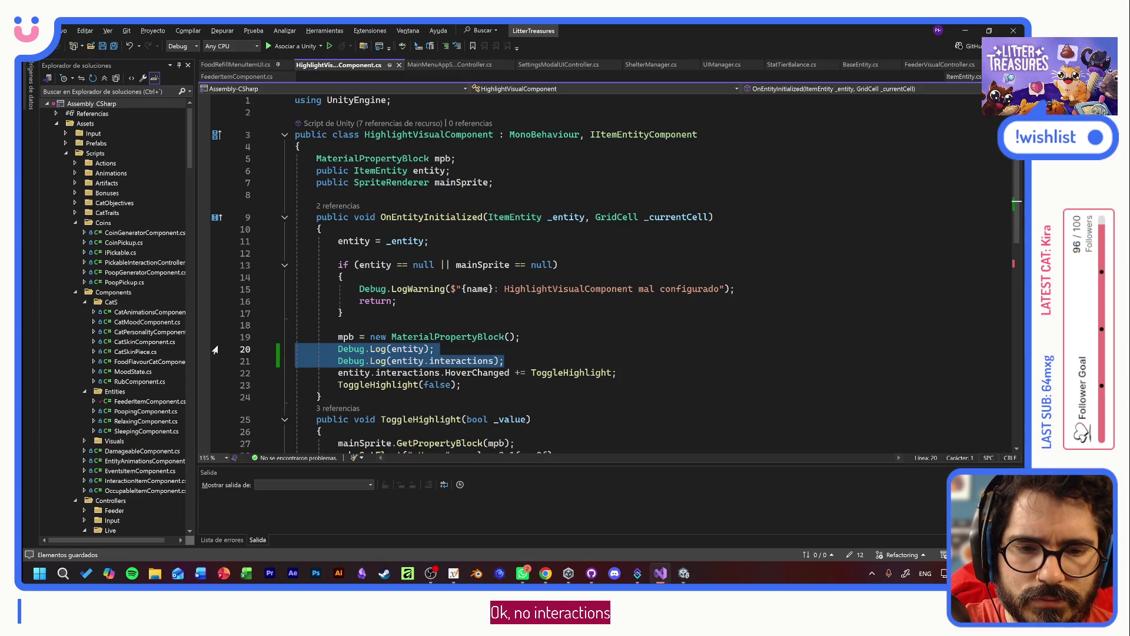
pyautogui.click(215, 350)
pyautogui.press('Delete')
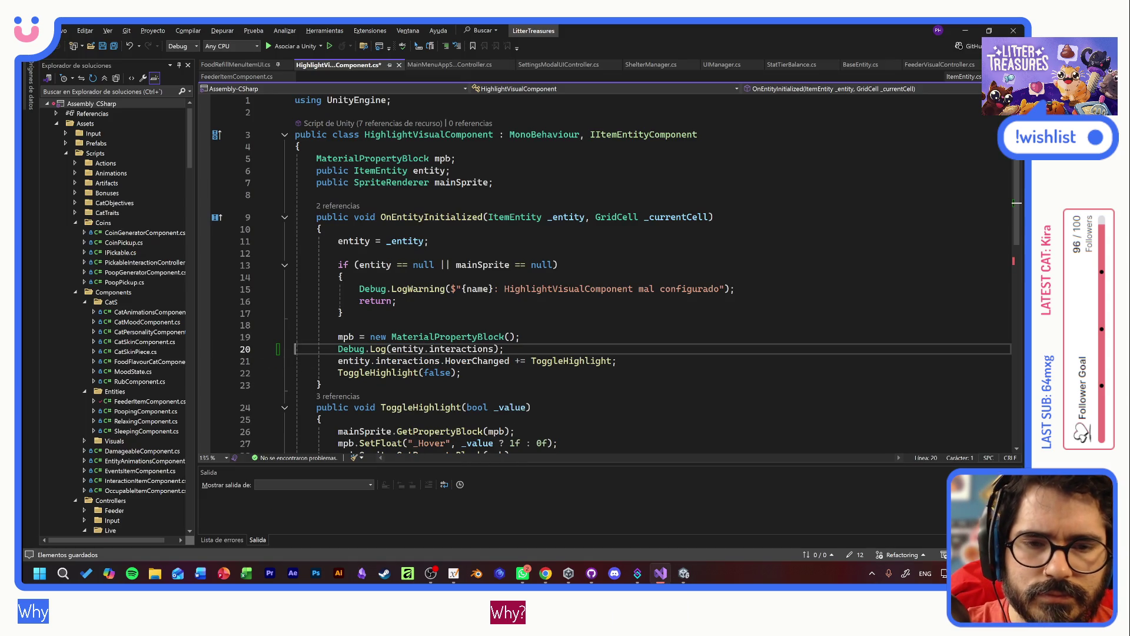
pyautogui.hotkey('ctrl', 's')
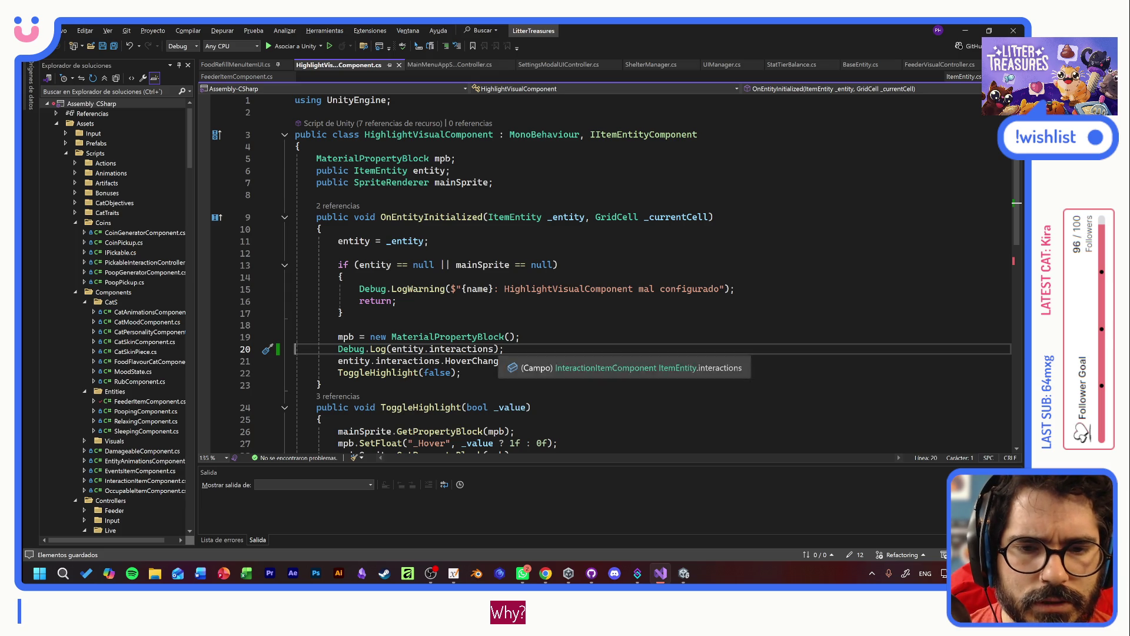
# - Go to the ItemEntity definition and review its fields, including the public interactions field
pyautogui.click(414, 171)
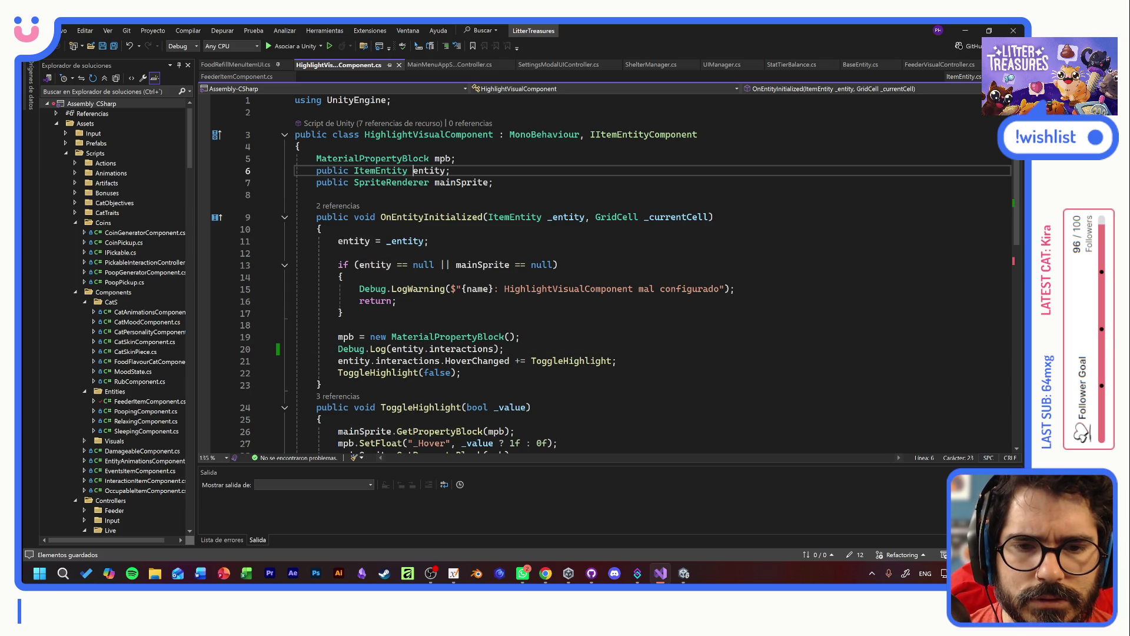
pyautogui.keyDown('ctrl'); pyautogui.click(381, 171); pyautogui.keyUp('ctrl')
pyautogui.moveTo(297, 161)
pyautogui.mouseDown()
pyautogui.moveTo(521, 208)
pyautogui.moveTo(557, 327)
pyautogui.moveTo(343, 351)
pyautogui.mouseUp()
pyautogui.click(343, 351)
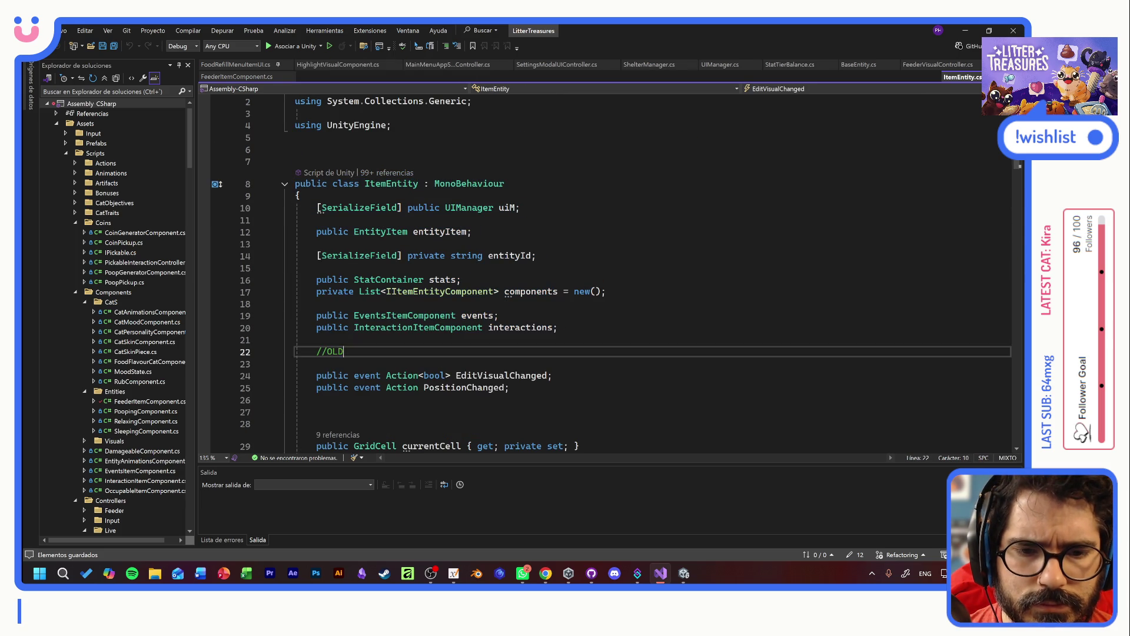
# - Switch between Visual Studio and Unity, ending with Unity in front
pyautogui.hotkey('alt', 'Tab')
pyautogui.hotkey('alt', 'Tab')
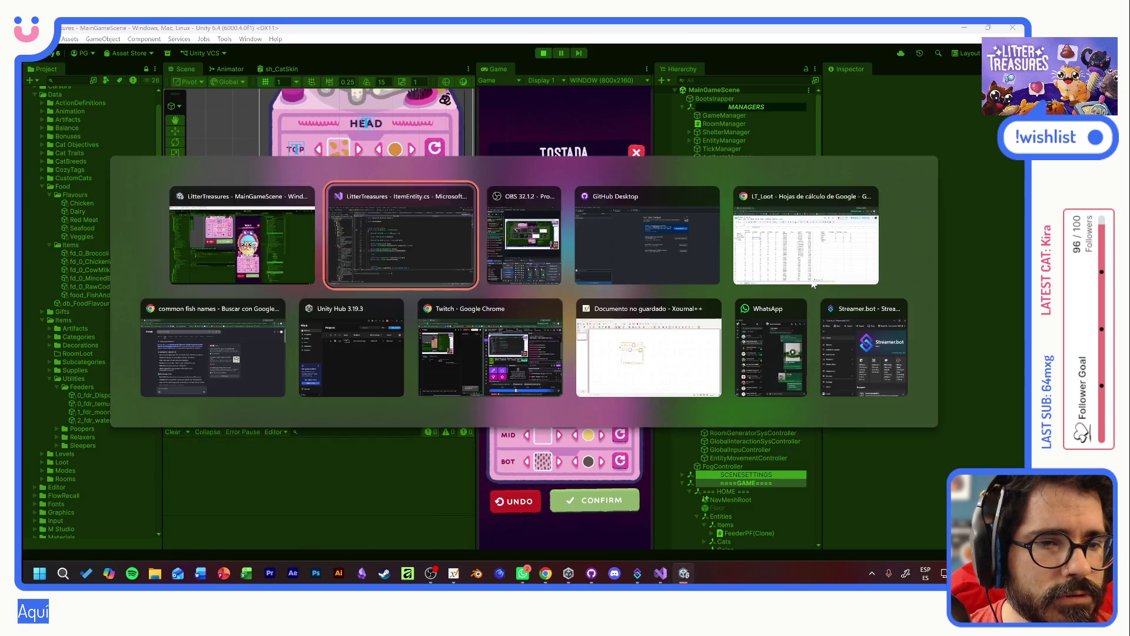
pyautogui.hotkey('alt', 'Tab')
pyautogui.hotkey('alt', 'shift', 'Tab')
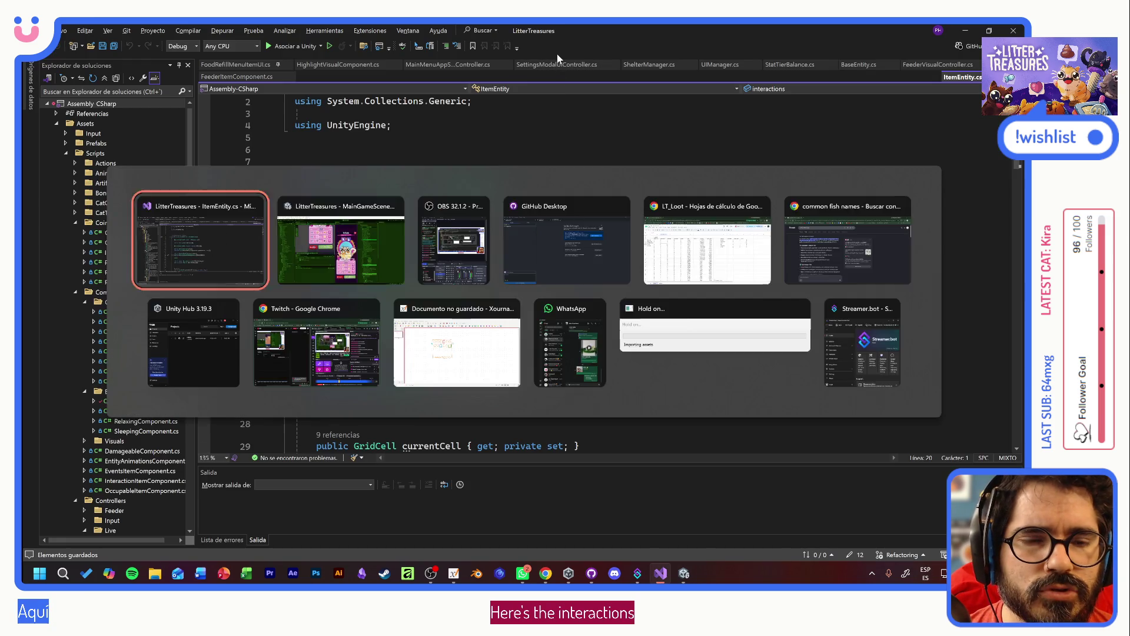
pyautogui.hotkey('alt', 'Tab')
pyautogui.hotkey('alt', 'Tab')
pyautogui.press('Tab')
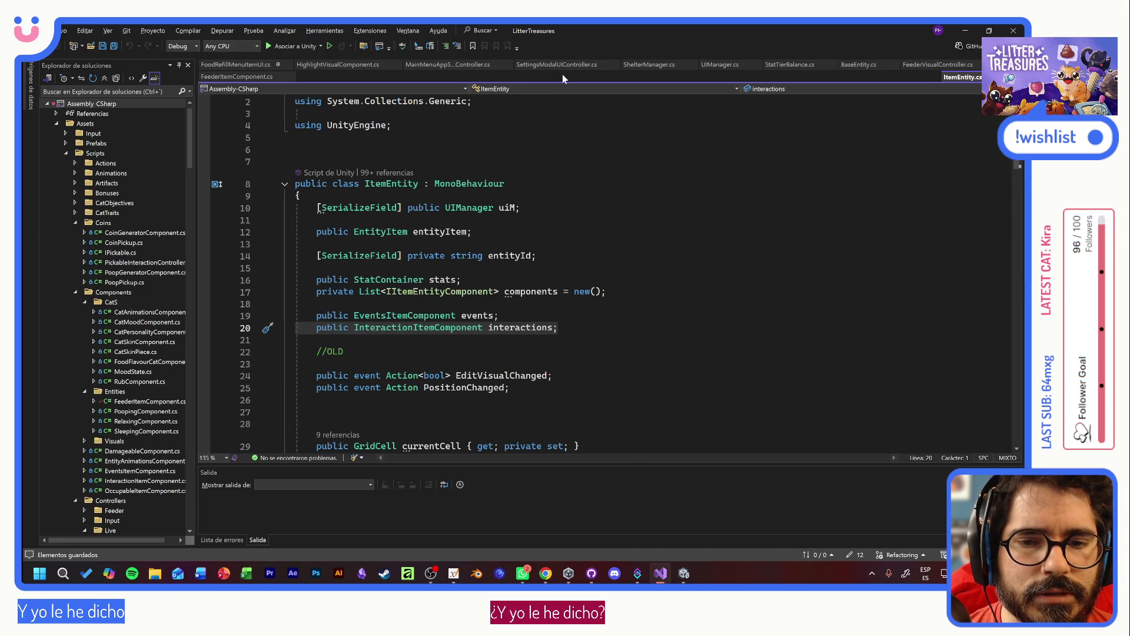
pyautogui.hotkey('alt', 'Tab')
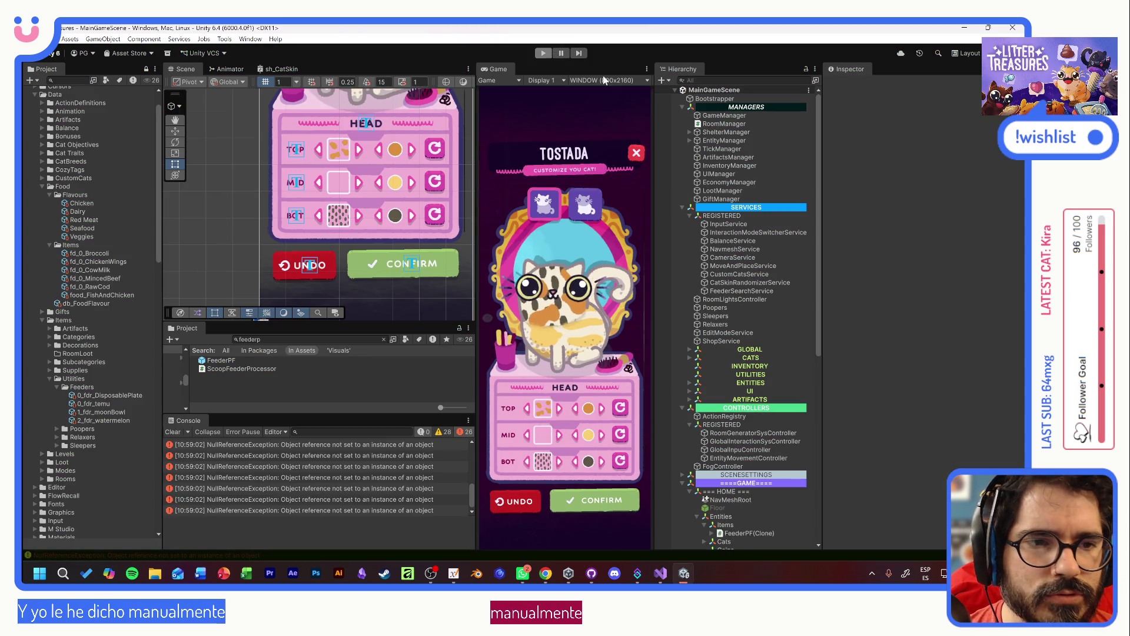
# - Open FeederPF in Prefab Mode and open its BaseEntity script in Visual Studio
pyautogui.click(218, 361)
pyautogui.doubleClick(217, 361)
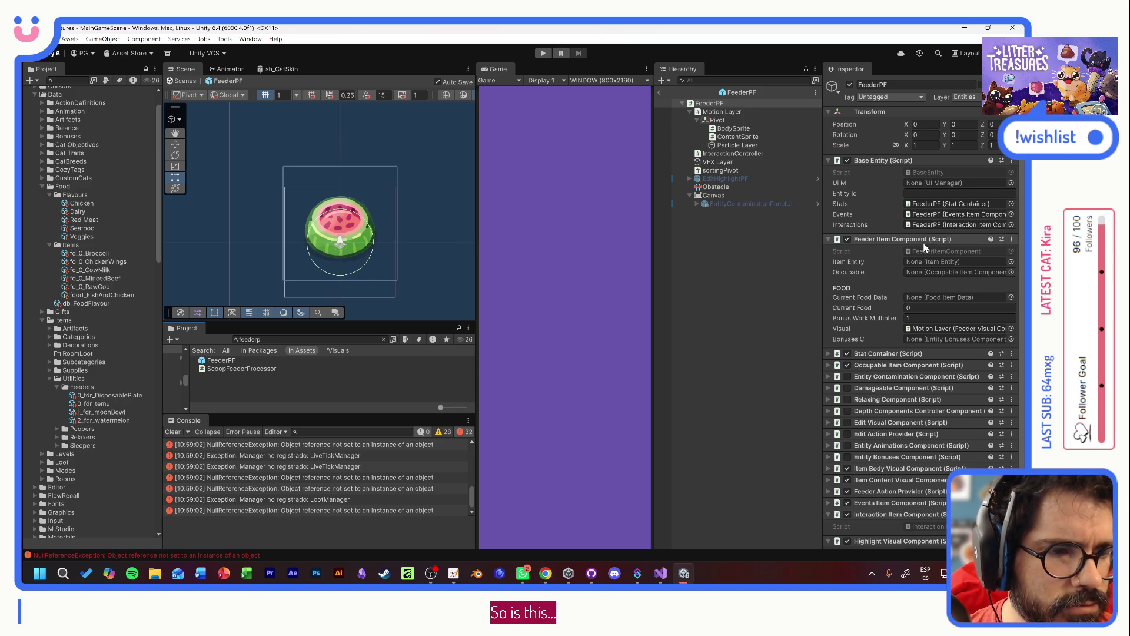
pyautogui.doubleClick(927, 170)
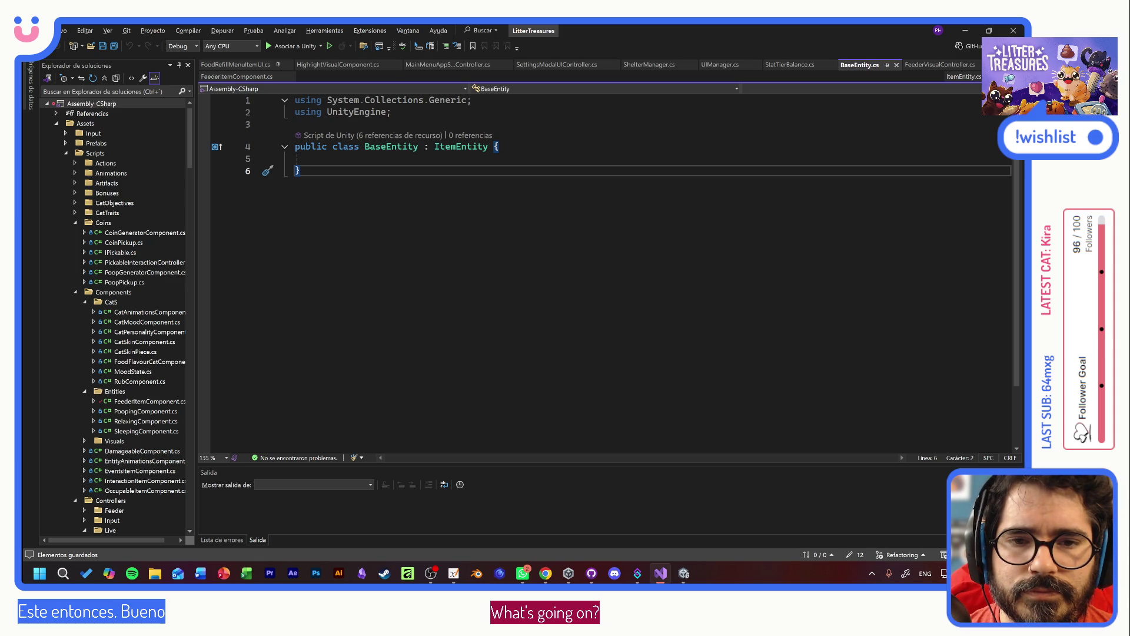
# - Jump from BaseEntity to the ItemEntity class and scroll down to its Initialize method
pyautogui.click(316, 158)
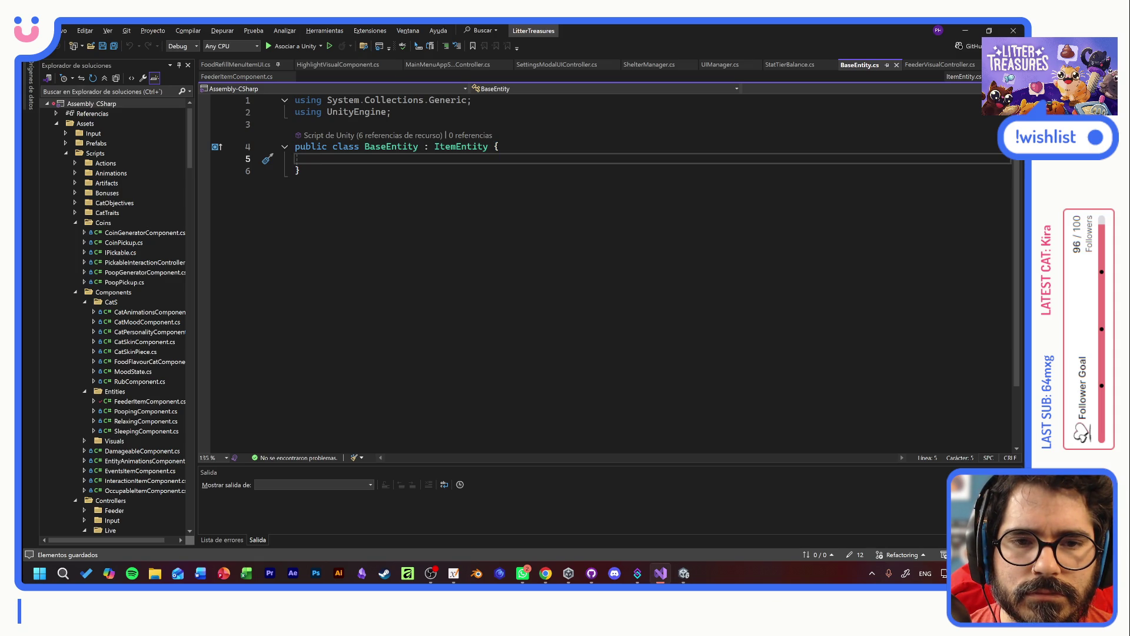
pyautogui.keyDown('ctrl'); pyautogui.click(461, 146); pyautogui.keyUp('ctrl')
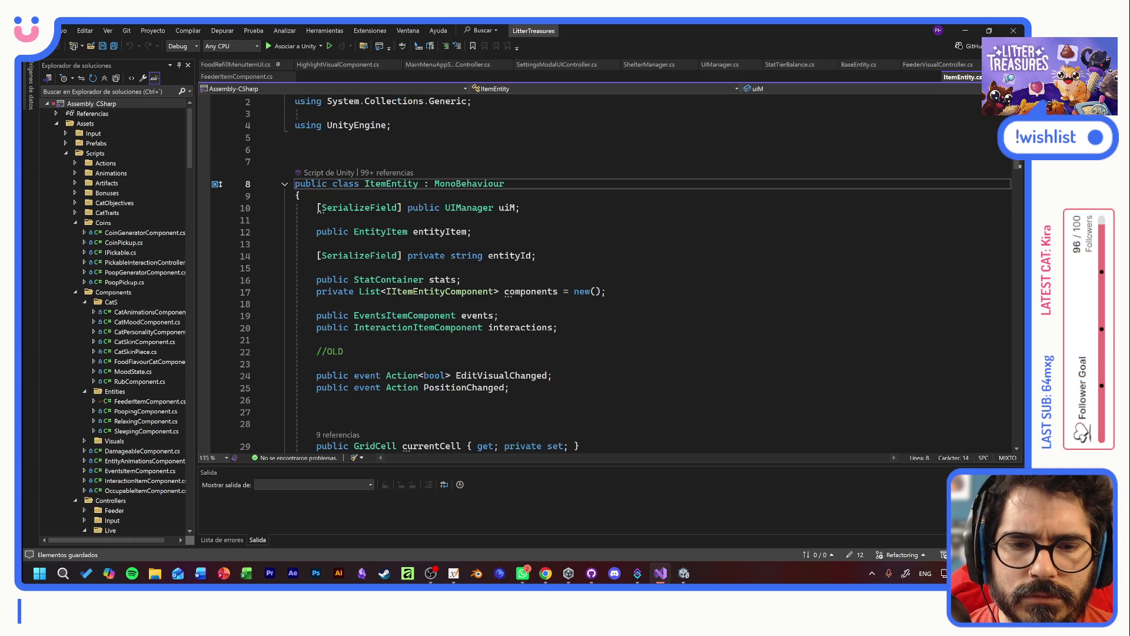
pyautogui.scroll(-7, 607, 271)
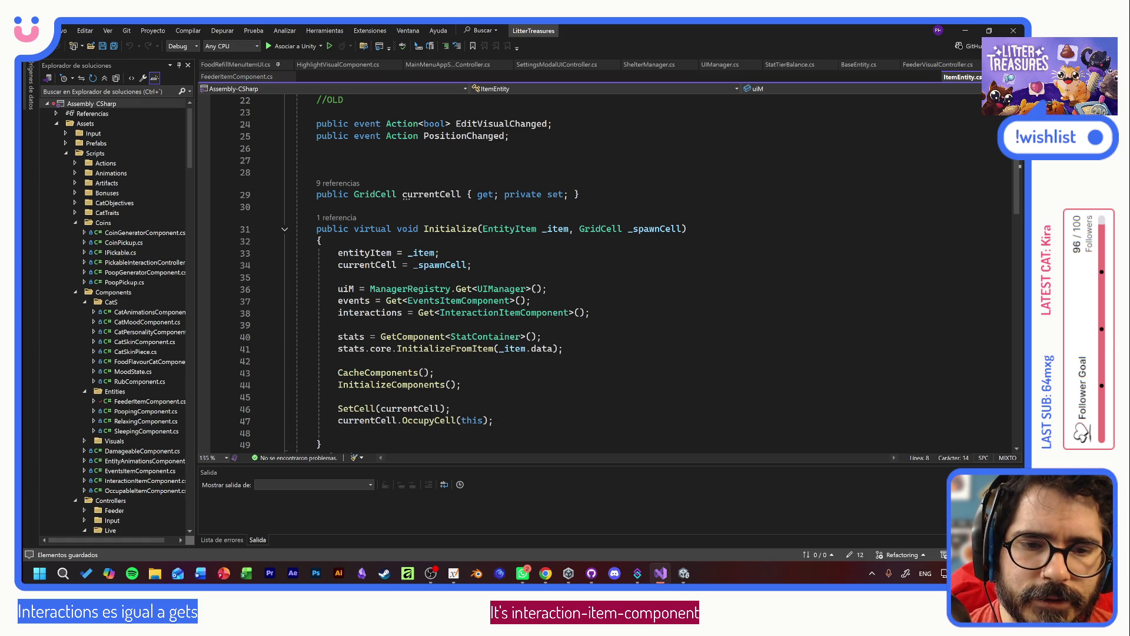
# - View the InteractionItemComponent definition, then start a new line after ItemEntity's interactions assignment
pyautogui.doubleClick(501, 316)
pyautogui.press('F12')
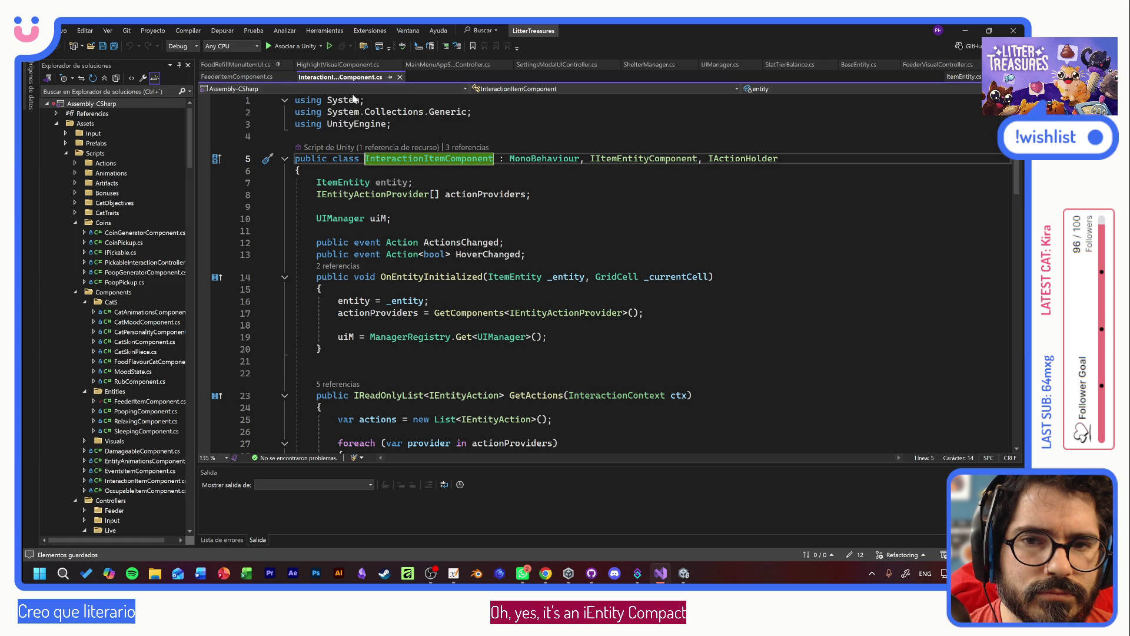
pyautogui.click(966, 77)
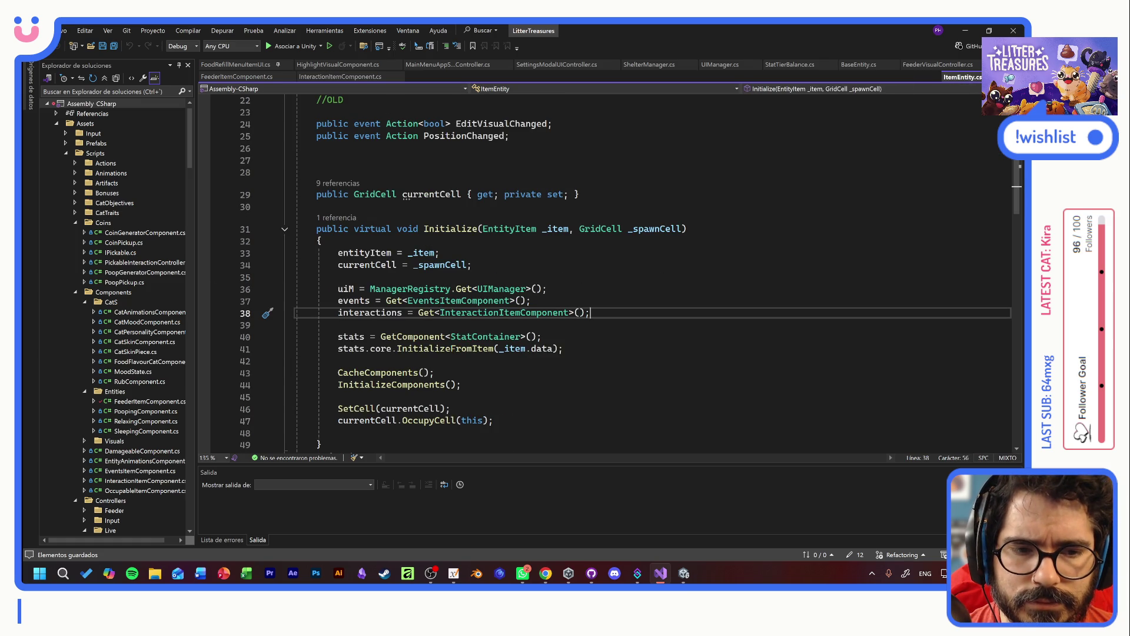
pyautogui.press('Return')
# - Add Debug.Log("ITEM ENTITY") and Debug.Log(interactions); after the interactions assignment and save ItemEntity.cs
pyautogui.write('Debug.L')
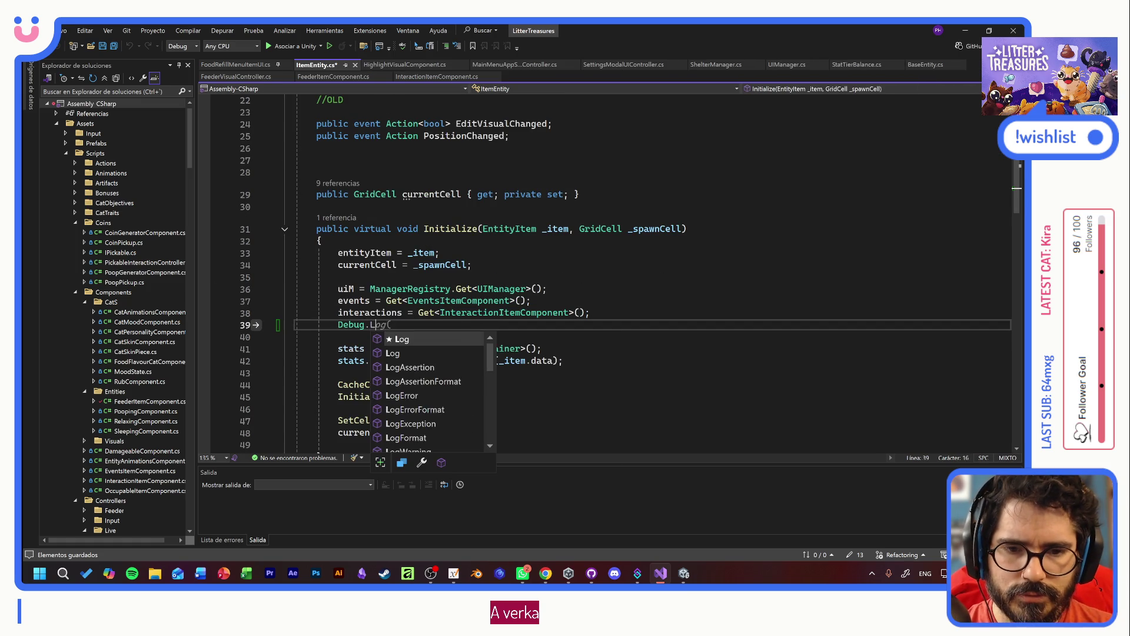
pyautogui.write('og(')
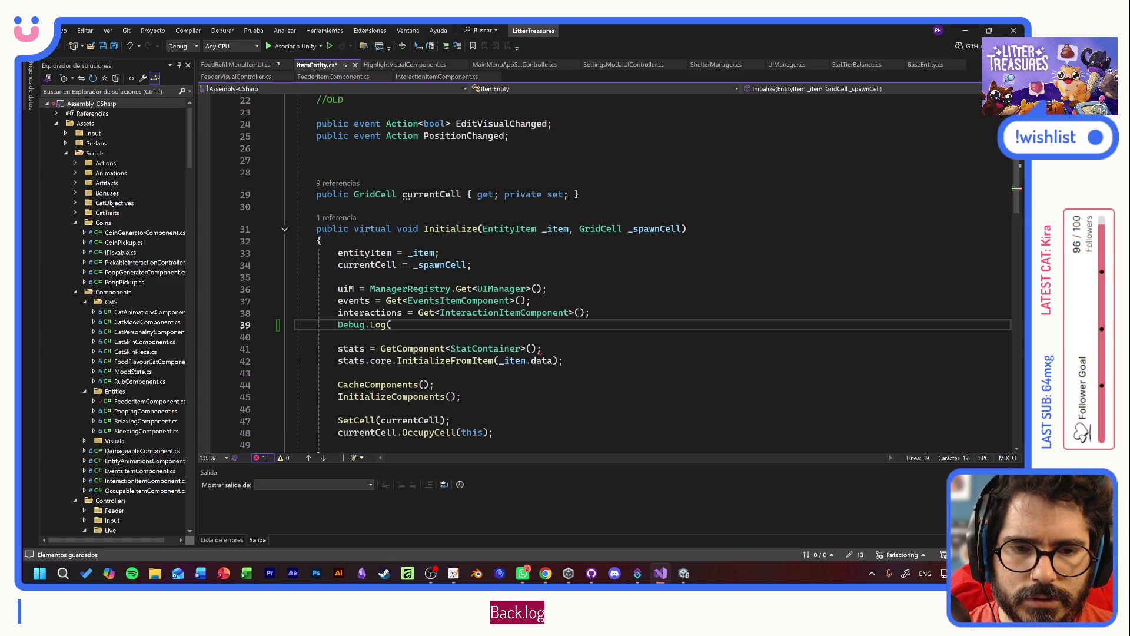
pyautogui.write('interactions);')
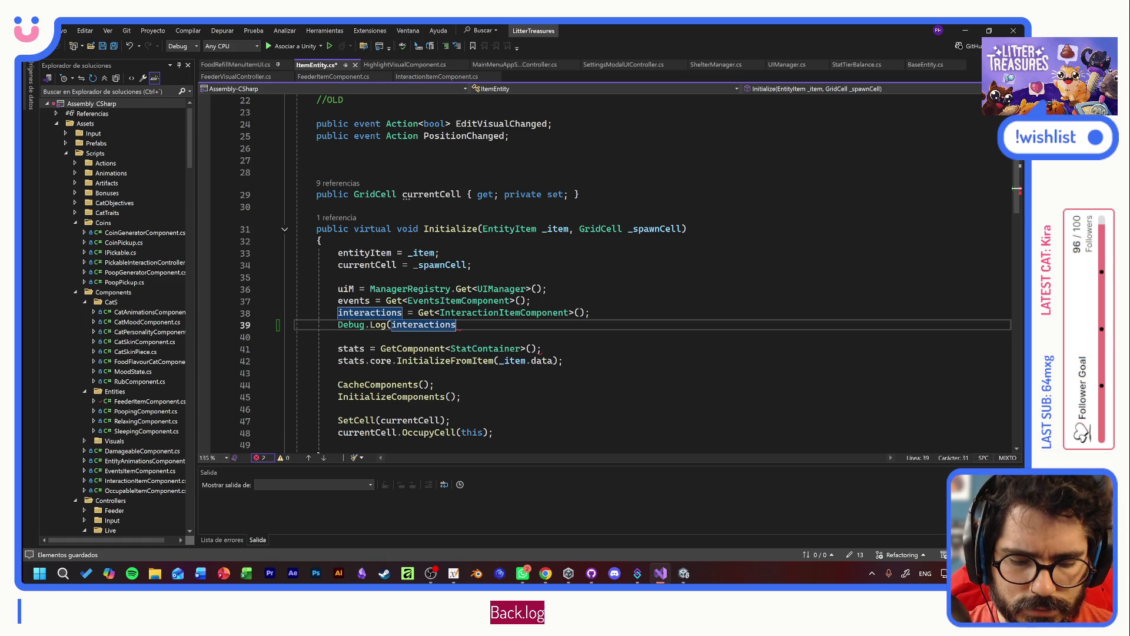
pyautogui.hotkey('ctrl', 's')
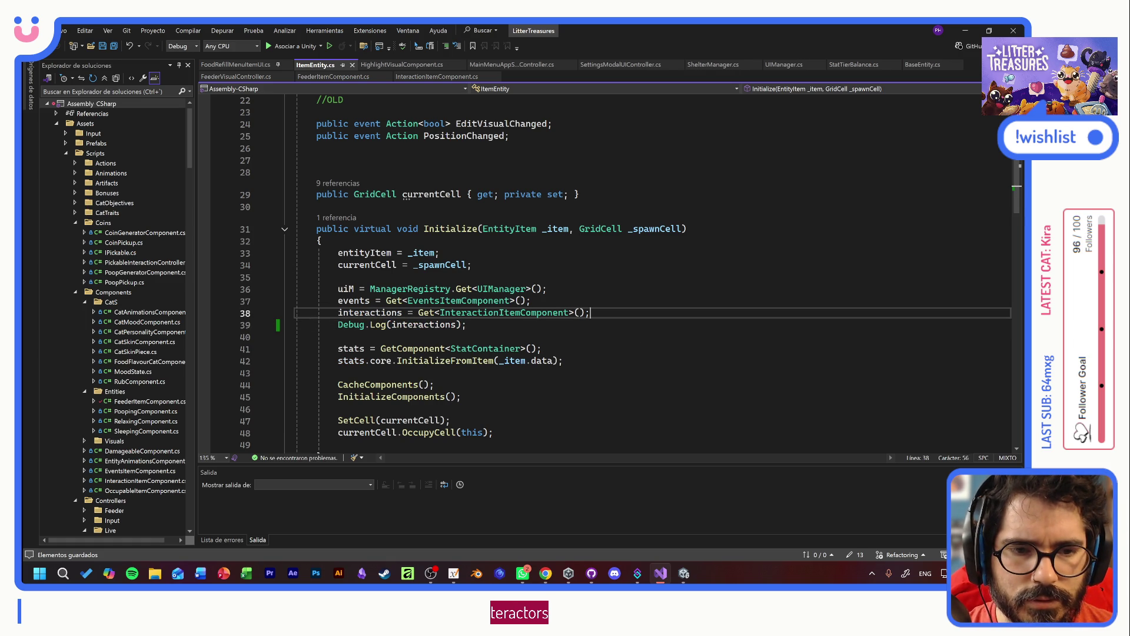
pyautogui.hotkey('shift', 'Home')
pyautogui.hotkey('shift', 'Home')
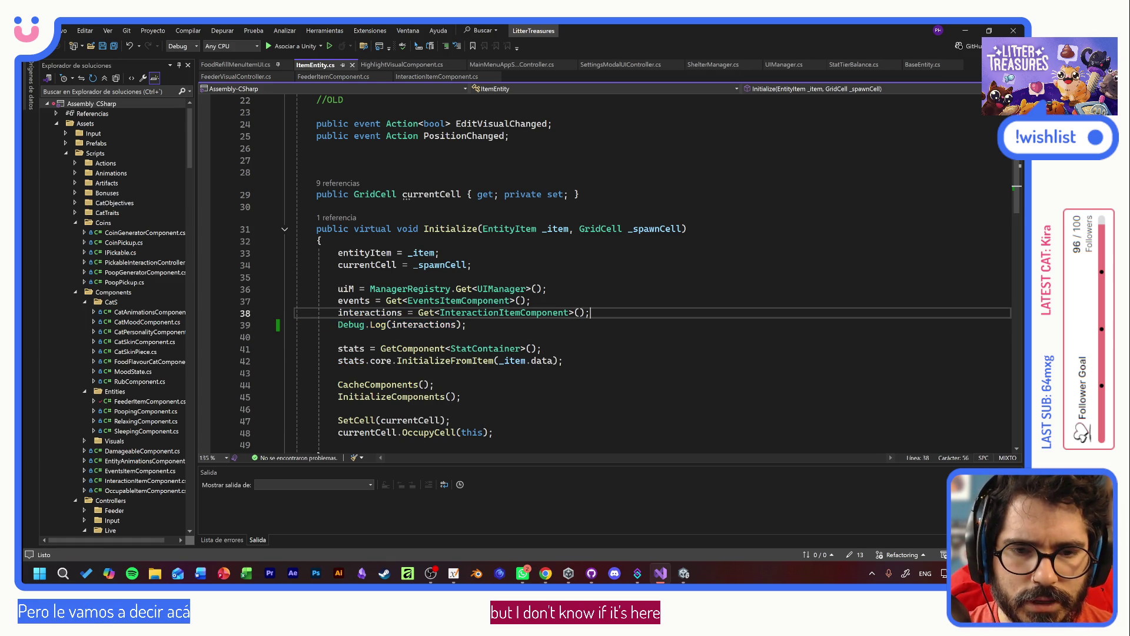
pyautogui.hotkey('ctrl', 'd')
pyautogui.click(418, 325)
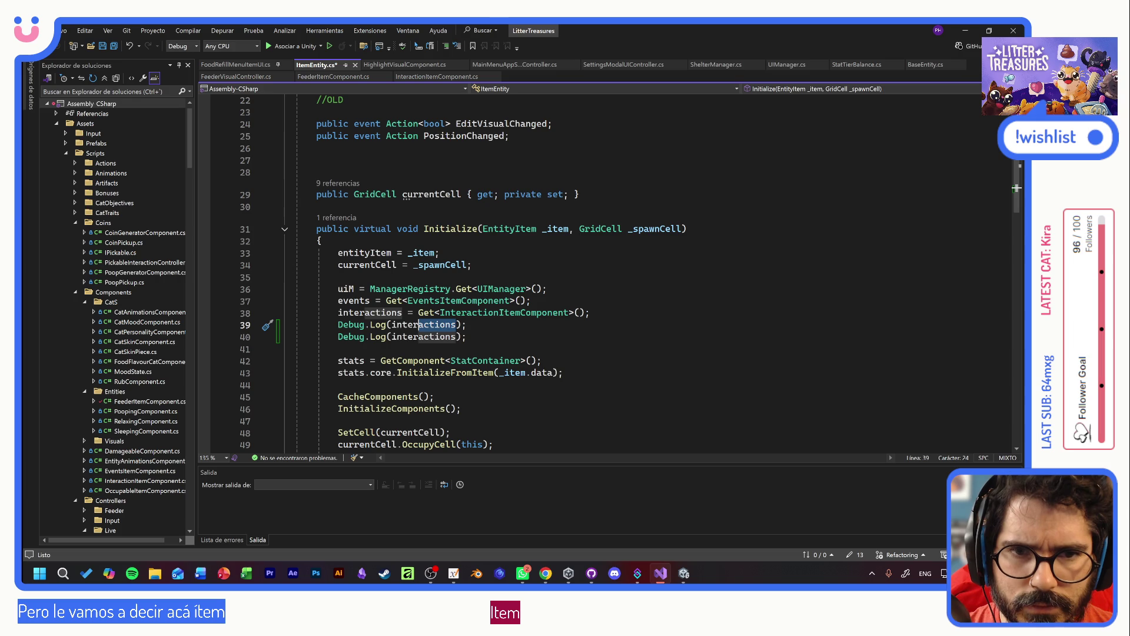
pyautogui.write('"')
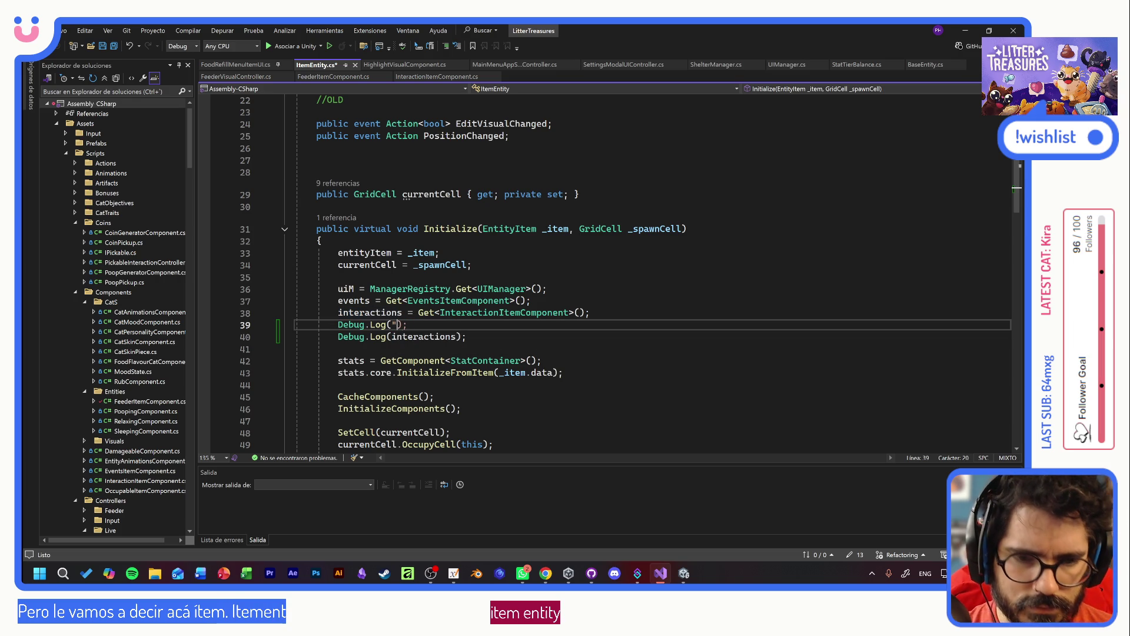
pyautogui.press('BackSpace')
pyautogui.press('capslock')
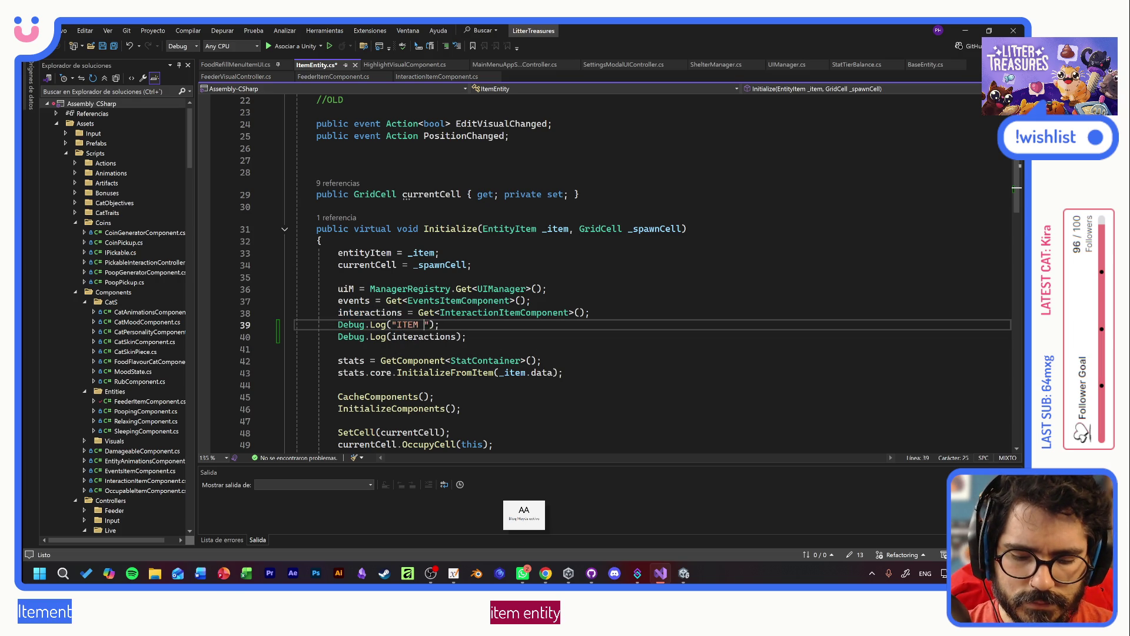
pyautogui.write('Y')
pyautogui.hotkey('ctrl', 's')
pyautogui.hotkey('alt', 'Tab')
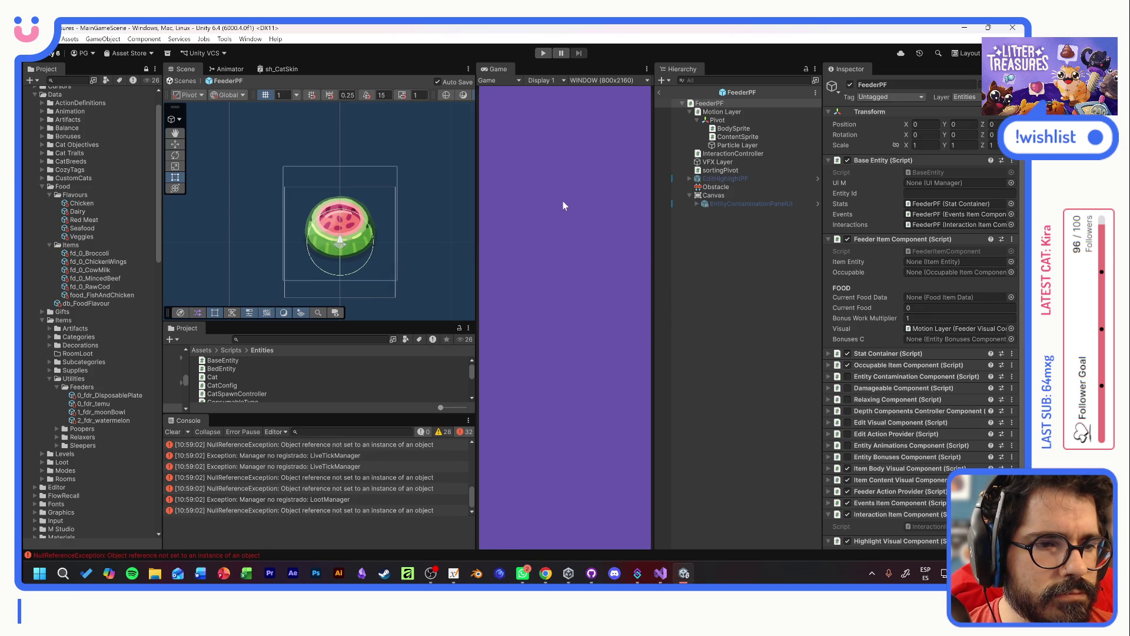
# - Play a new game with Tostada, then open ItemEntity.cs from the Null console entry
pyautogui.click(542, 55)
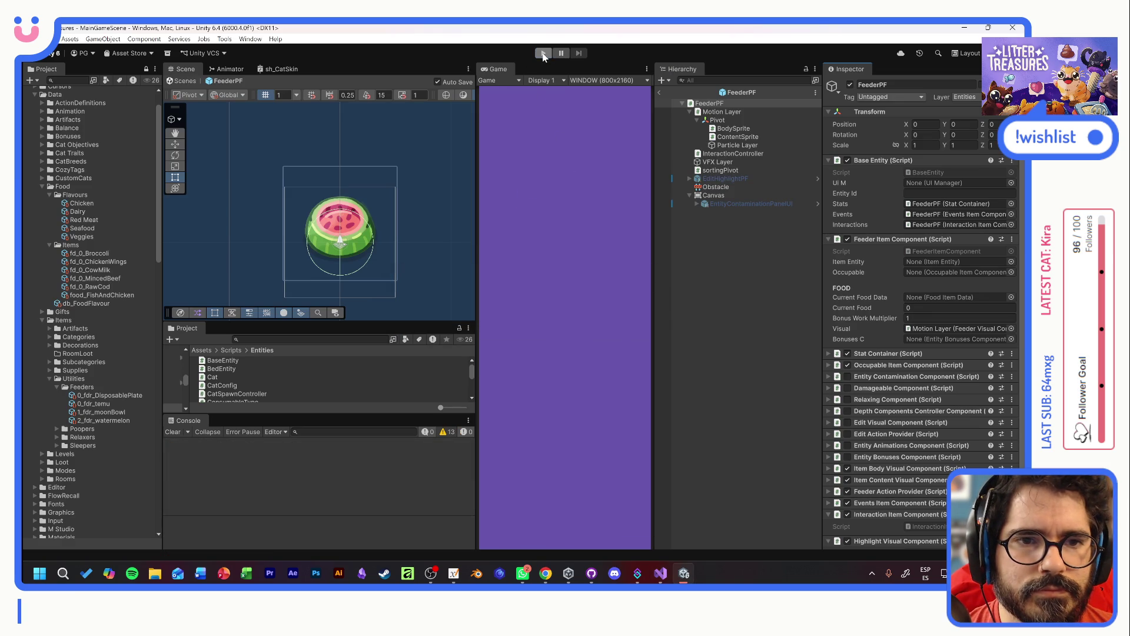
pyautogui.click(548, 333)
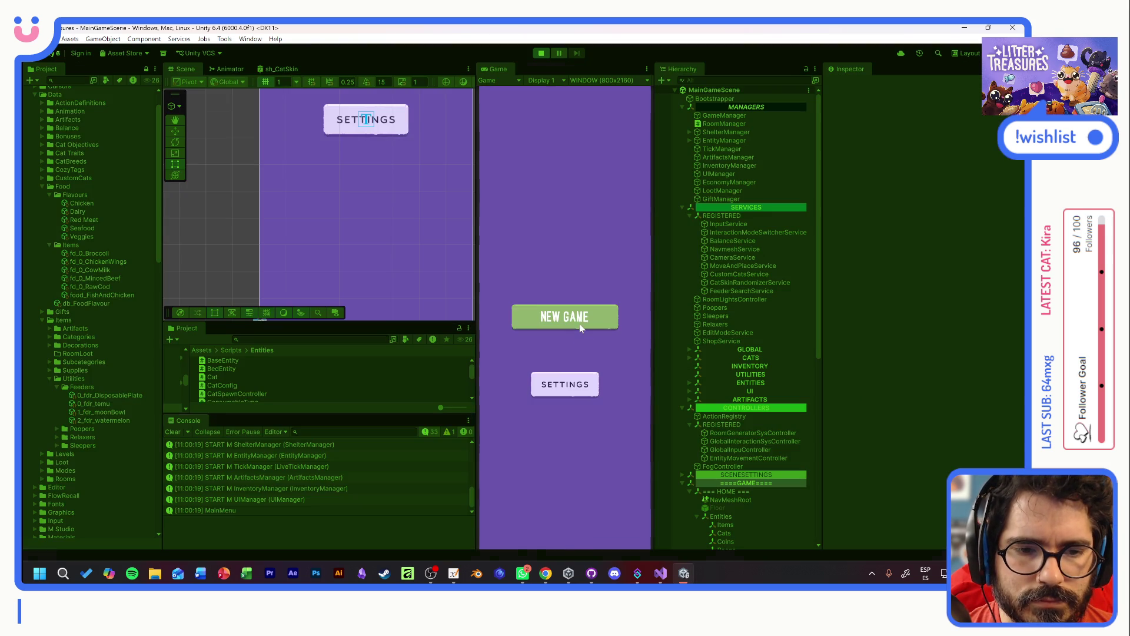
pyautogui.click(579, 328)
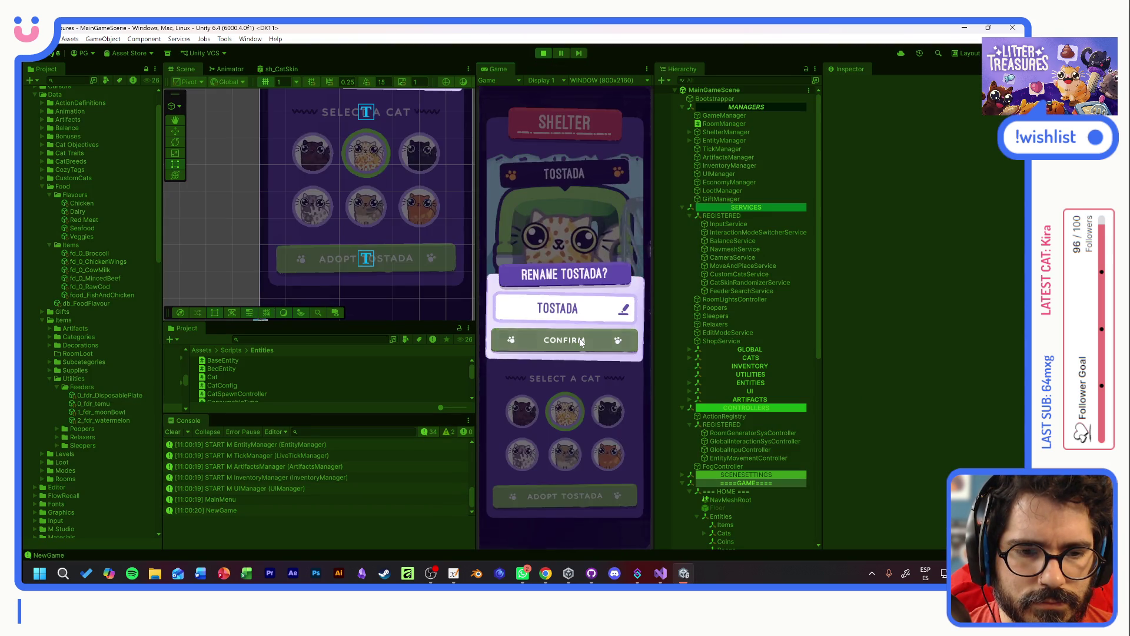
pyautogui.click(581, 341)
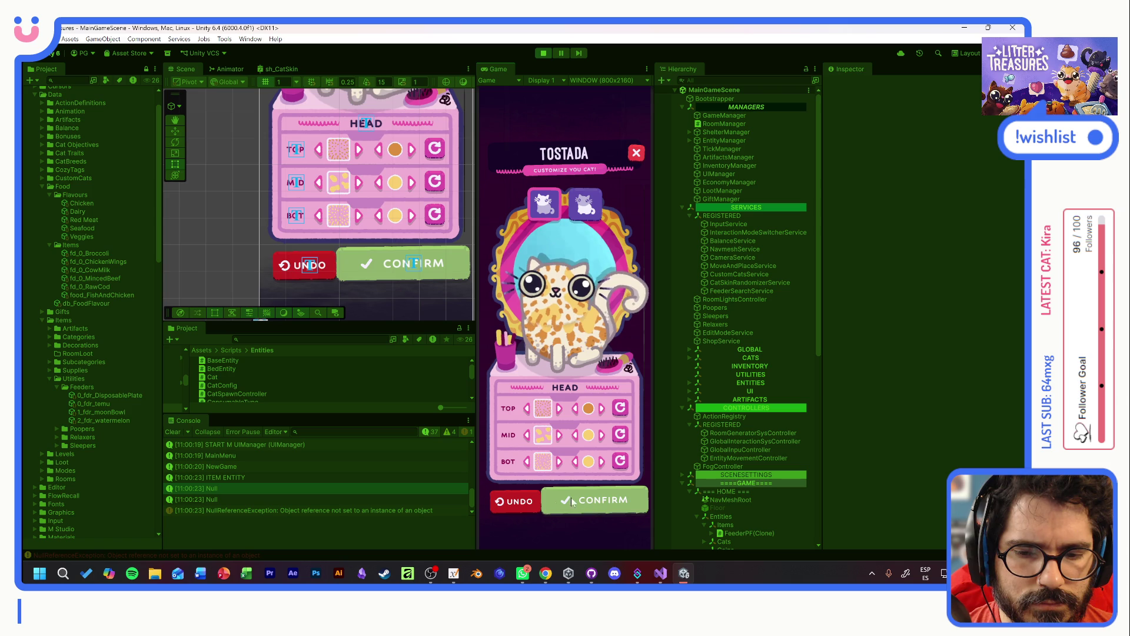
pyautogui.doubleClick(239, 488)
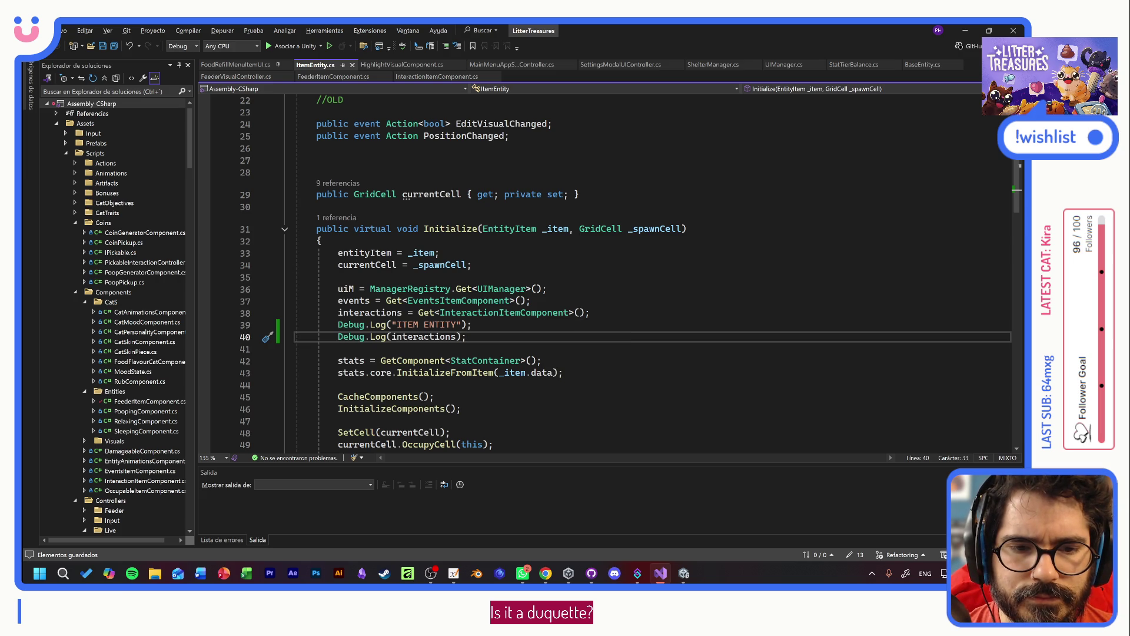
# - Cut the events, interactions and two Debug.Log lines from the start of Initialize
pyautogui.click(531, 301)
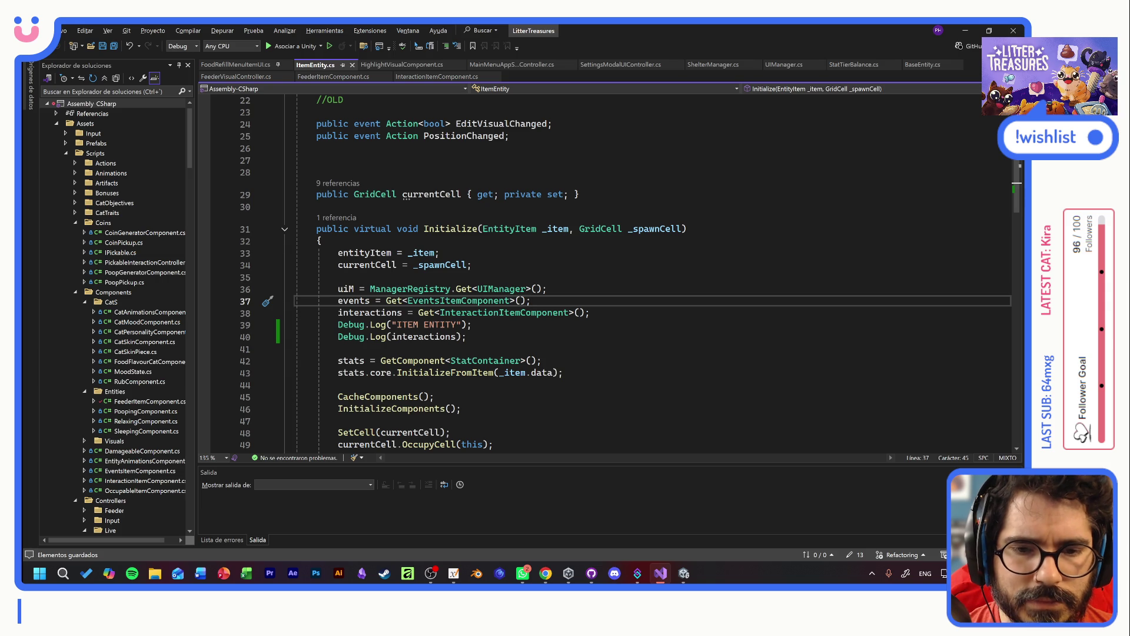
pyautogui.click(590, 313)
pyautogui.moveTo(590, 312); pyautogui.dragTo(337, 300)
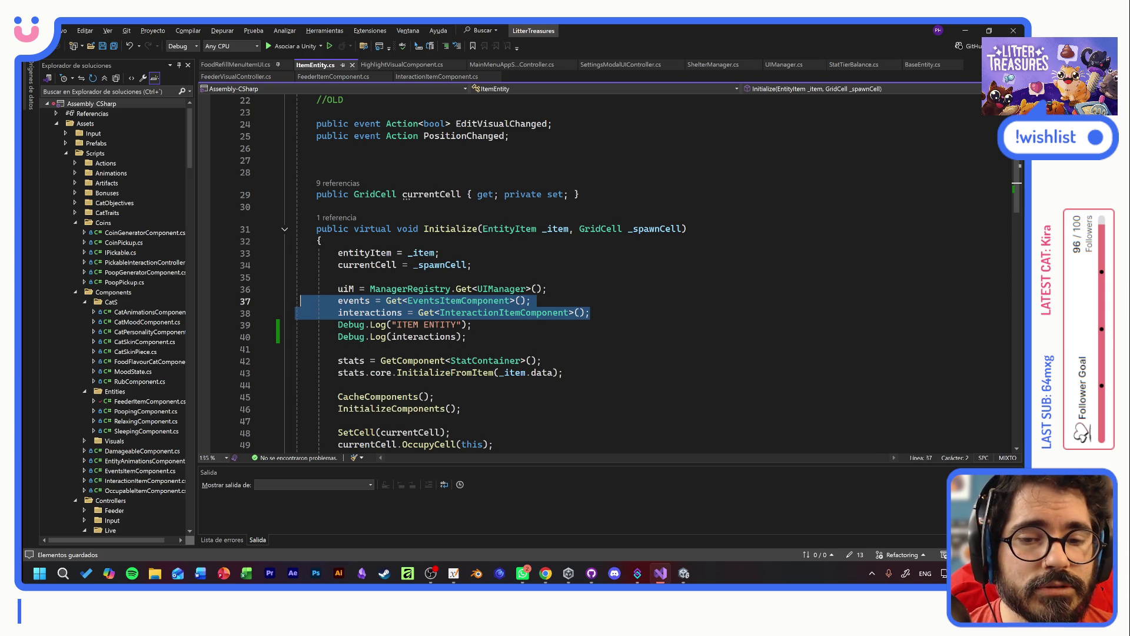
pyautogui.click(467, 337)
pyautogui.moveTo(467, 337); pyautogui.dragTo(296, 312)
pyautogui.click(467, 337)
pyautogui.moveTo(467, 337); pyautogui.dragTo(295, 300)
pyautogui.hotkey('ctrl', 'c')
pyautogui.press('Delete')
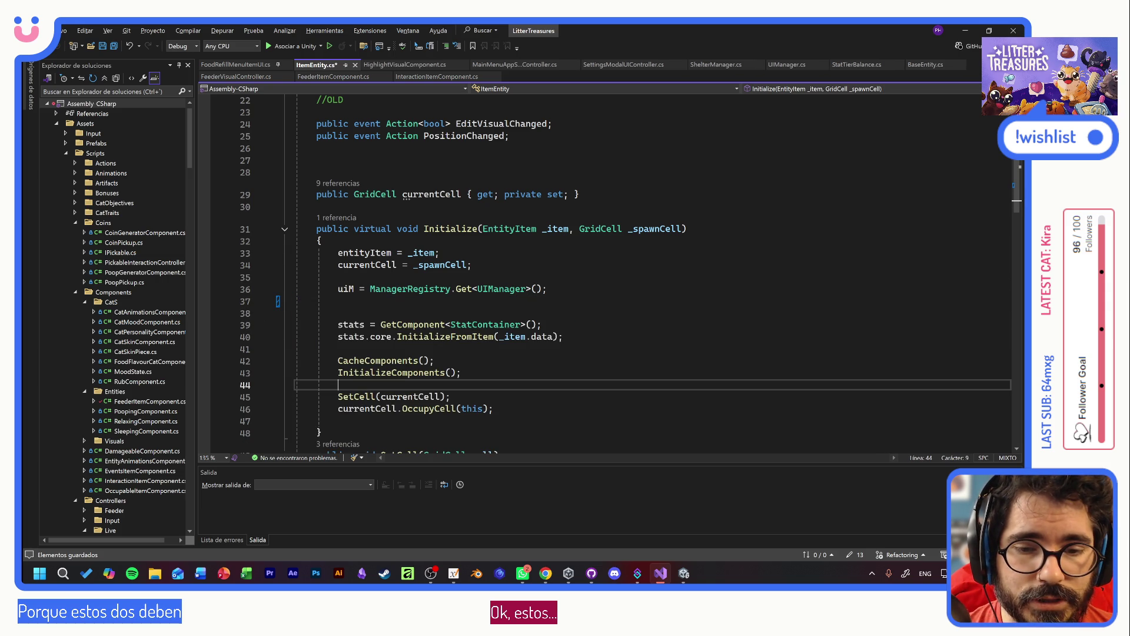
# - Paste those four lines after CacheComponents(), tidy the blank lines, and save the script
pyautogui.click(338, 385)
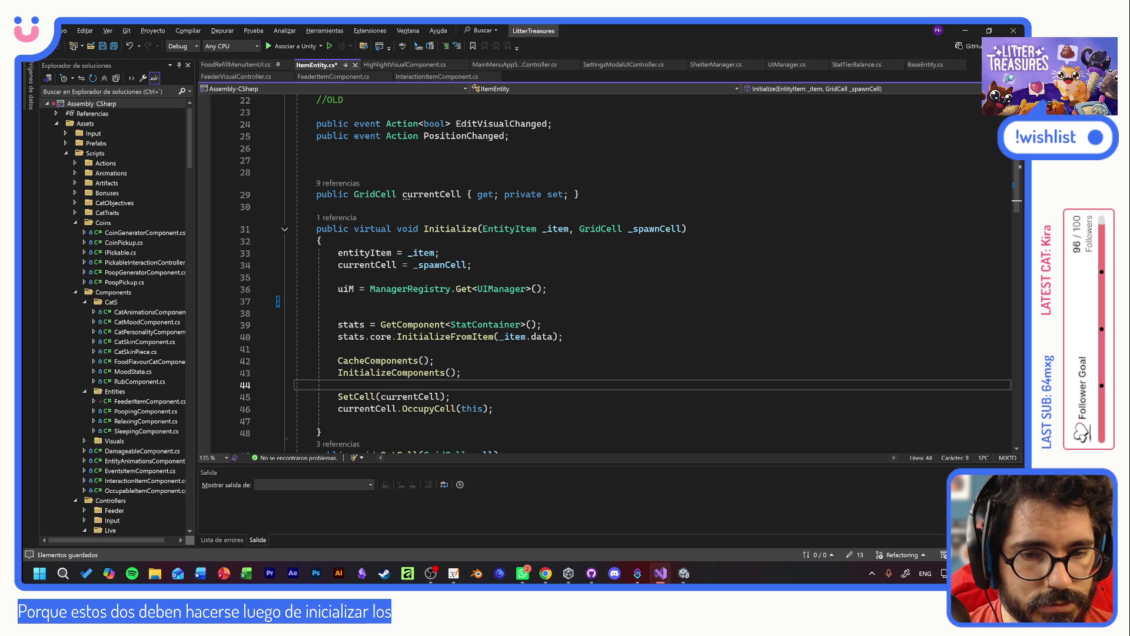
pyautogui.press('Return')
pyautogui.press('Return')
pyautogui.press('Up')
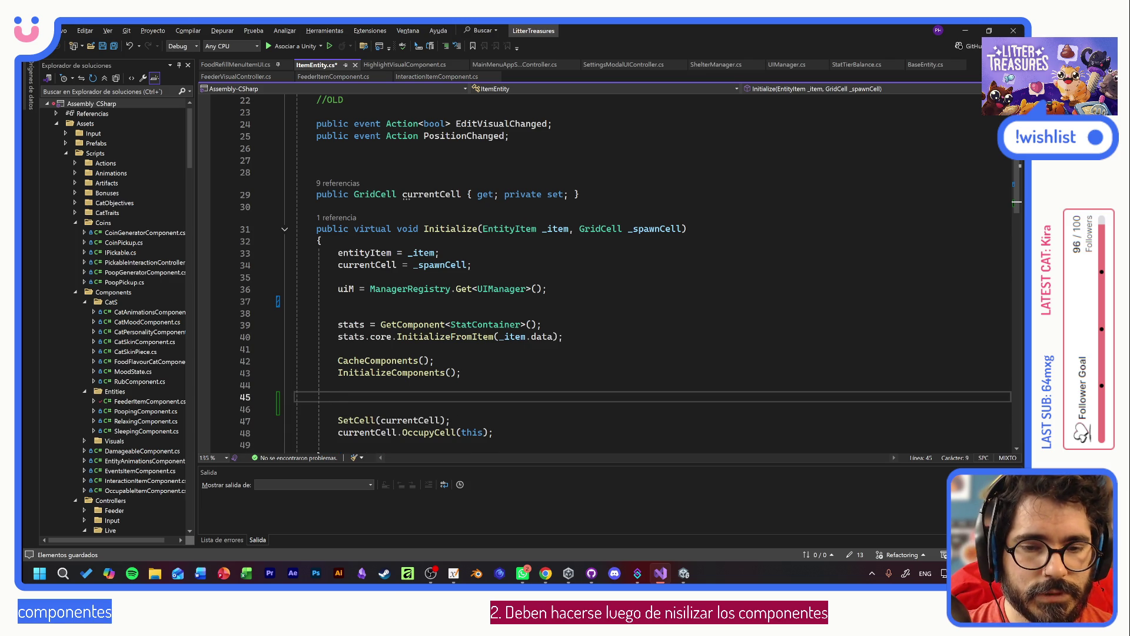
pyautogui.click(434, 361)
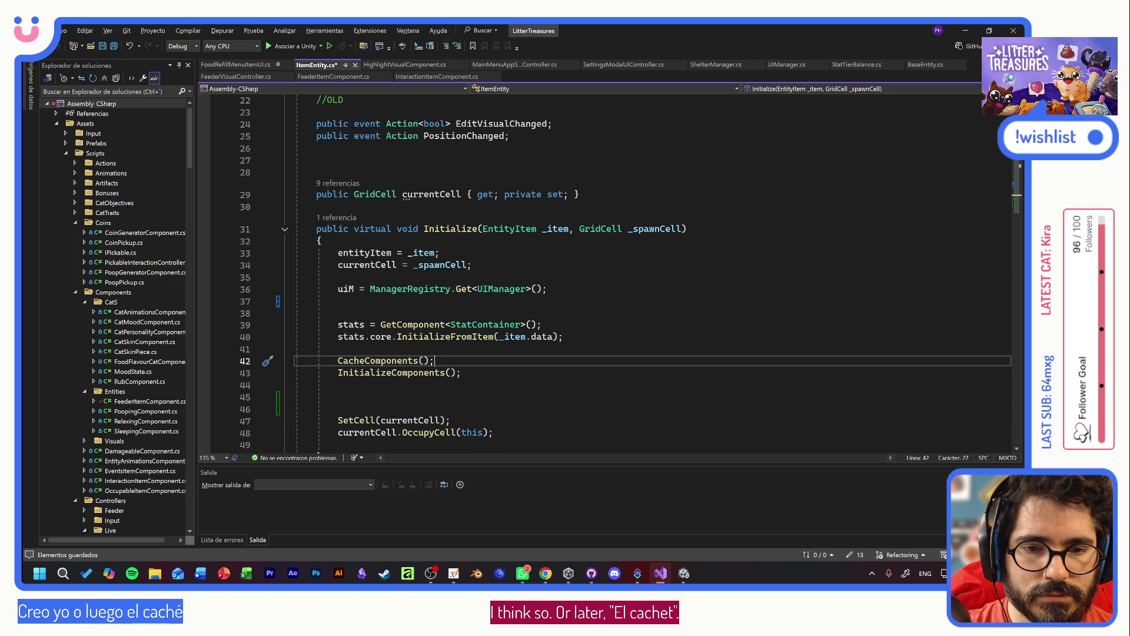
pyautogui.press('Return')
pyautogui.hotkey('ctrl', 'v')
pyautogui.press('Return')
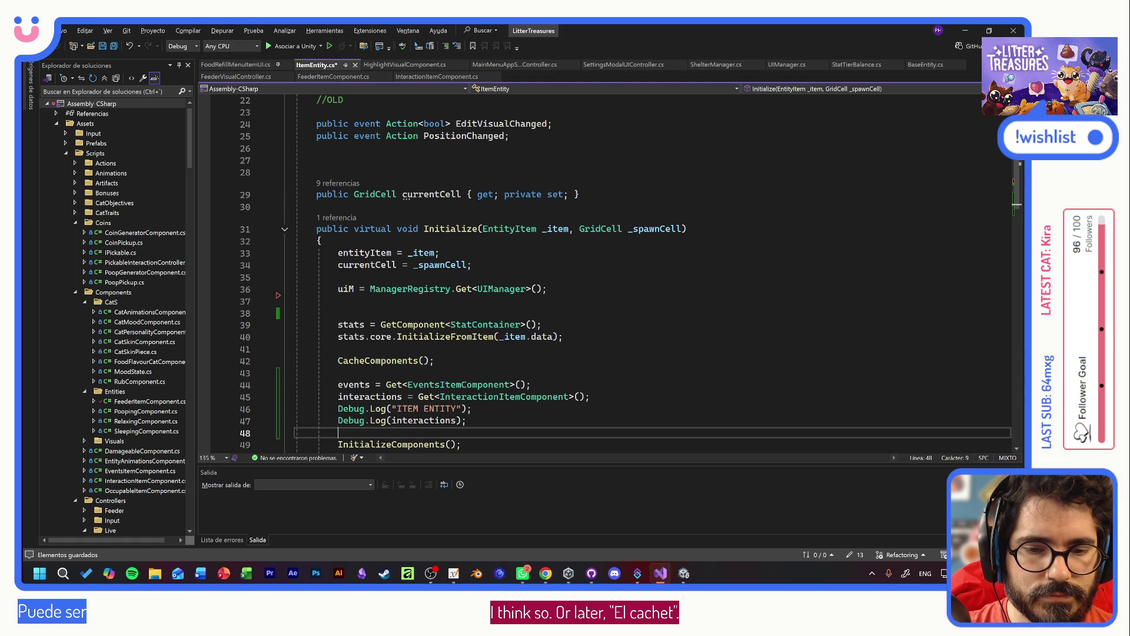
pyautogui.hotkey('ctrl', 's')
pyautogui.hotkey('alt', 'Tab')
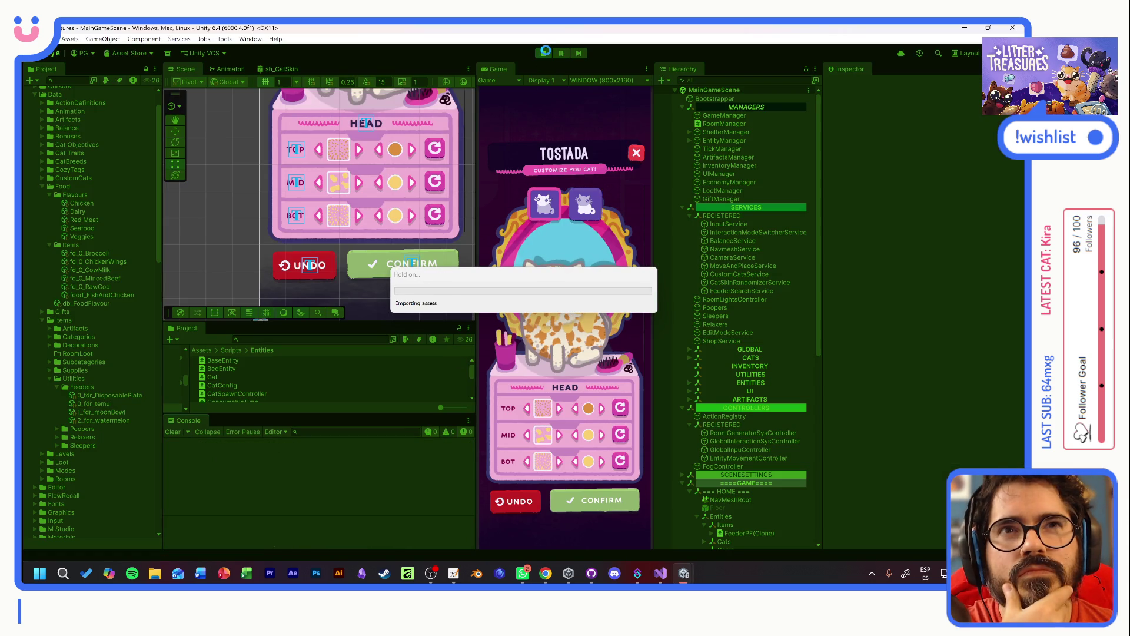
# - Restart Play mode, begin a new game, adopt Tostada and confirm the cat's name
pyautogui.click(546, 50)
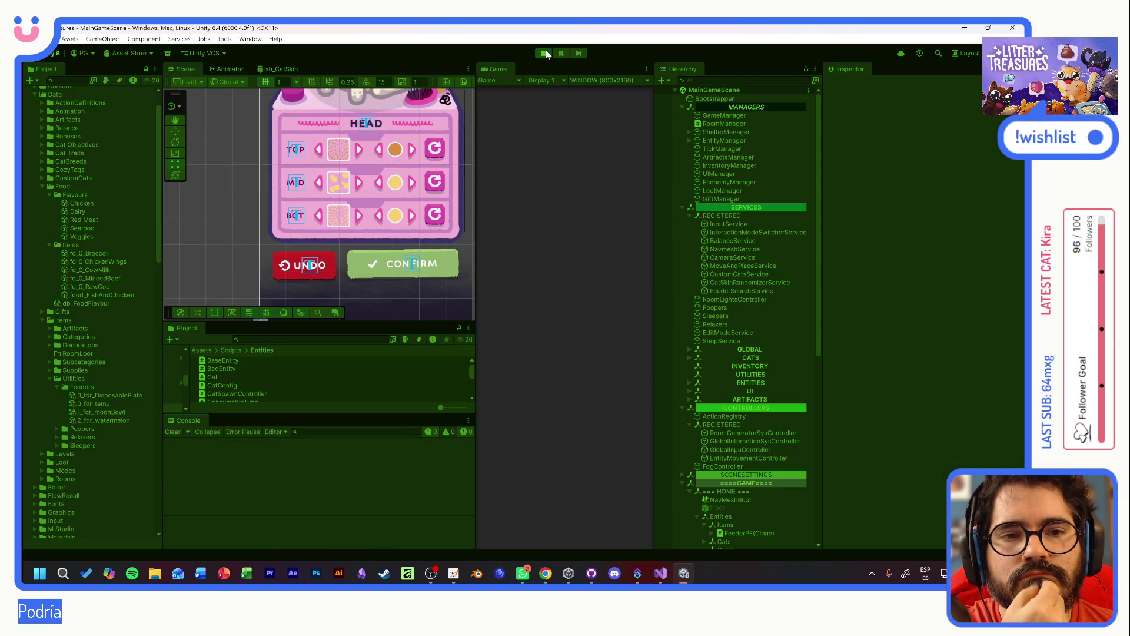
pyautogui.click(546, 50)
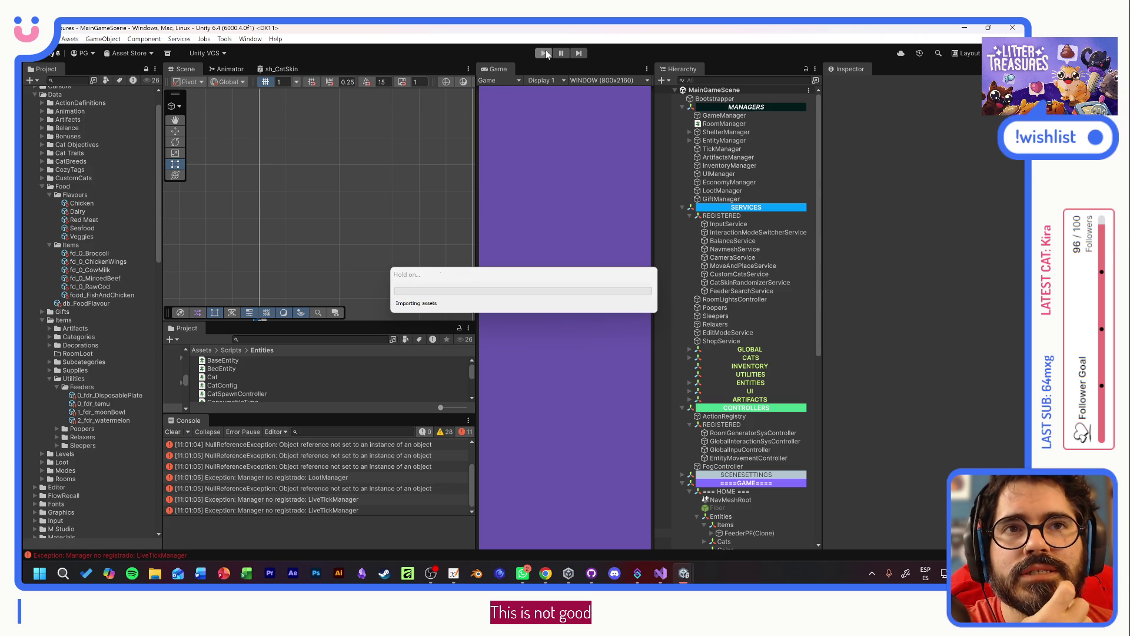
pyautogui.click(545, 53)
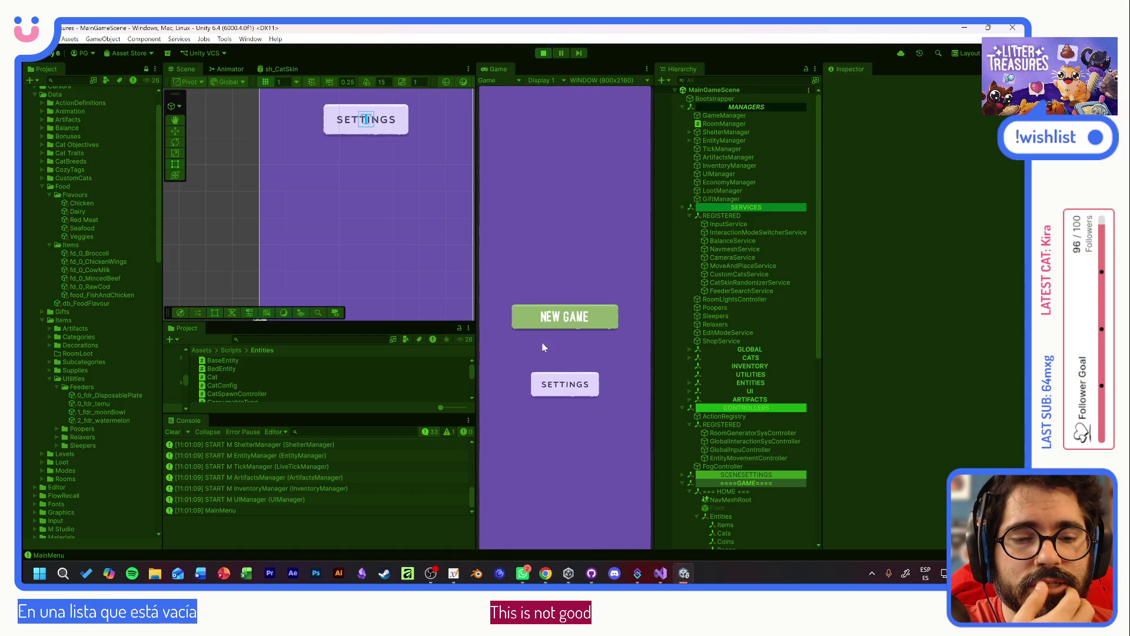
pyautogui.click(566, 496)
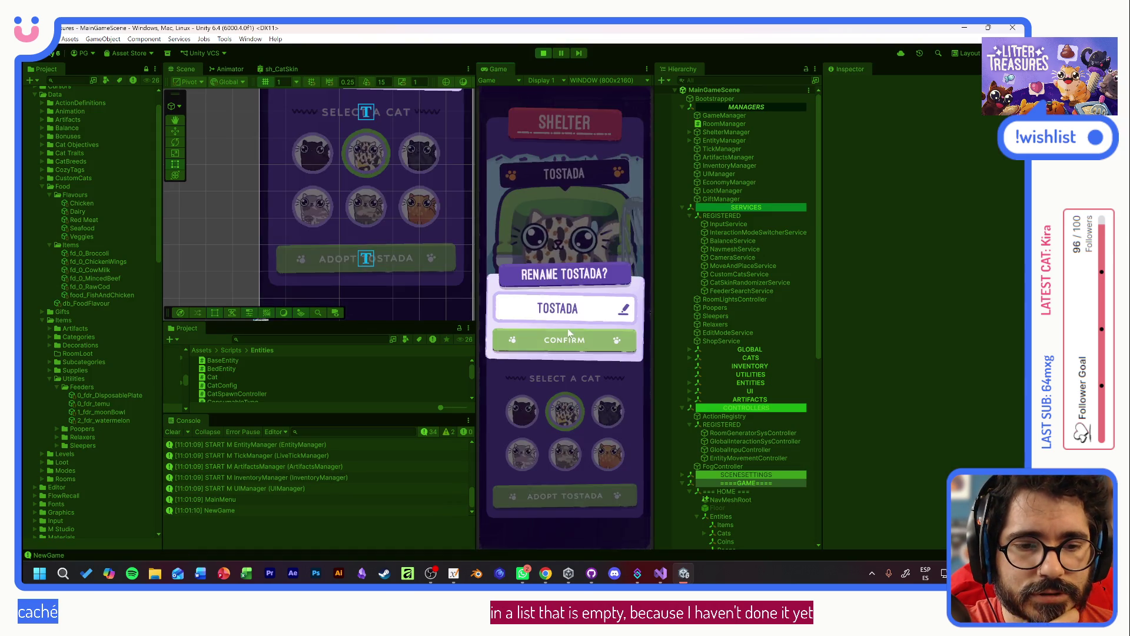
pyautogui.click(568, 338)
pyautogui.click(595, 497)
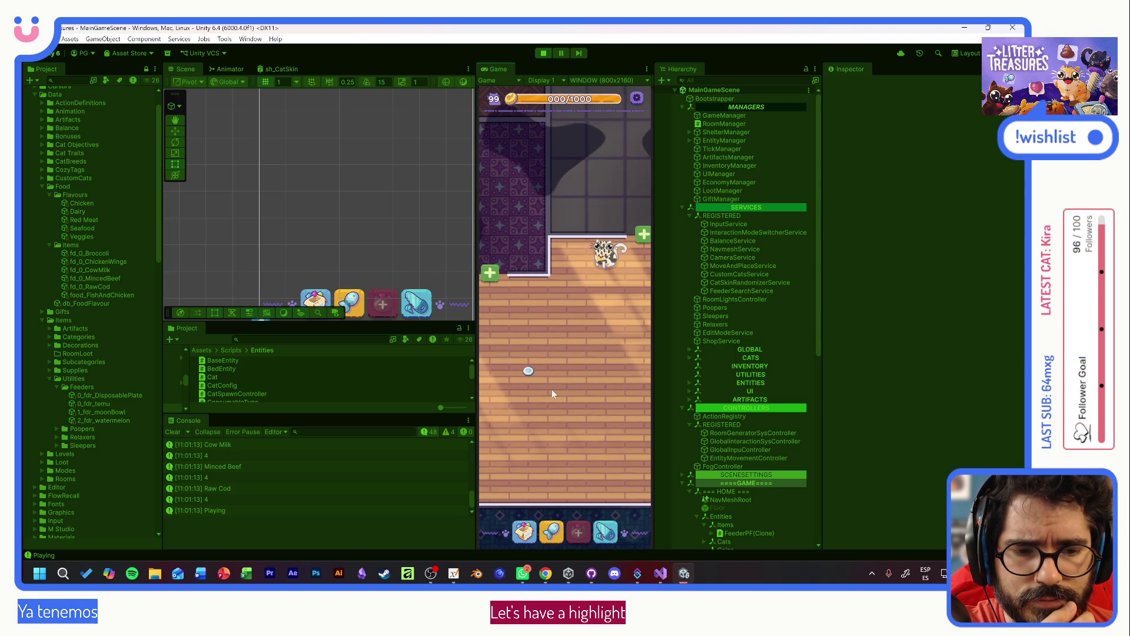
# - Pan to the feeder bowl and refill it with a food from its menu
pyautogui.moveTo(551, 390); pyautogui.dragTo(594, 373)
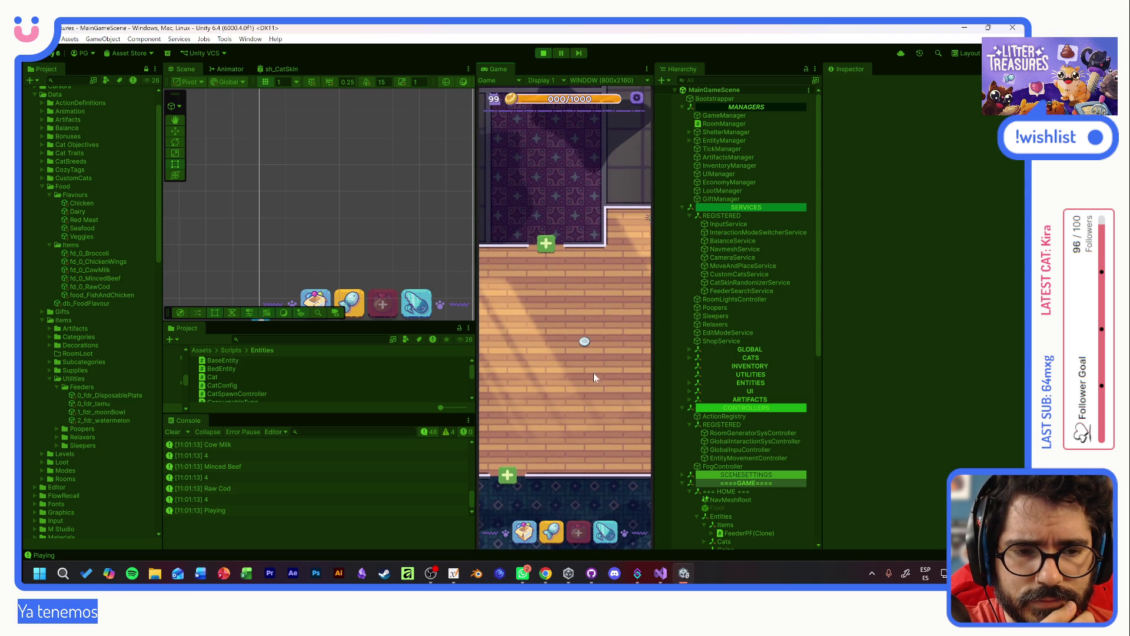
pyautogui.click(584, 341)
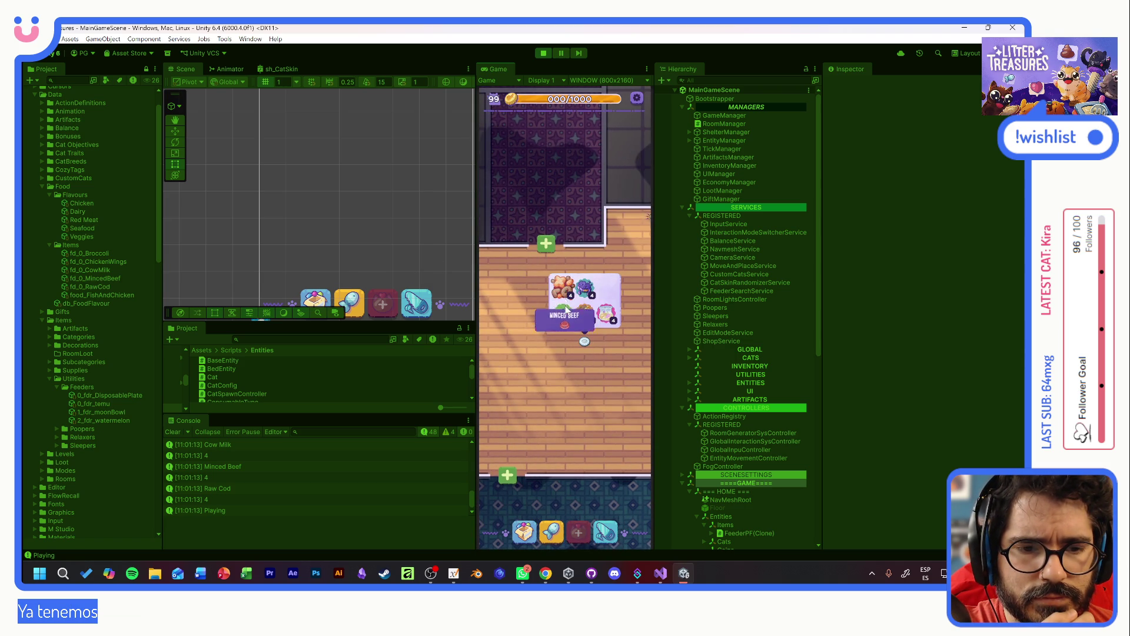
pyautogui.click(593, 319)
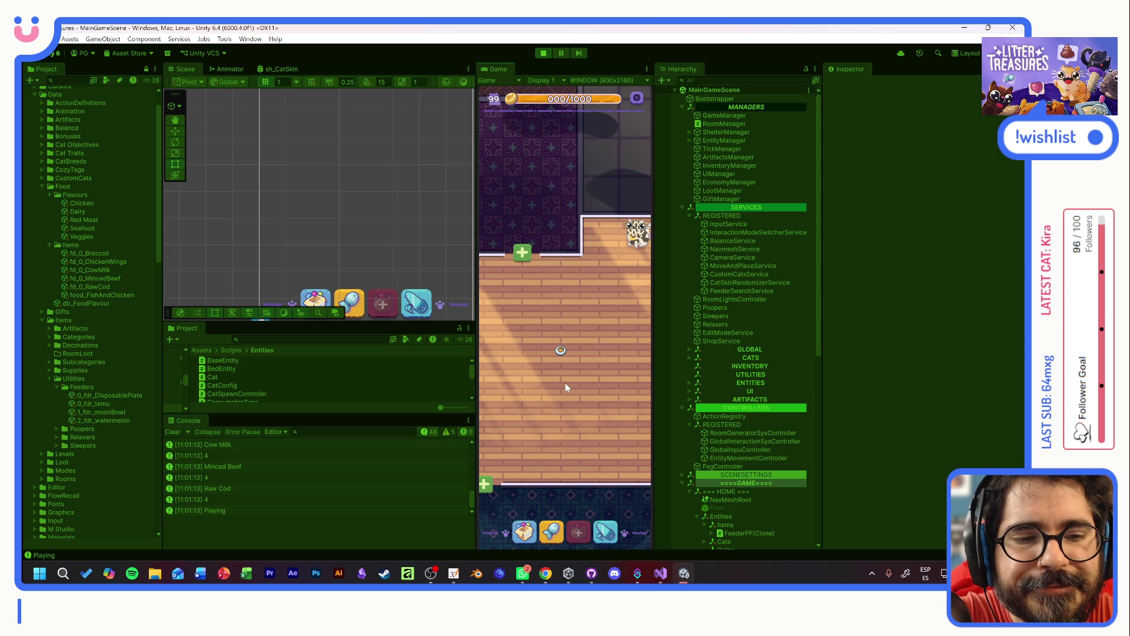
# - Select the bowl and hover over it to check its highlight and Edit hint
pyautogui.click(560, 351)
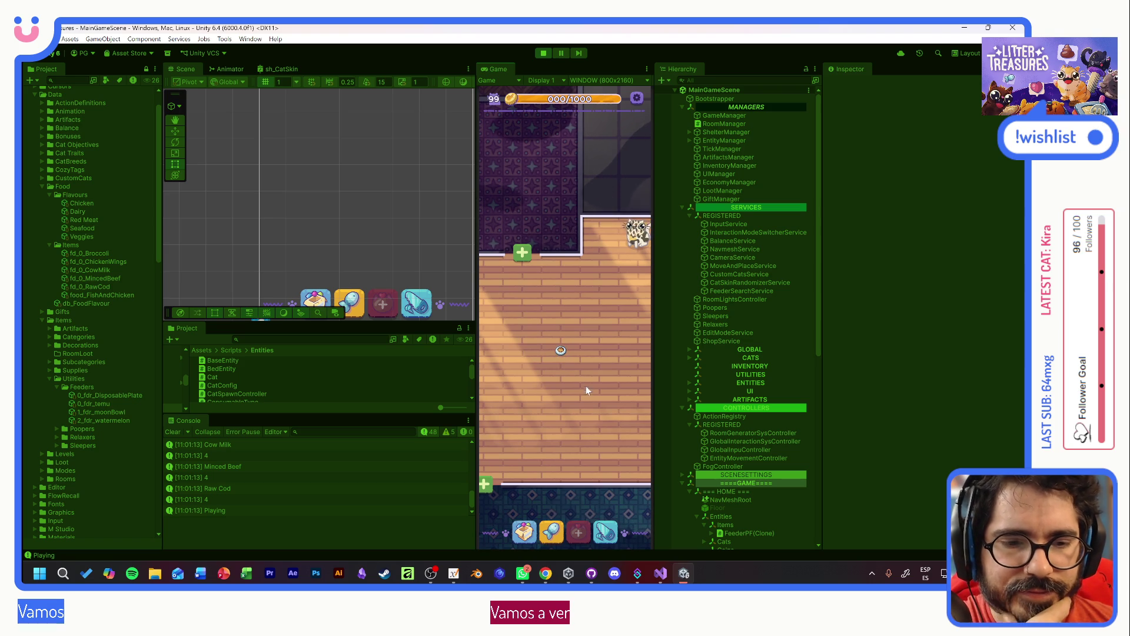
pyautogui.moveTo(566, 400)
pyautogui.mouseDown()
pyautogui.moveTo(624, 343)
pyautogui.moveTo(492, 360)
pyautogui.moveTo(586, 375)
pyautogui.moveTo(597, 389)
pyautogui.moveTo(622, 298)
pyautogui.moveTo(598, 318)
pyautogui.moveTo(603, 348)
pyautogui.moveTo(450, 355)
pyautogui.mouseUp()
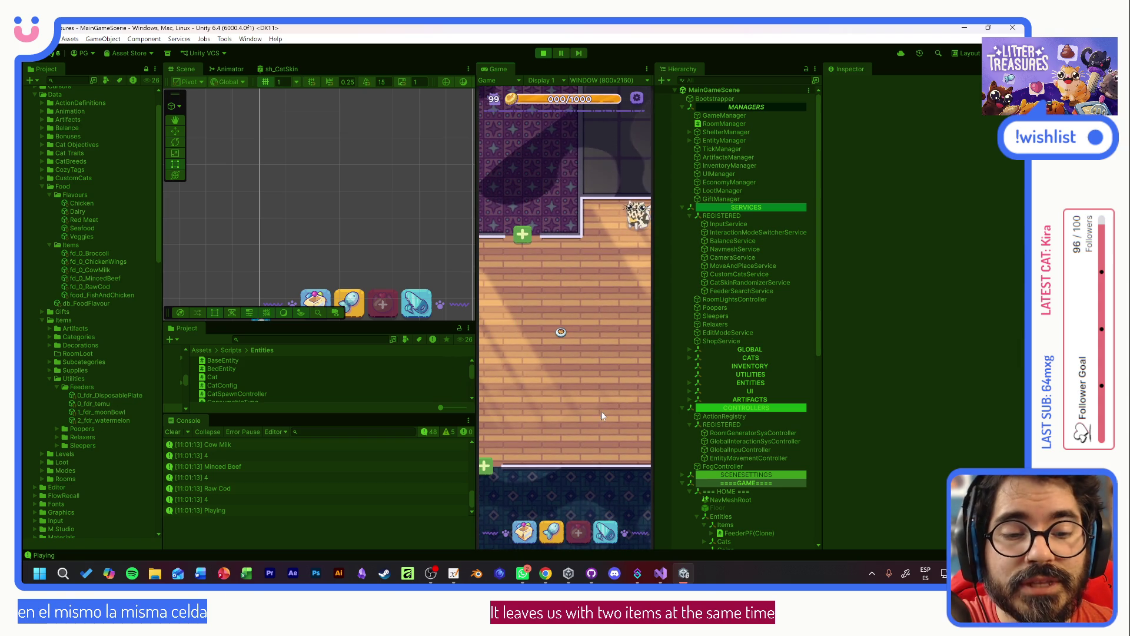
pyautogui.moveTo(561, 339)
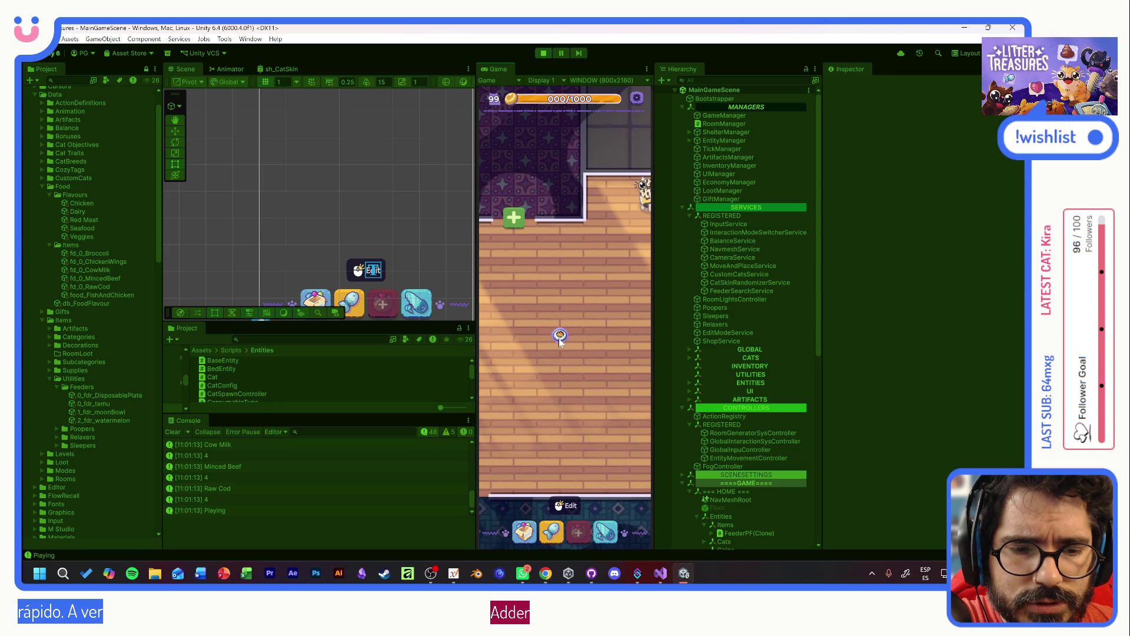
pyautogui.scroll(-3, 562, 338)
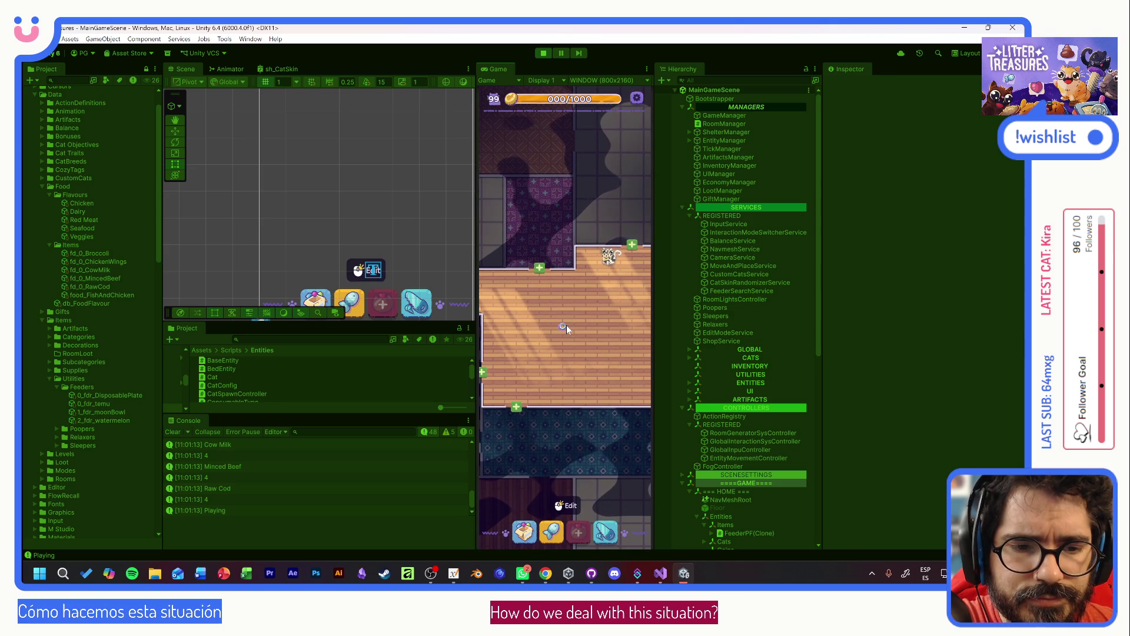
pyautogui.scroll(3, 564, 347)
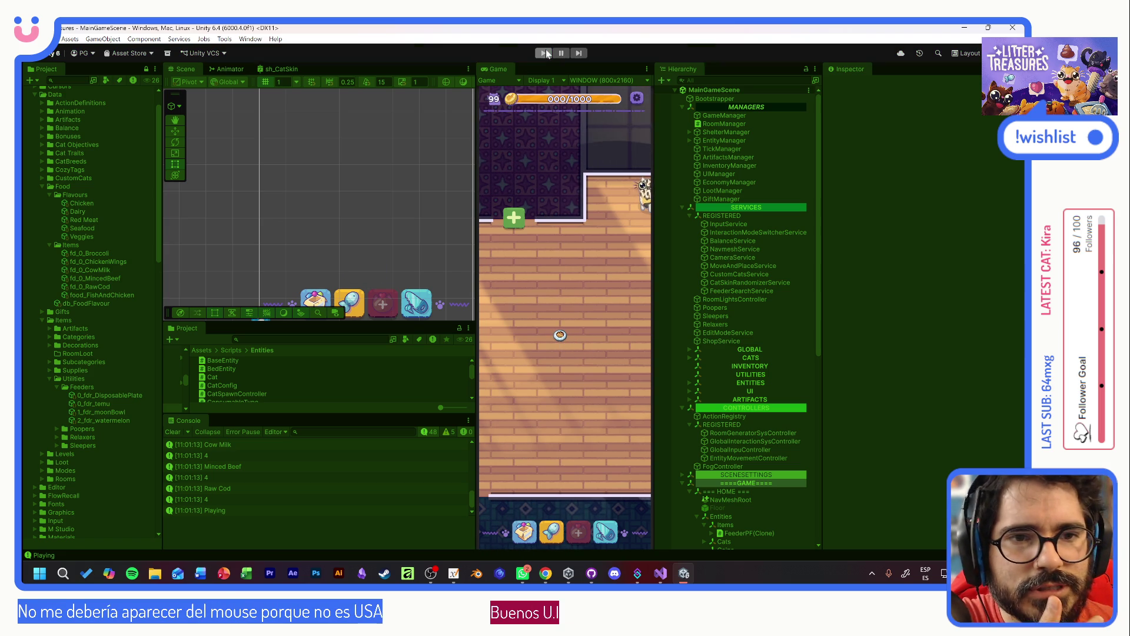
# - Restart Play mode and start a new game, adopting Tostada and confirming name and customization
pyautogui.click(546, 53)
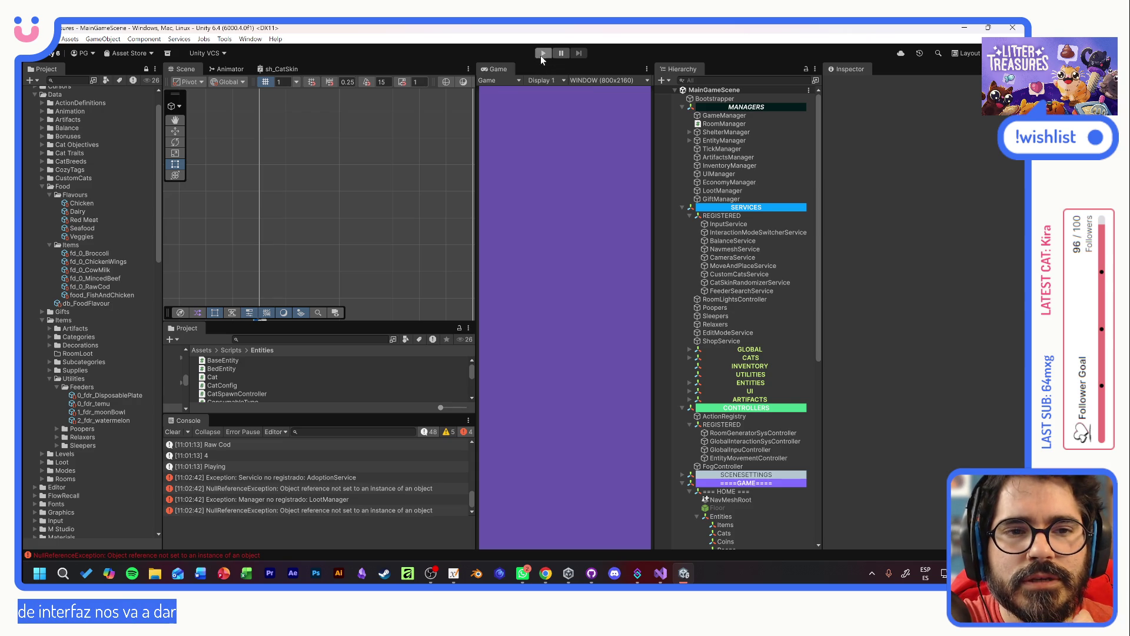
pyautogui.click(541, 54)
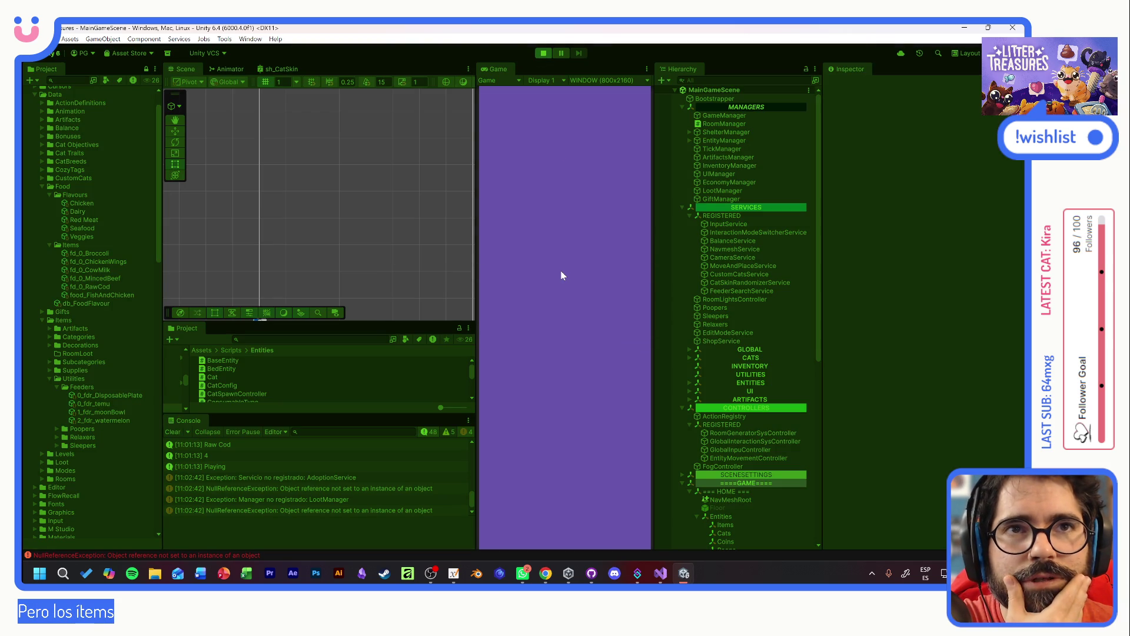
pyautogui.click(564, 316)
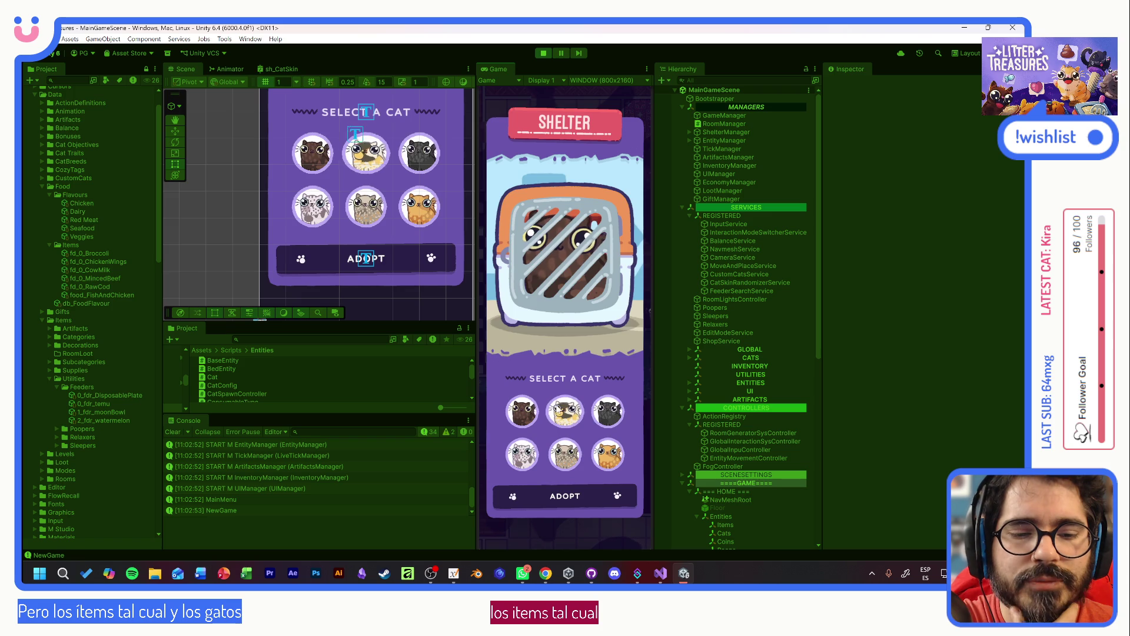
pyautogui.click(565, 410)
pyautogui.click(575, 496)
pyautogui.click(564, 347)
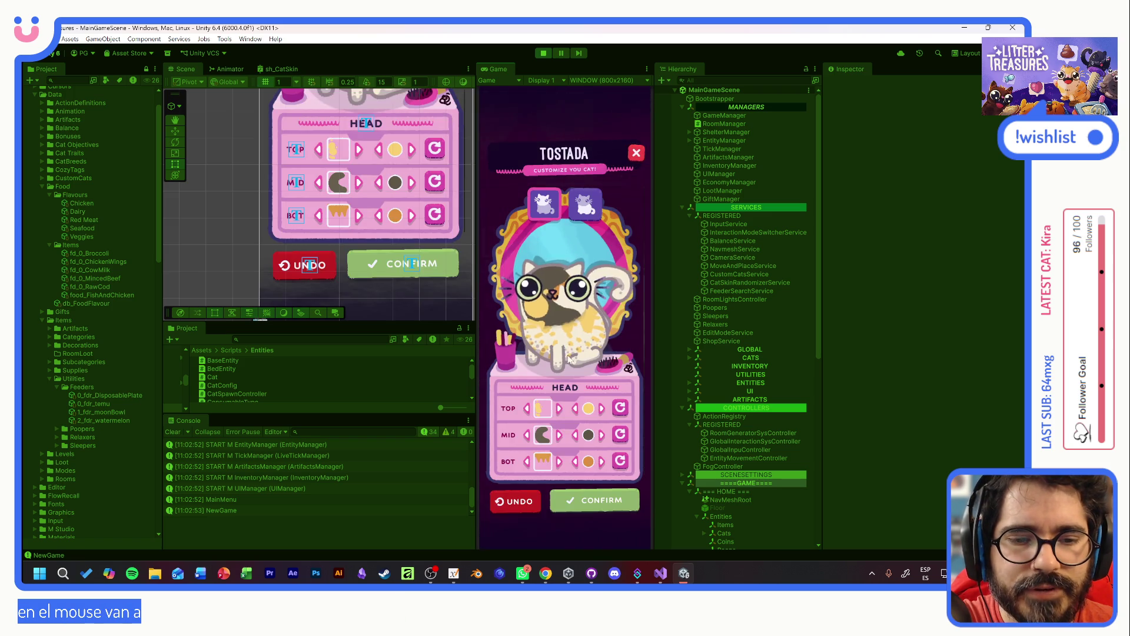
pyautogui.click(599, 500)
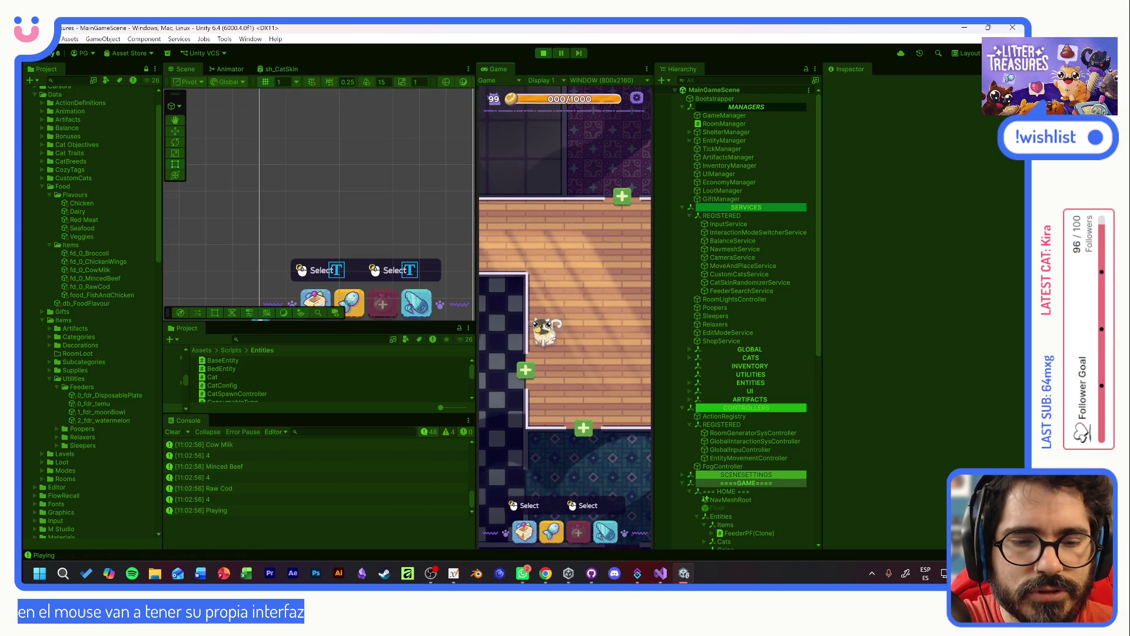
# - Pan around the room, then maximize the screenshot viewer showing the UI mockup
pyautogui.moveTo(553, 337)
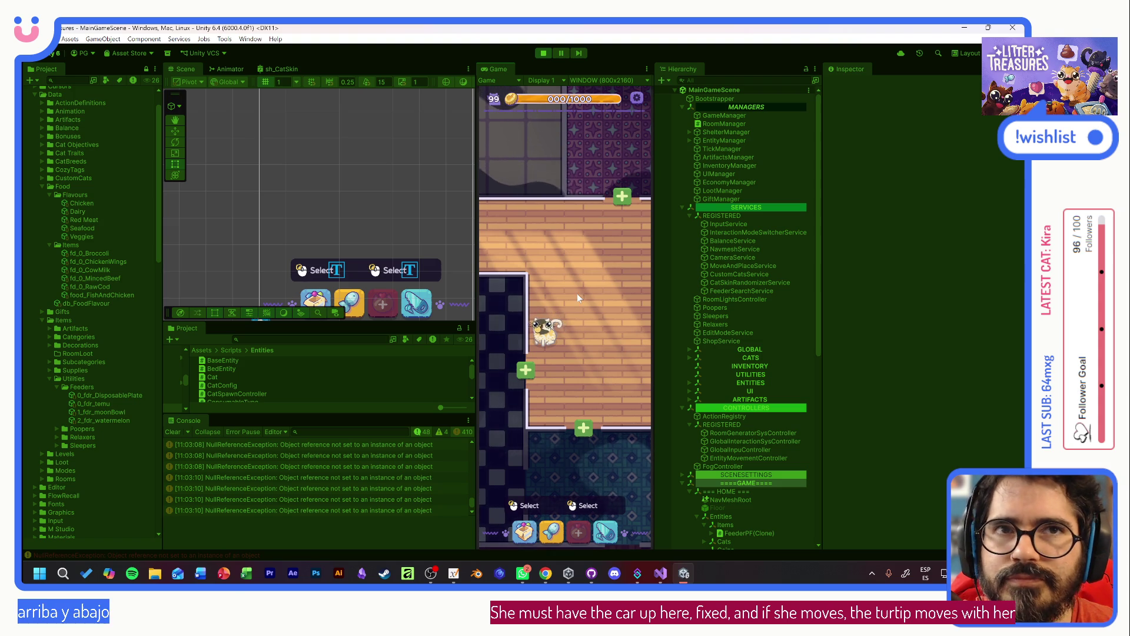
pyautogui.moveTo(591, 264); pyautogui.dragTo(450, 269)
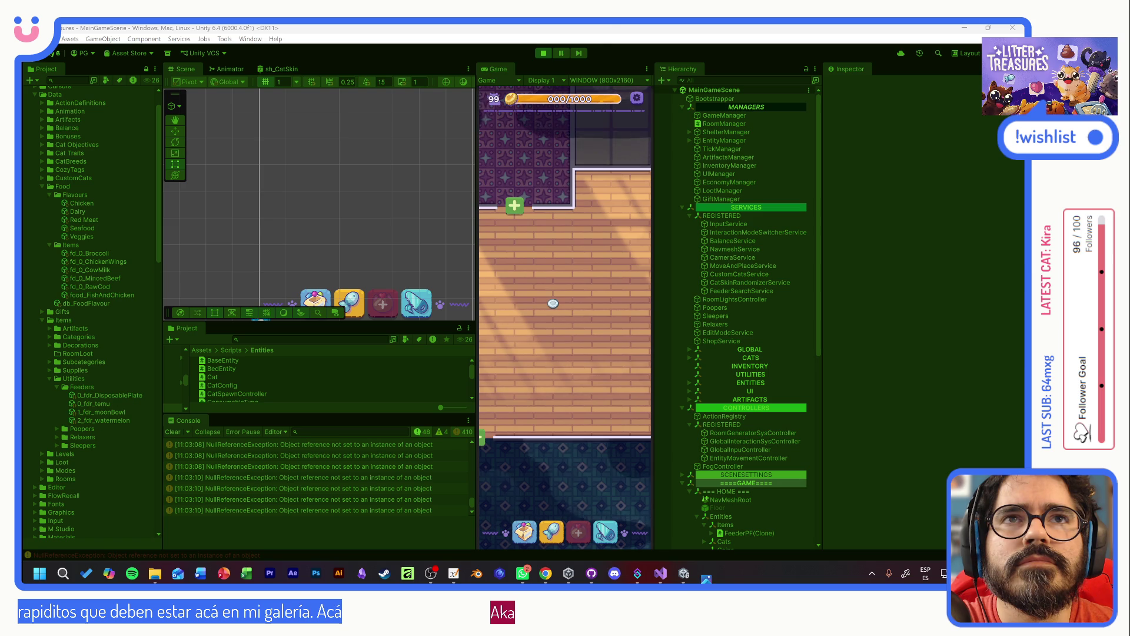
pyautogui.doubleClick(494, 170)
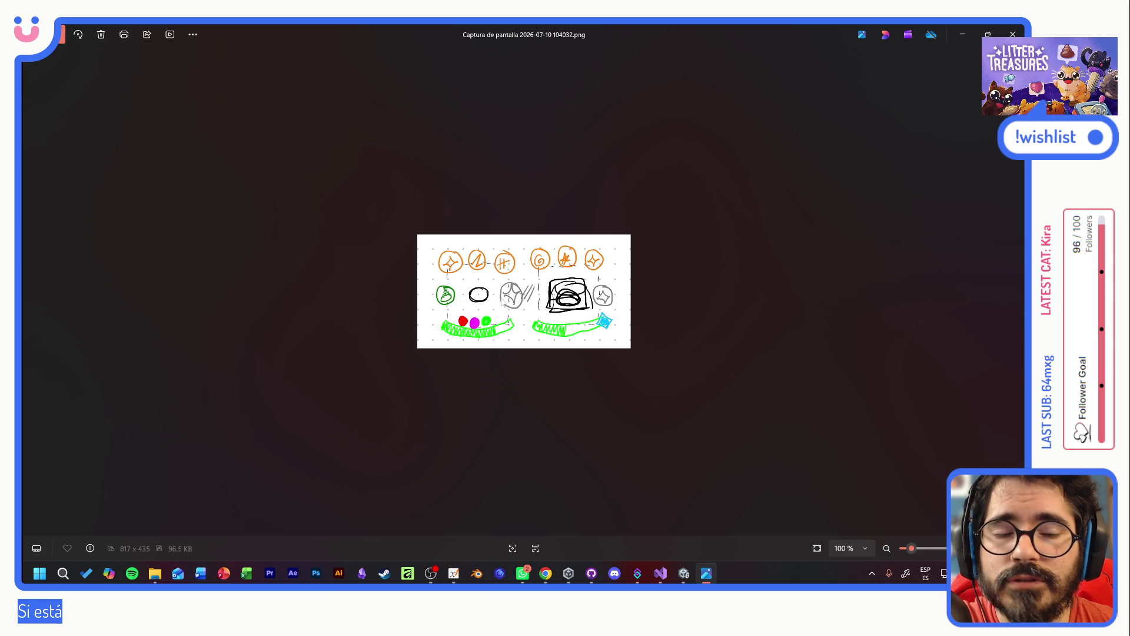
# - Close the Photos window with the feeder sketch to return to Unity
pyautogui.scroll(3, 516, 300)
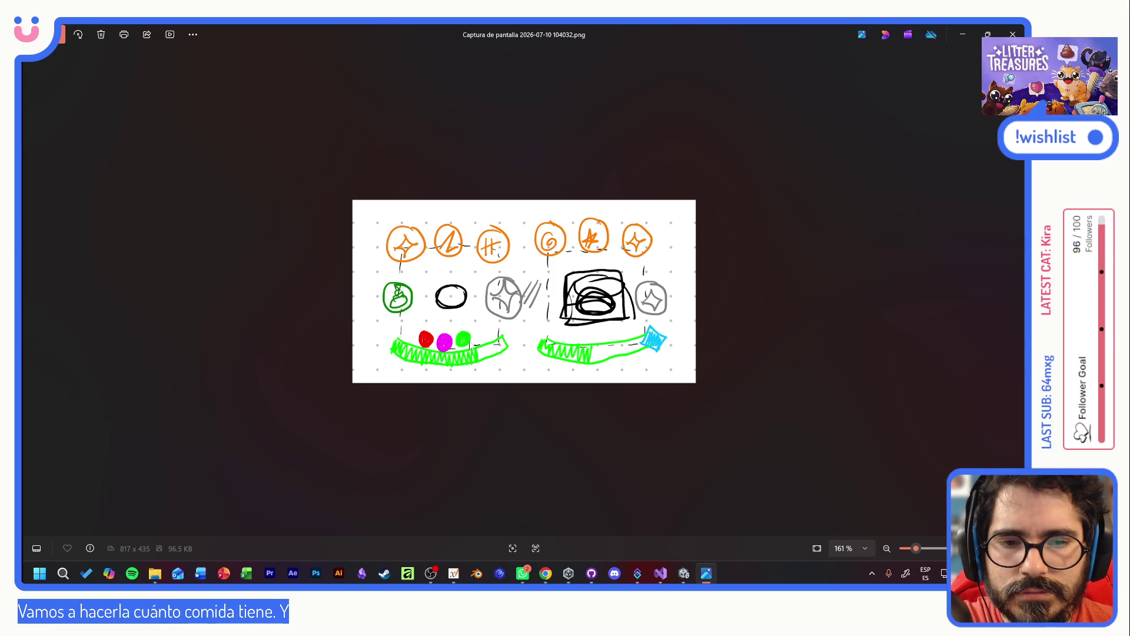
pyautogui.click(1013, 34)
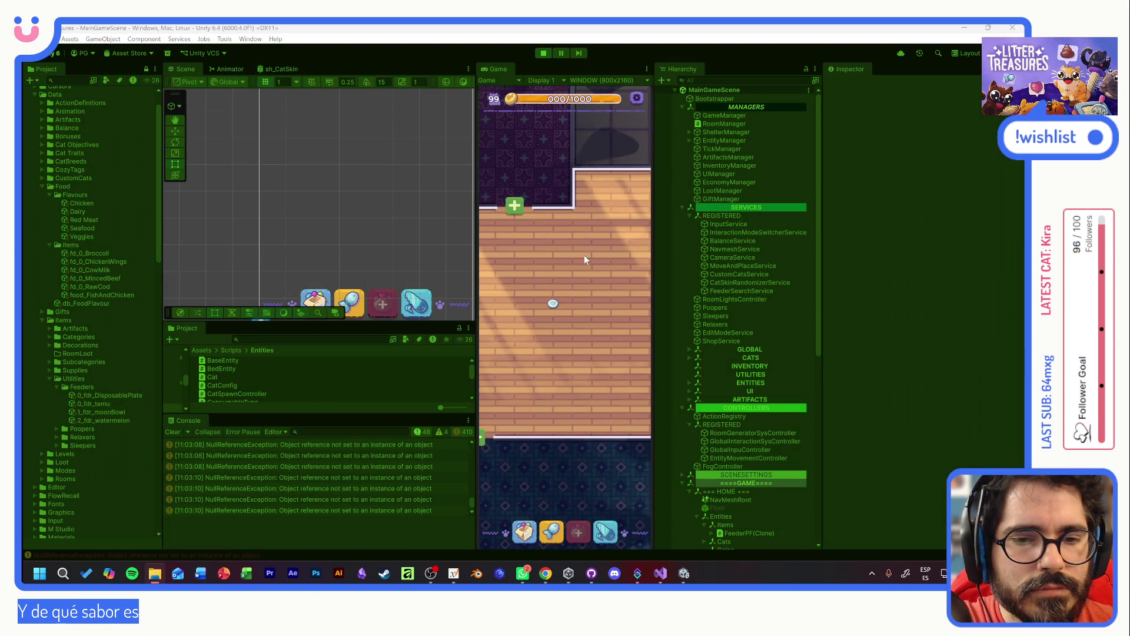
# - Refill the feeder with Raw Cod, then stop the running game
pyautogui.click(554, 304)
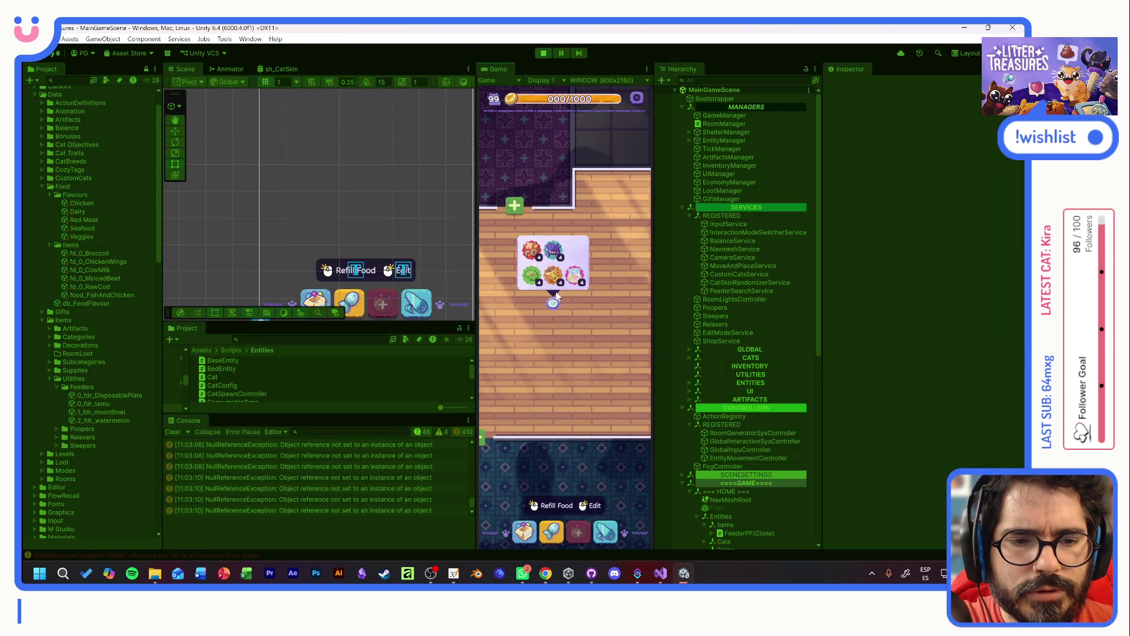
pyautogui.click(554, 252)
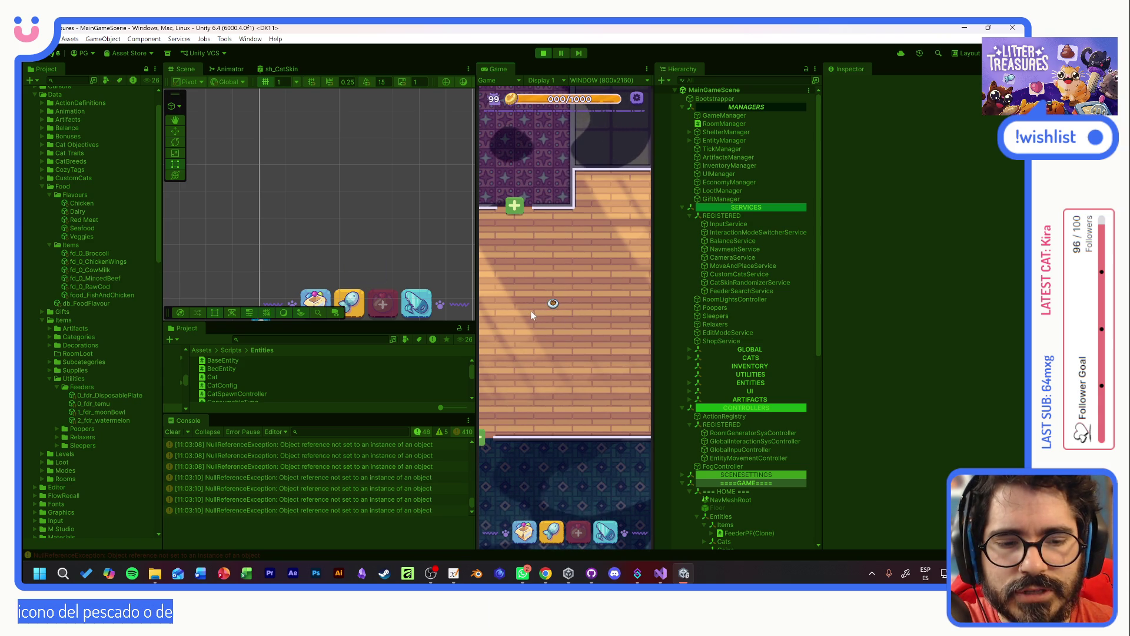
pyautogui.click(543, 54)
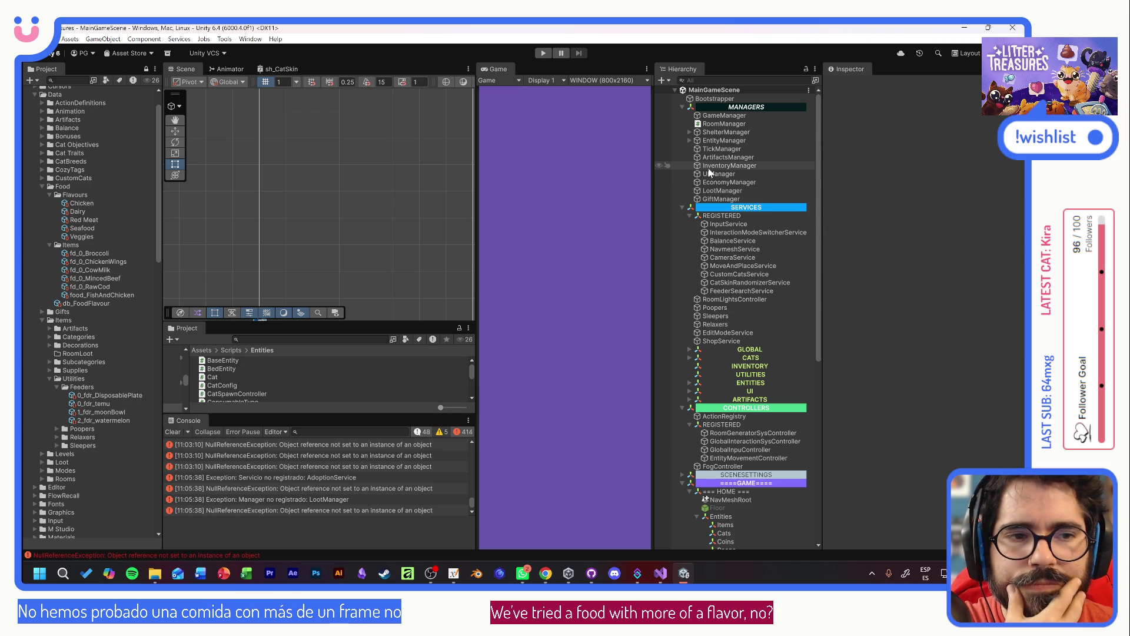
# - Add food_FishAndChicken as Element 5 of InventoryManager's Default Foods Data, then start the game
pyautogui.click(729, 165)
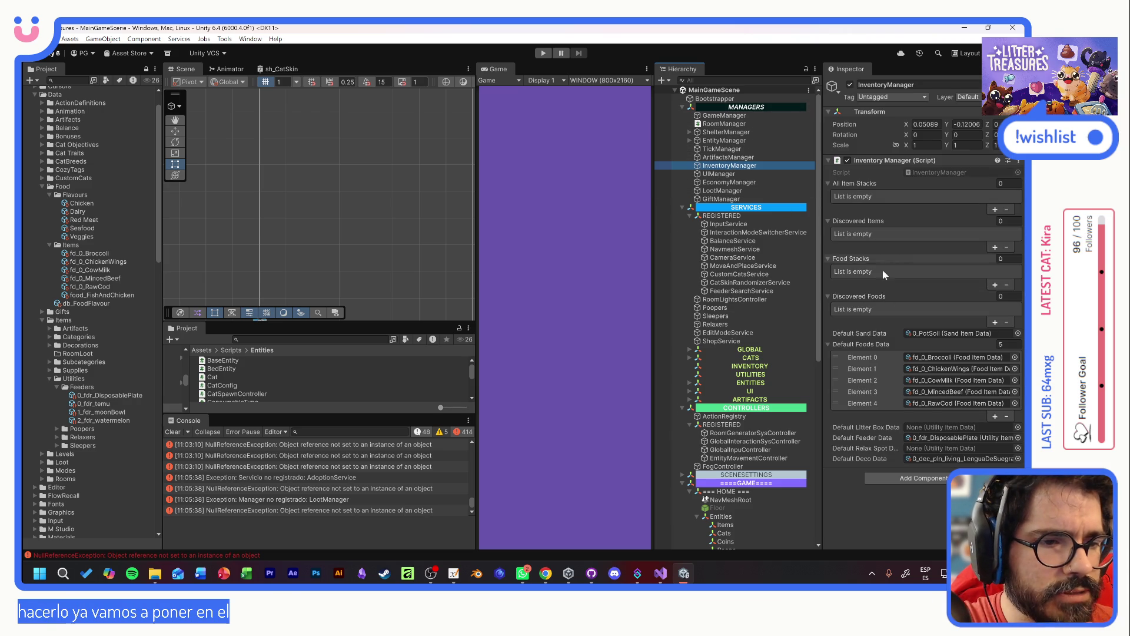
pyautogui.click(995, 417)
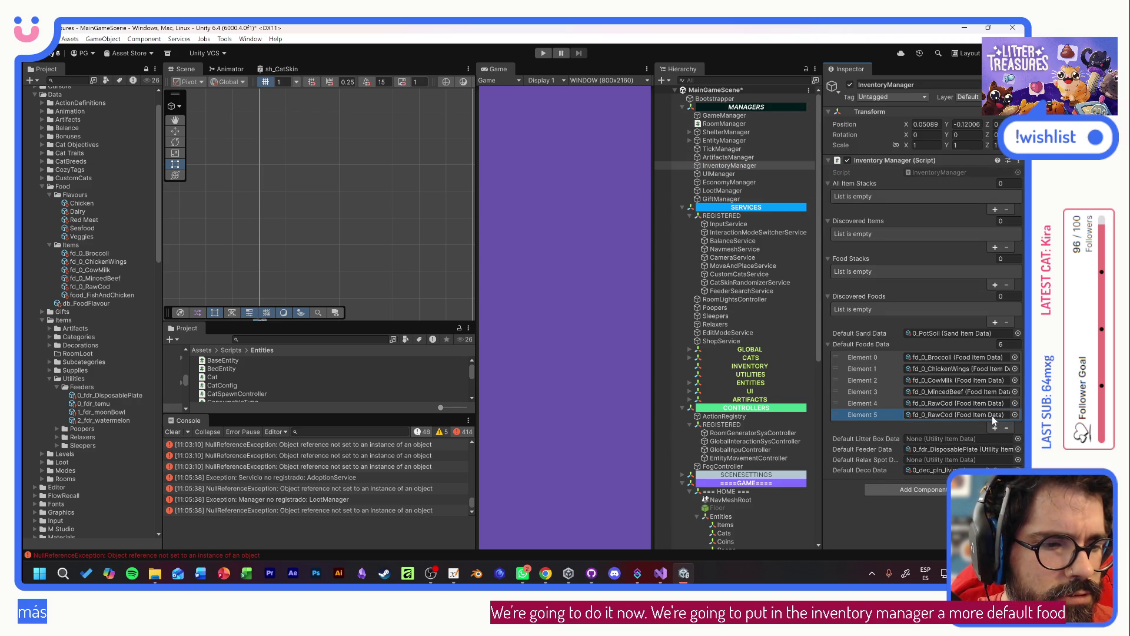
pyautogui.moveTo(100, 295)
pyautogui.mouseDown()
pyautogui.moveTo(177, 318)
pyautogui.moveTo(929, 418)
pyautogui.mouseUp()
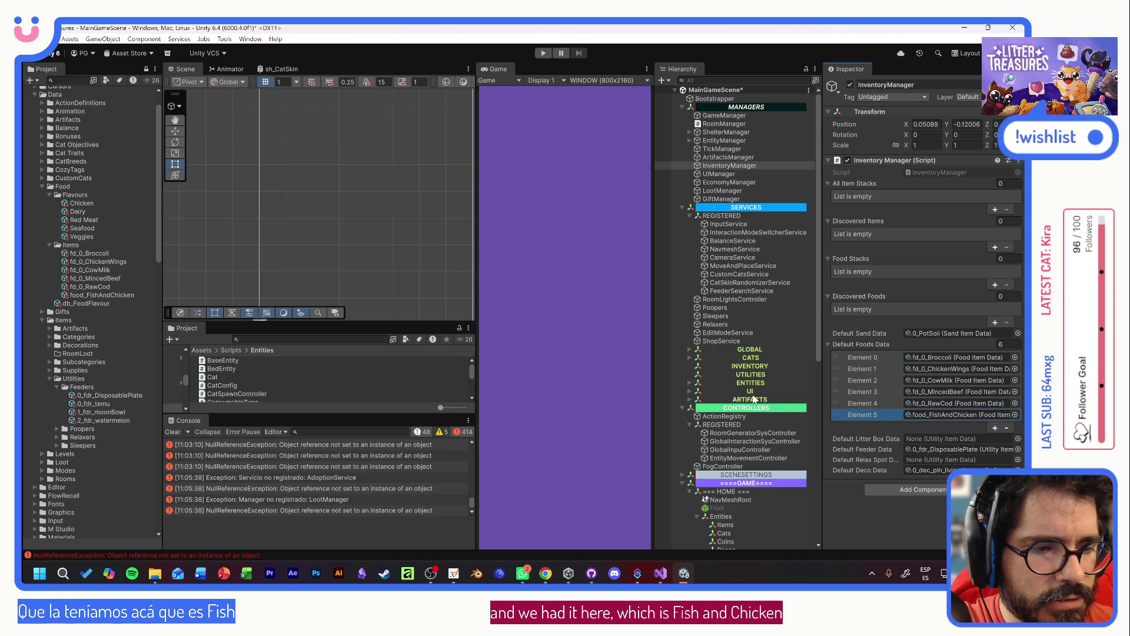
pyautogui.click(66, 296)
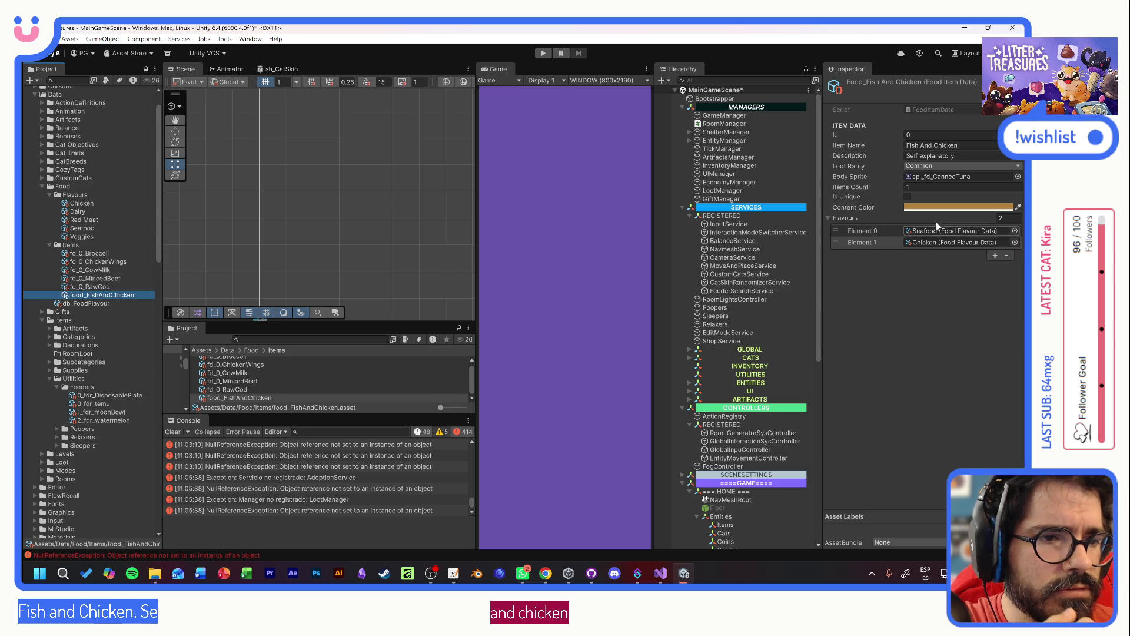
pyautogui.click(543, 53)
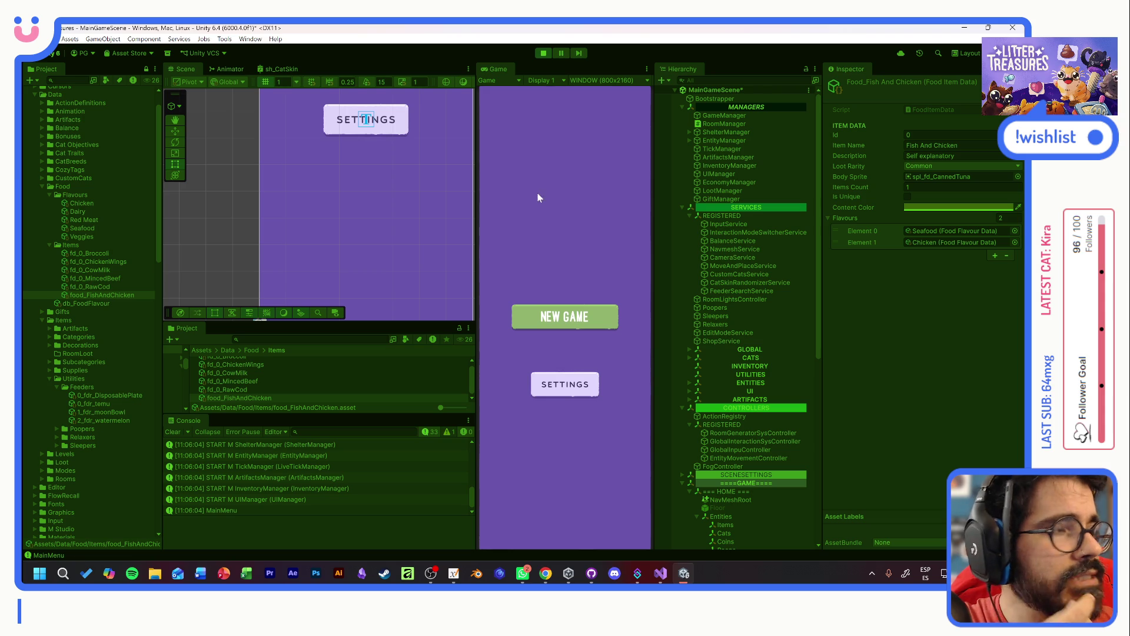
# - Start a new game, adopt Tostada with its name kept, and enter the game room
pyautogui.click(562, 324)
pyautogui.click(565, 410)
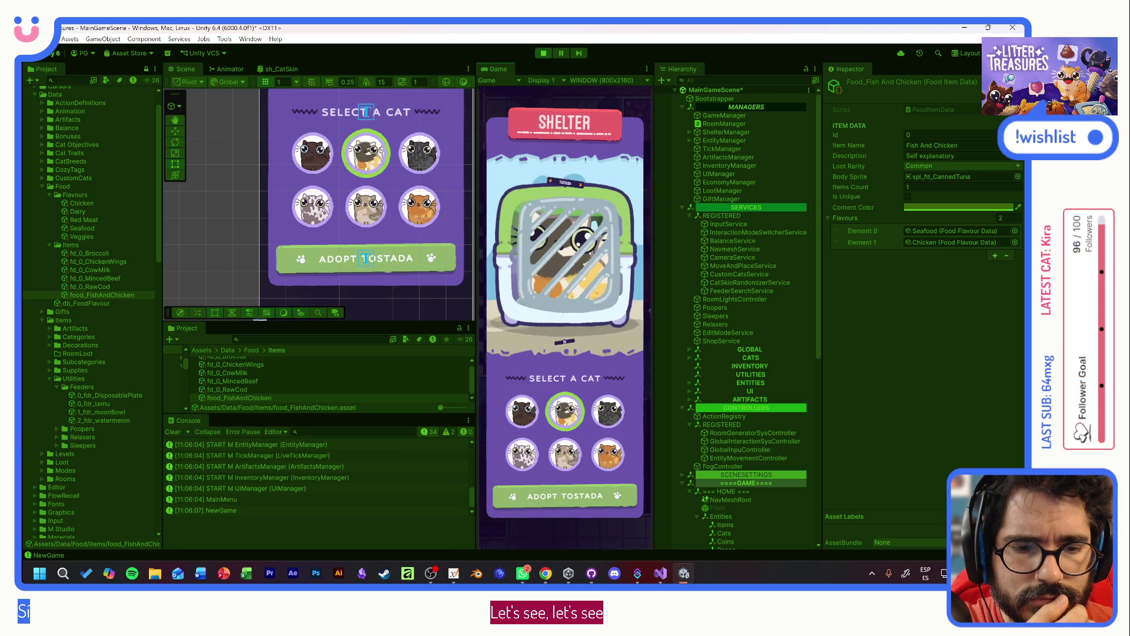
pyautogui.click(567, 499)
pyautogui.click(560, 338)
pyautogui.click(598, 497)
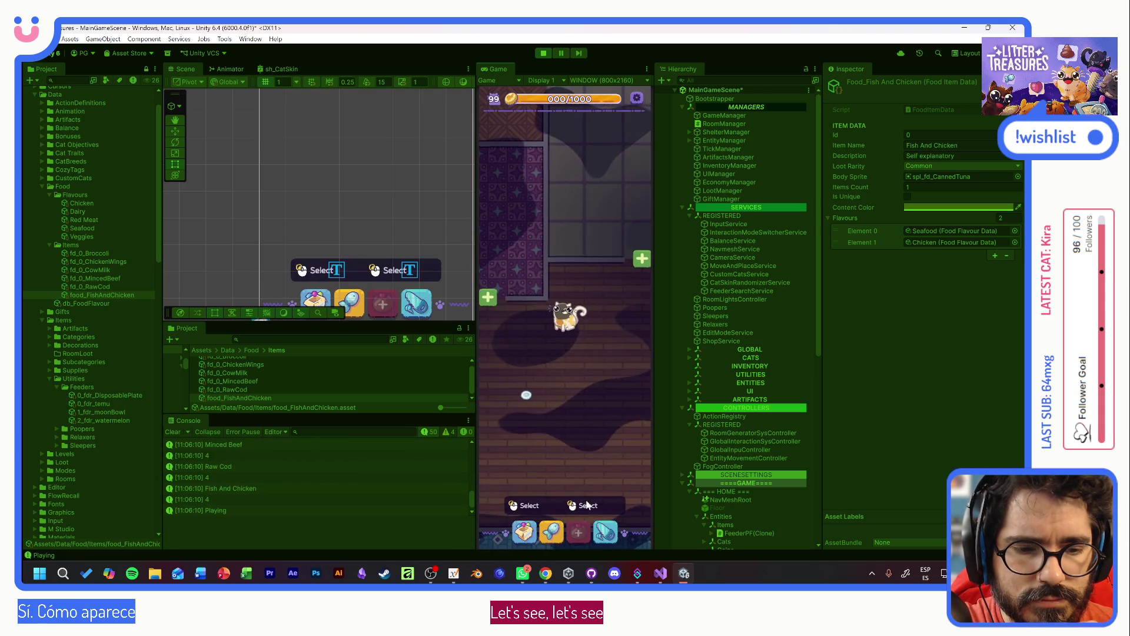
# - Check that the feeder offers Fish And Chicken food, then stop the game and go to GitHub Desktop
pyautogui.click(557, 353)
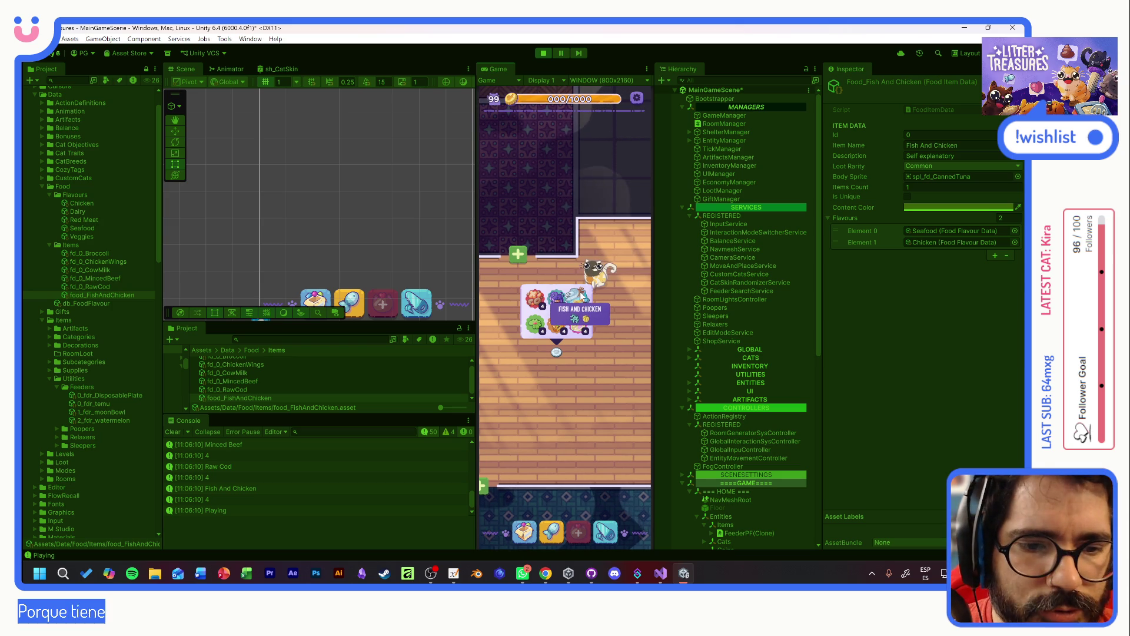
pyautogui.click(580, 293)
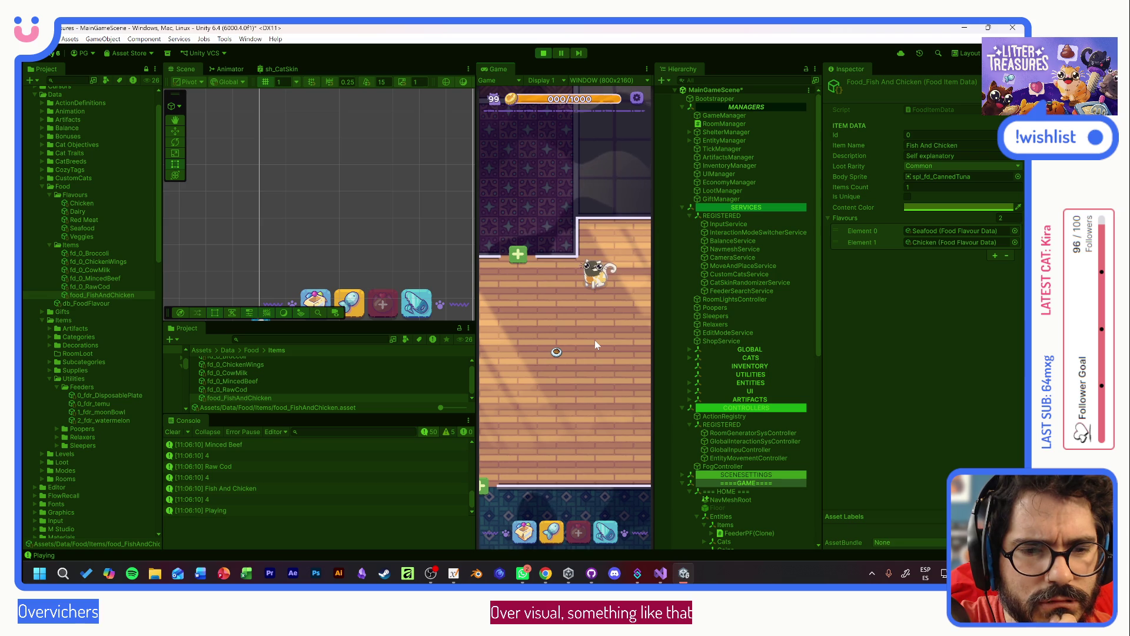
pyautogui.click(544, 53)
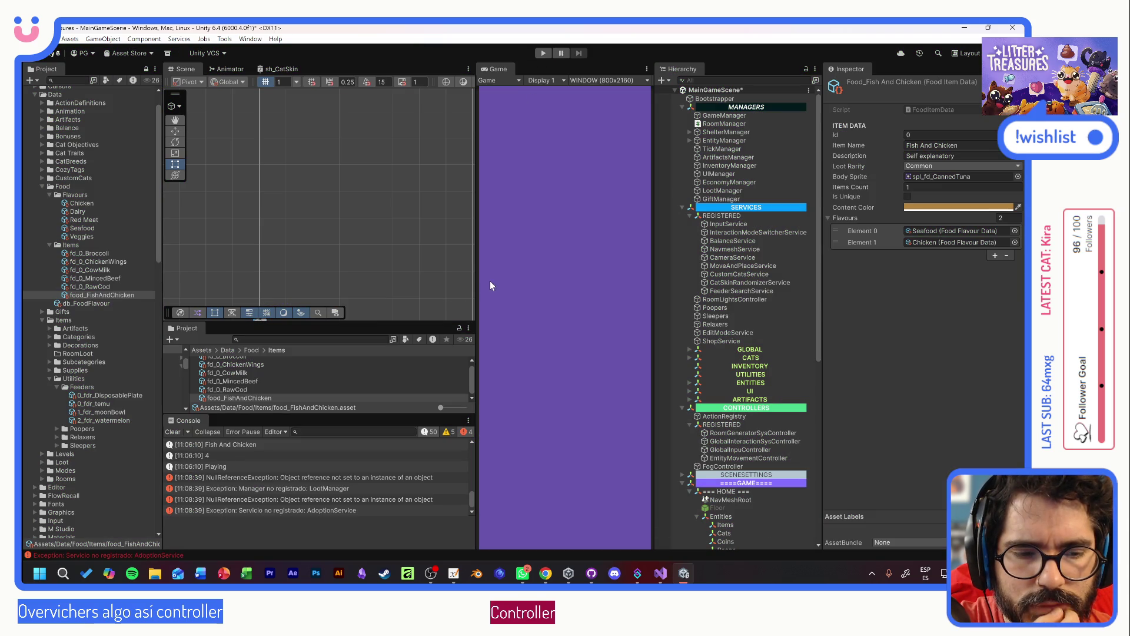
pyautogui.scroll(1, 332, 383)
pyautogui.click(283, 340)
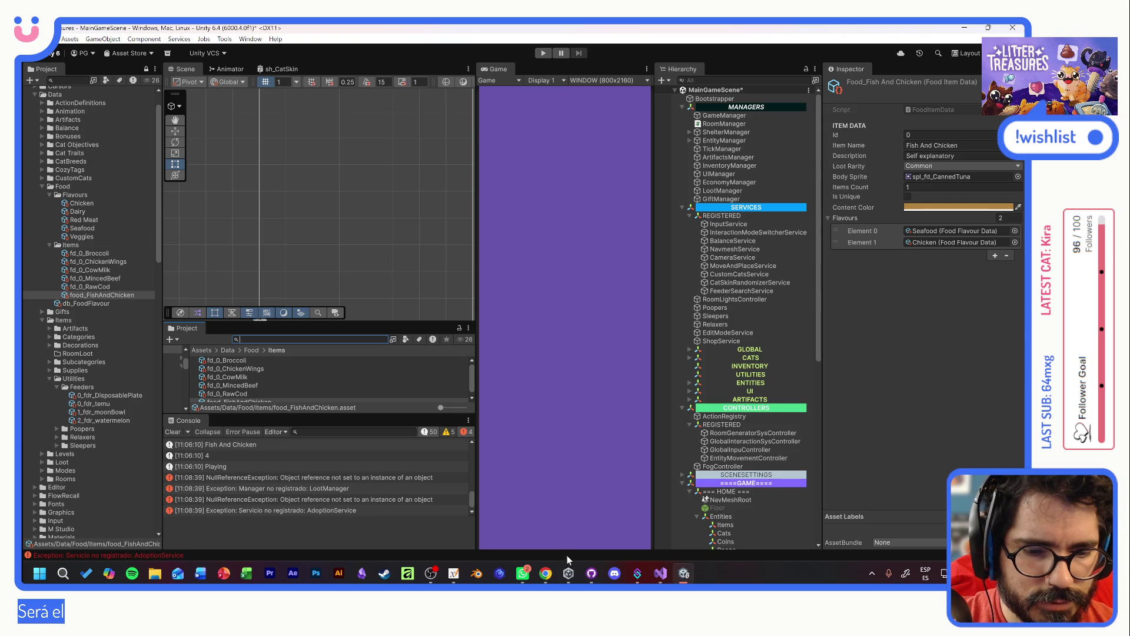
pyautogui.click(591, 573)
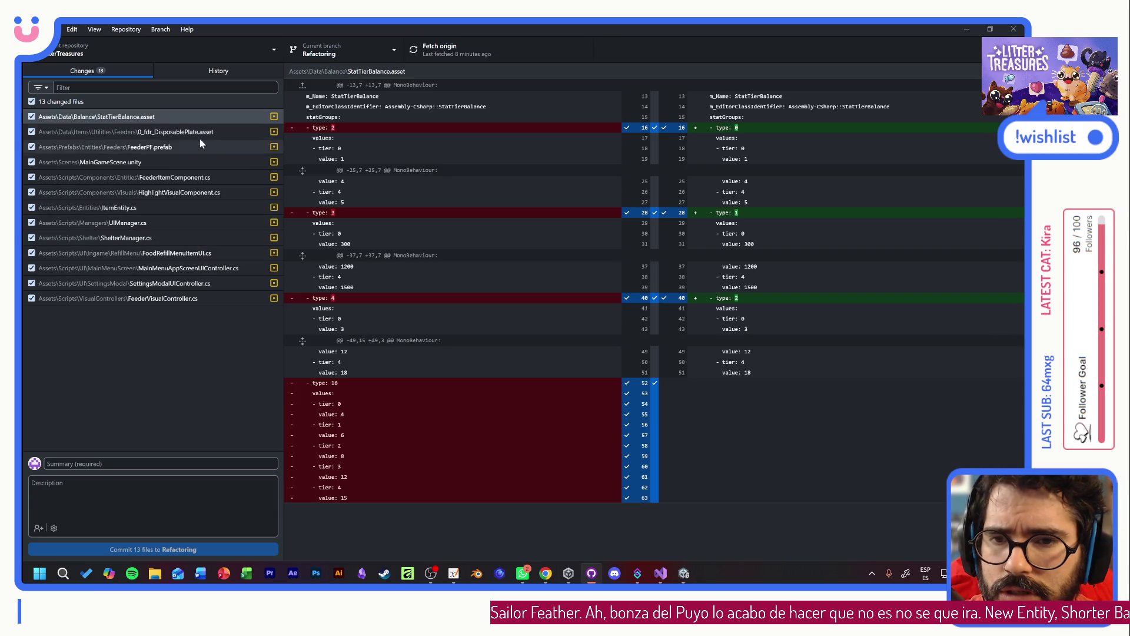
# - Review the FeederVisualController, SettingsModalUIController and FoodRefillMenuItemUI diffs, then commit as 'Simpler UI close method'
pyautogui.click(205, 294)
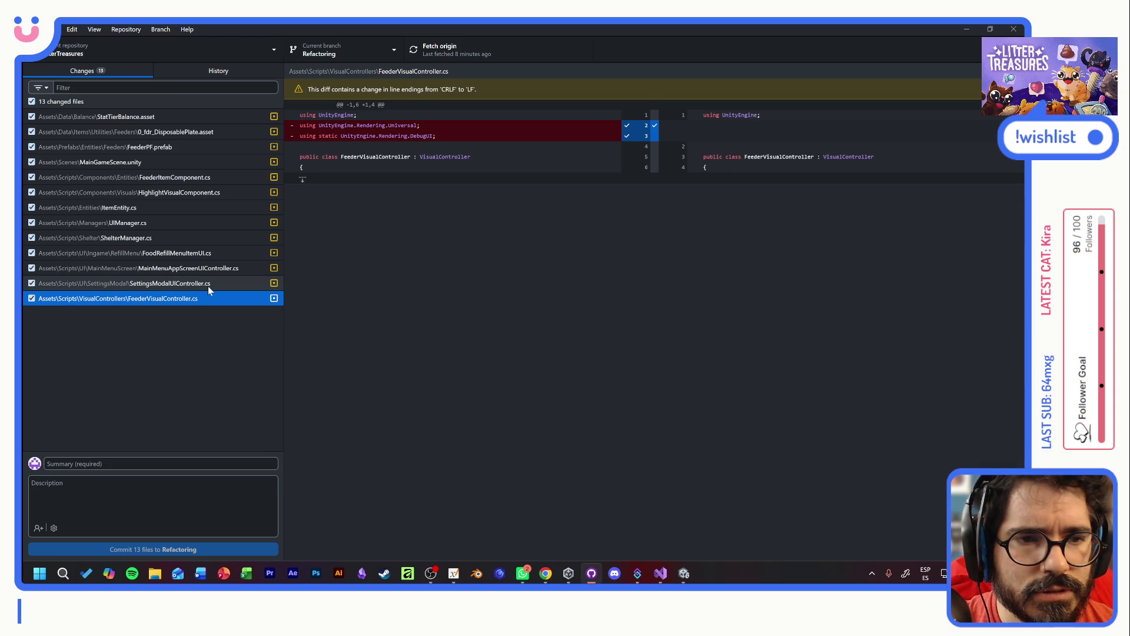
pyautogui.click(208, 286)
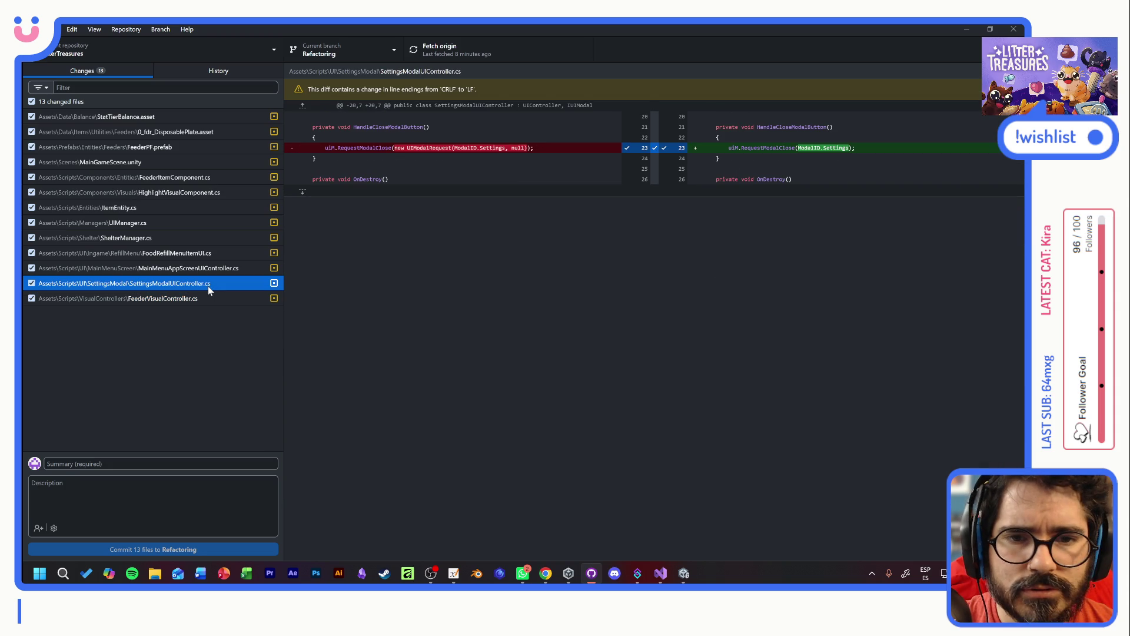
pyautogui.click(207, 254)
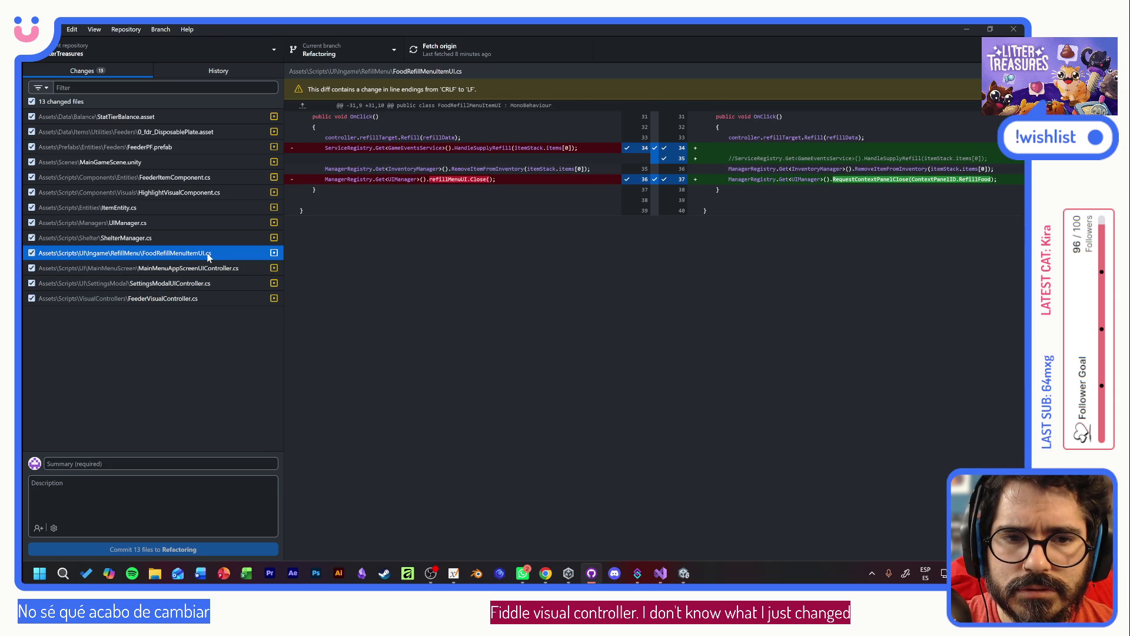
pyautogui.press('Tab')
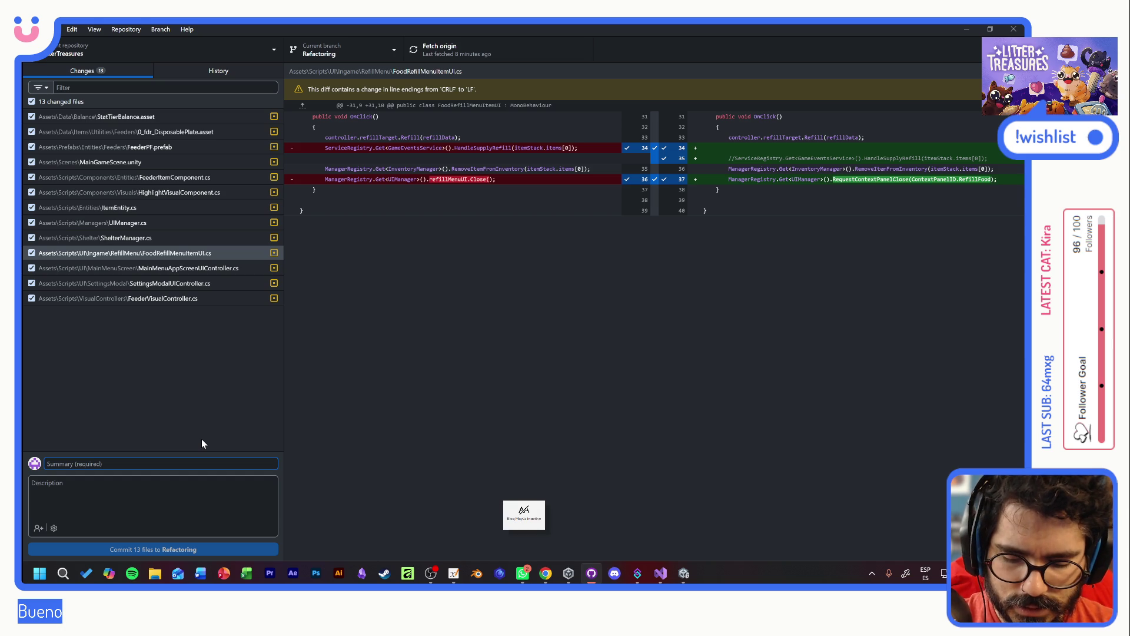
pyautogui.write('Simpler UI close meth')
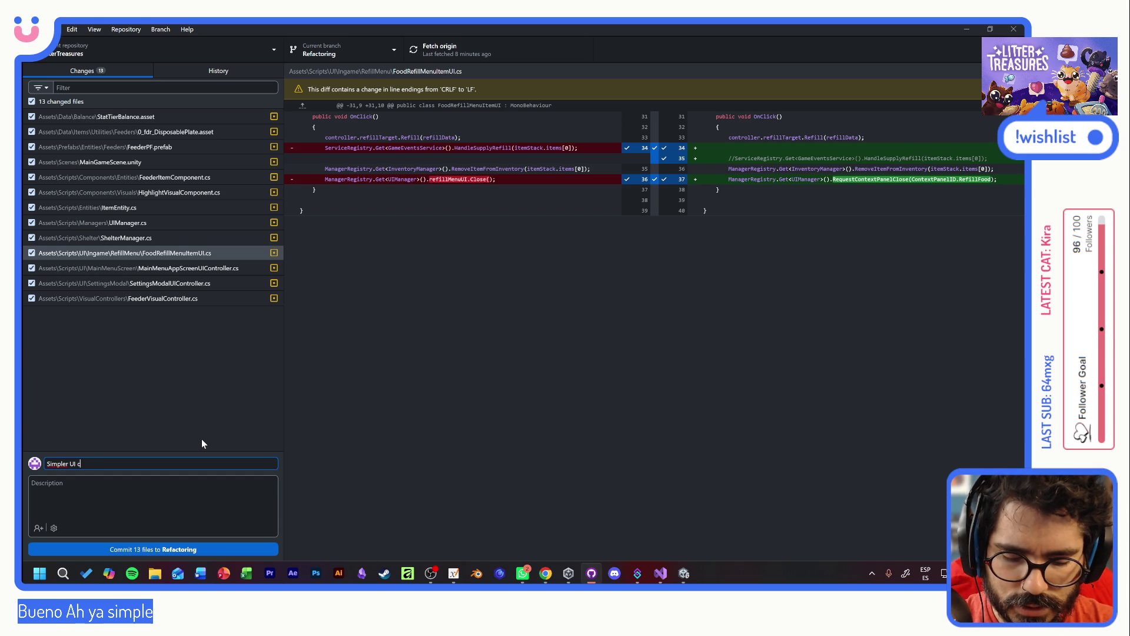
pyautogui.write('od')
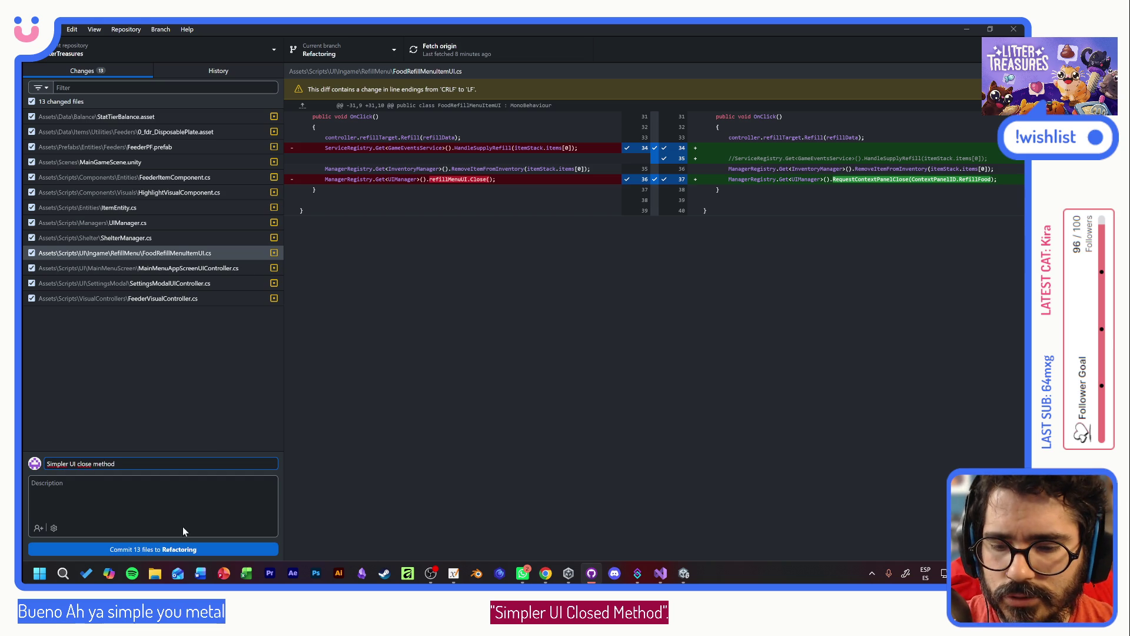
pyautogui.click(183, 549)
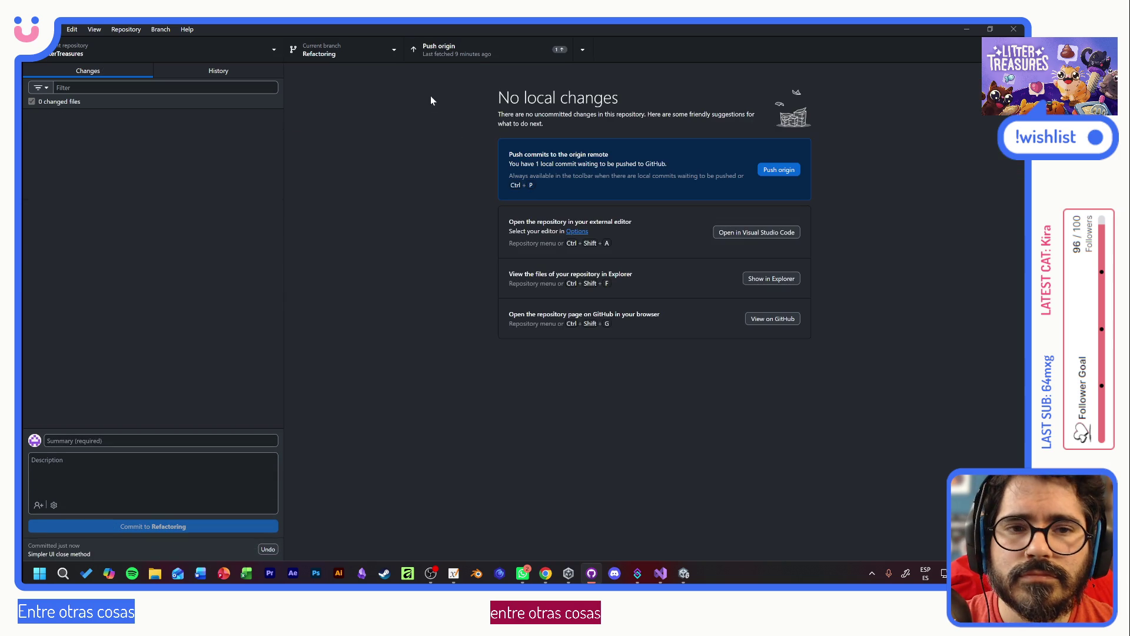
# - Push the Refactoring commit to origin and return to the Unity editor
pyautogui.click(453, 48)
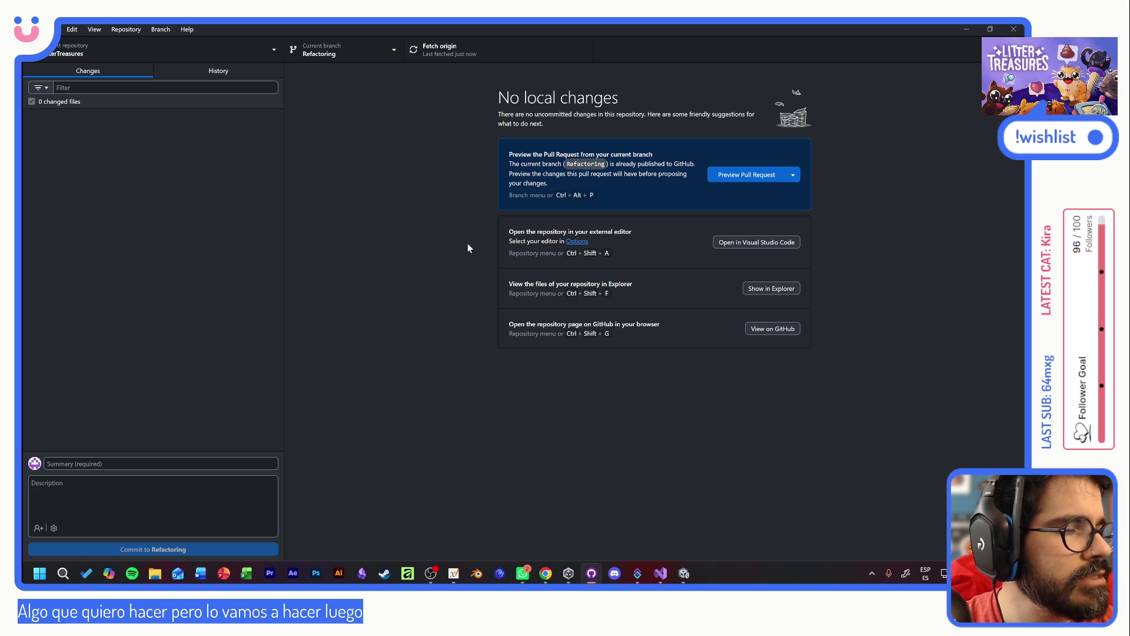
pyautogui.hotkey('alt', 'Tab')
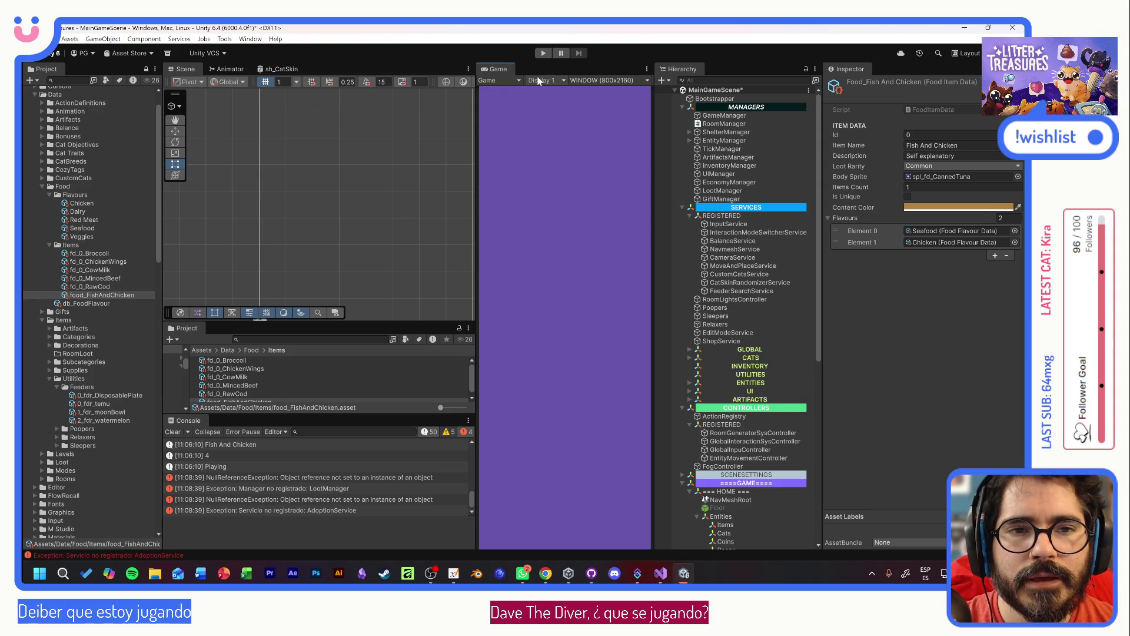
# - Replay the game: start a new game and adopt Tostada, keeping the name Tostada
pyautogui.click(543, 53)
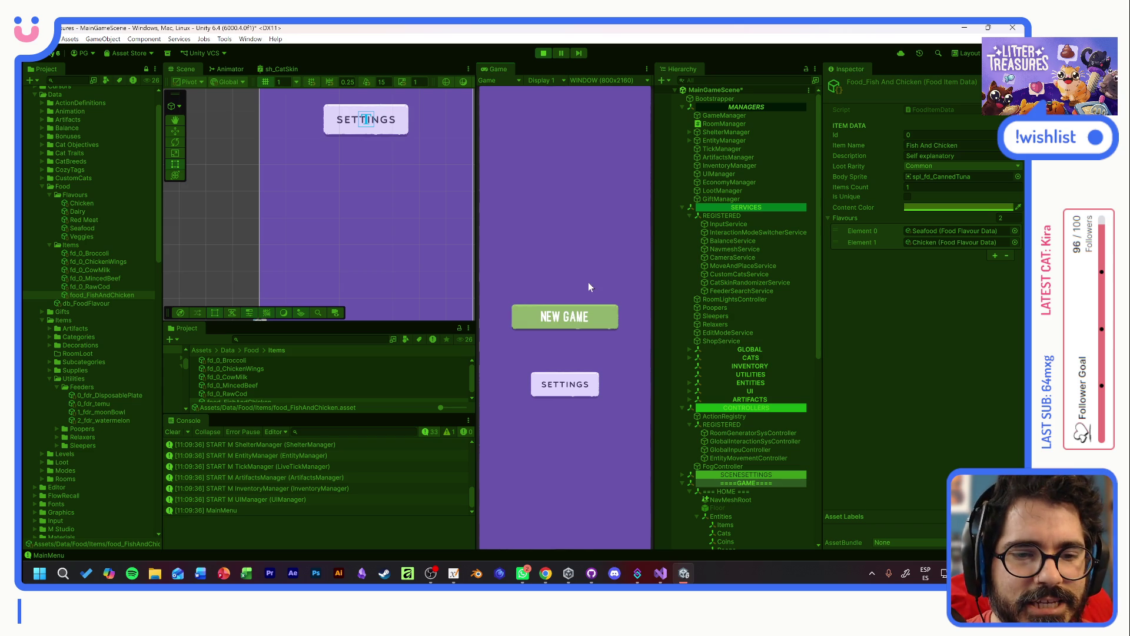
pyautogui.click(581, 321)
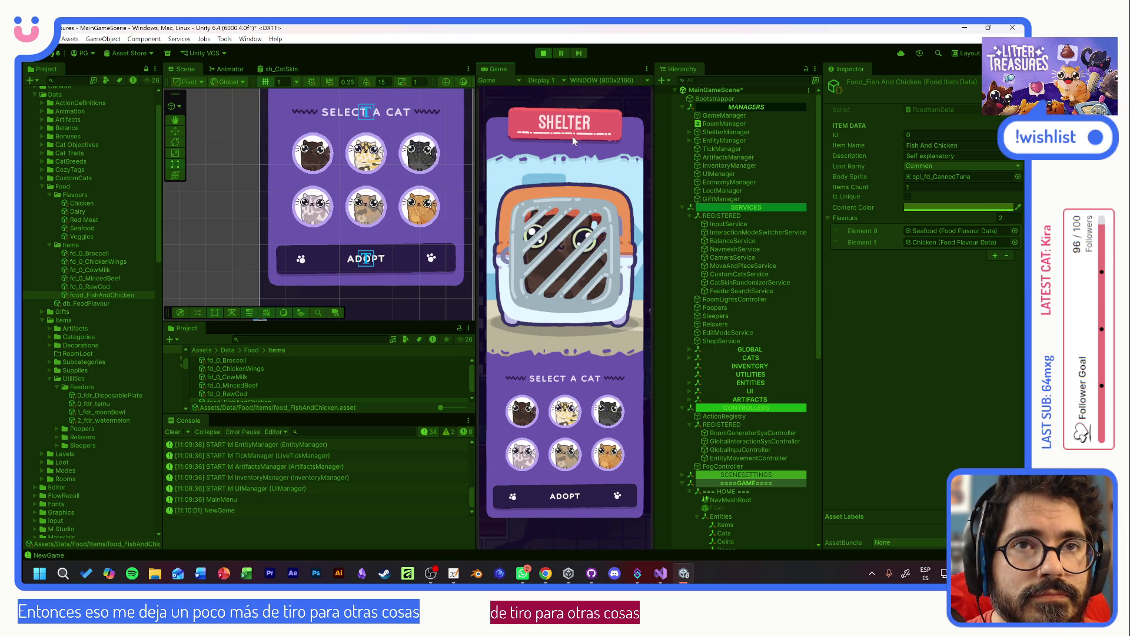
pyautogui.click(574, 416)
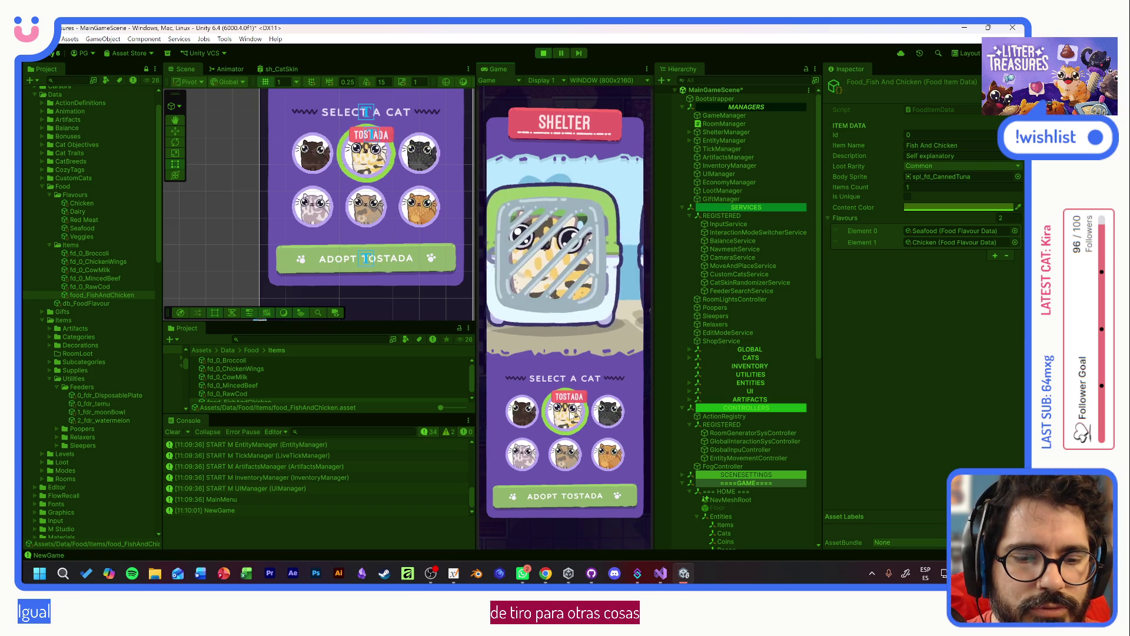
pyautogui.moveTo(568, 335)
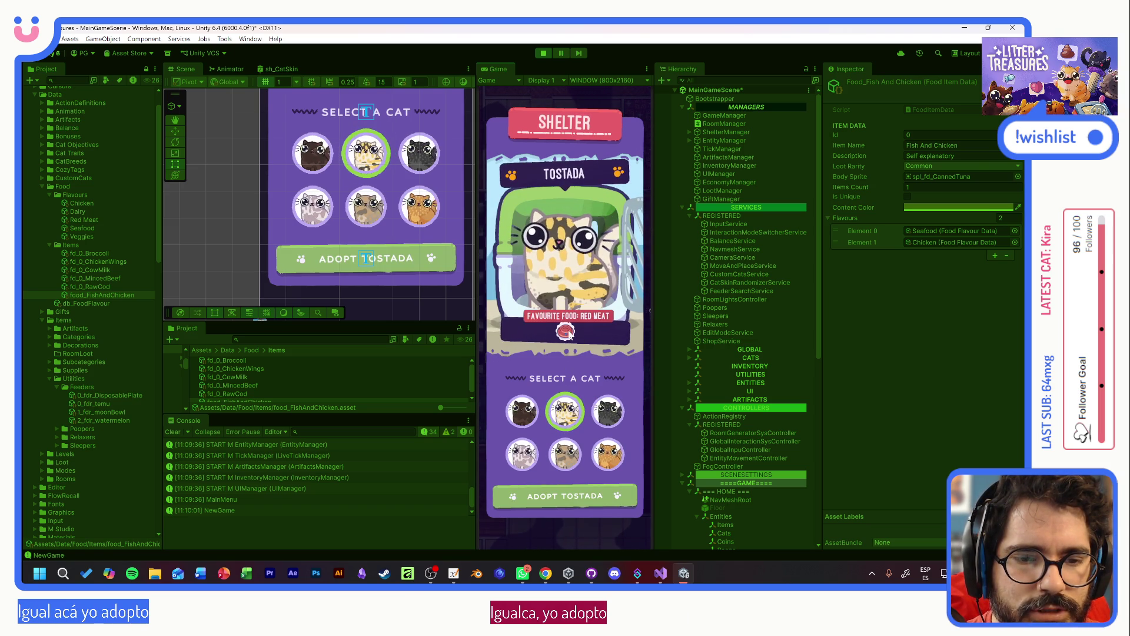
pyautogui.click(563, 496)
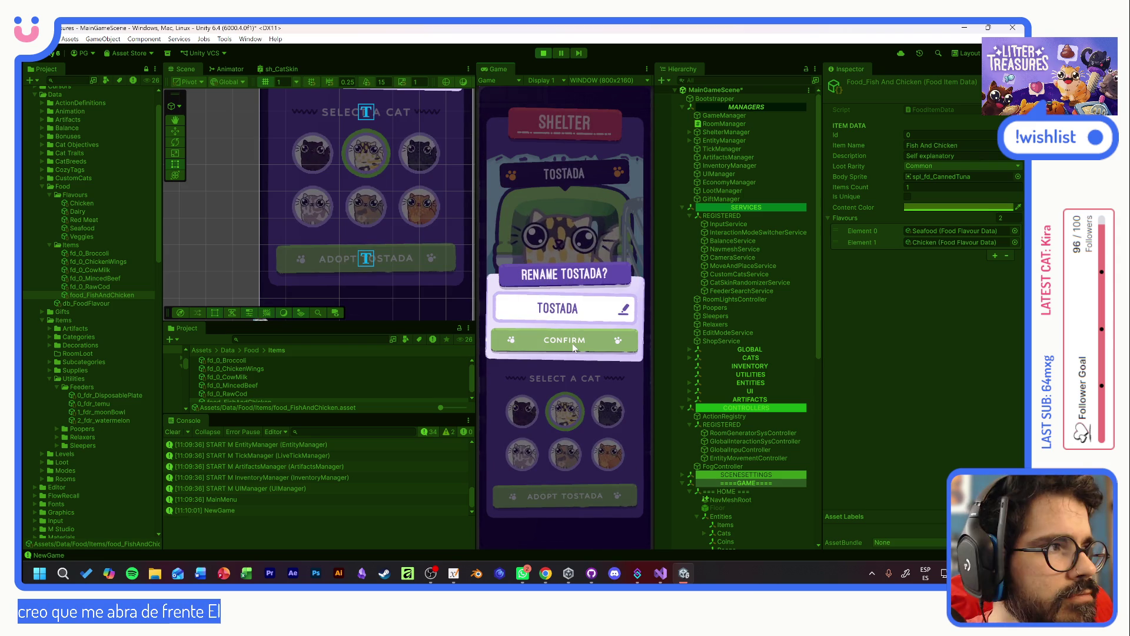
pyautogui.click(572, 344)
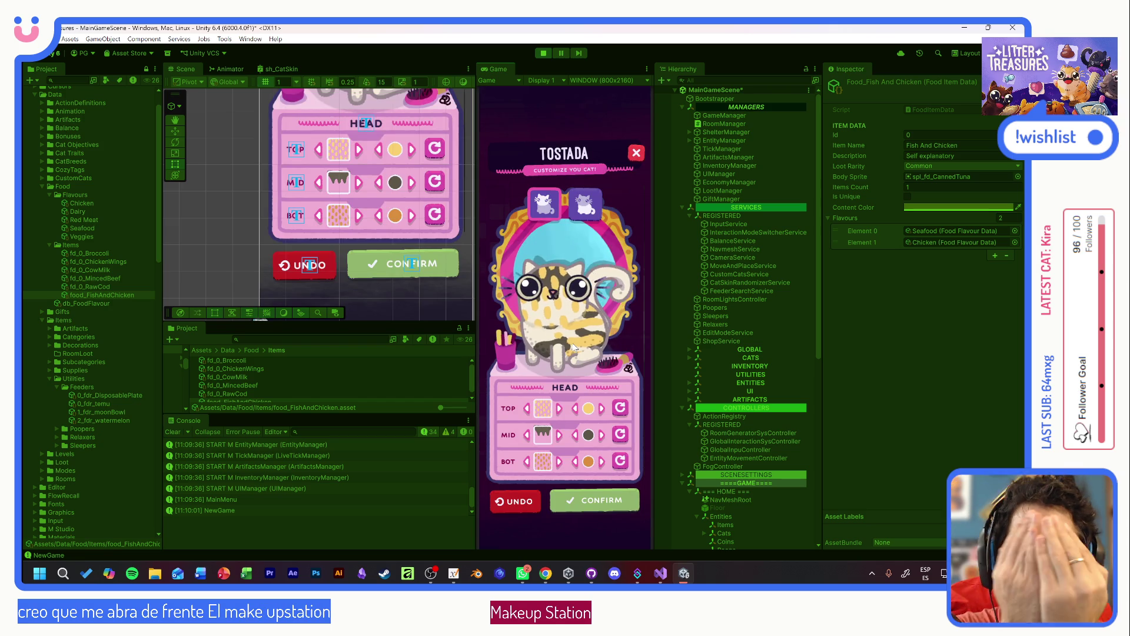